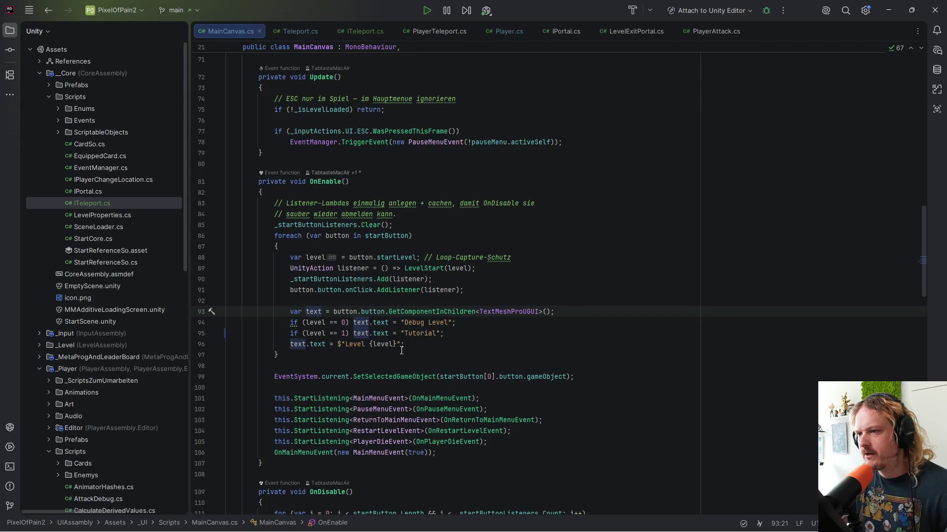
# - Leave MainCanvas.cs in Rider and bring up the Unity Editor showing StartScene
pyautogui.moveTo(605, 520)
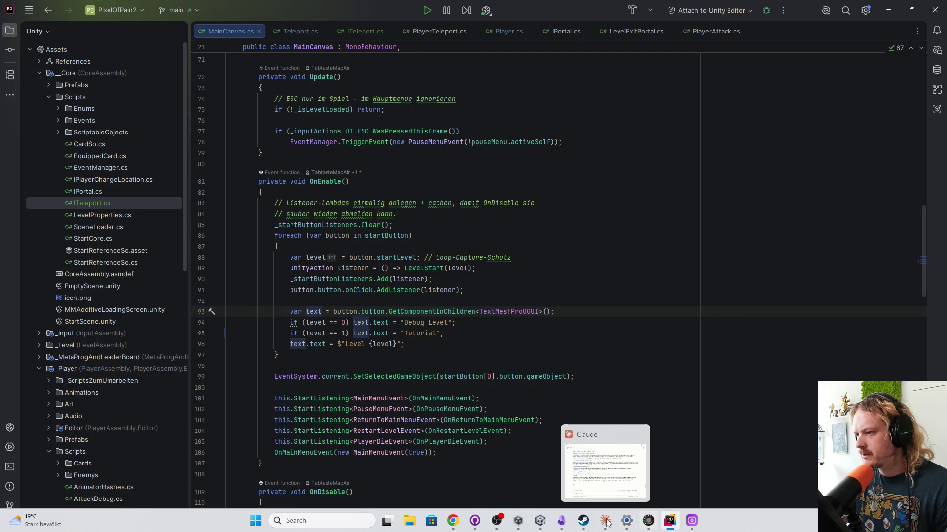
pyautogui.click(539, 521)
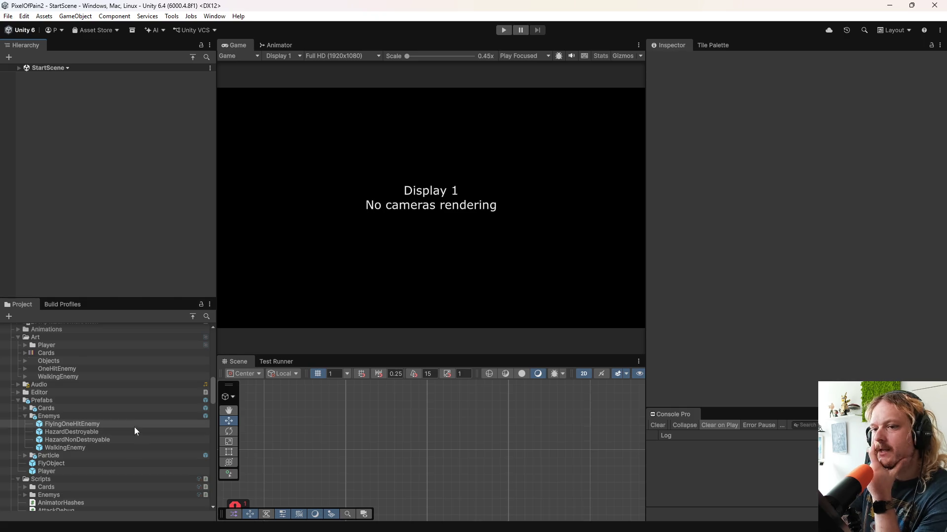
# - Open the 1Tutorial level prefab from the Project window for editing
pyautogui.scroll(-3, 116, 405)
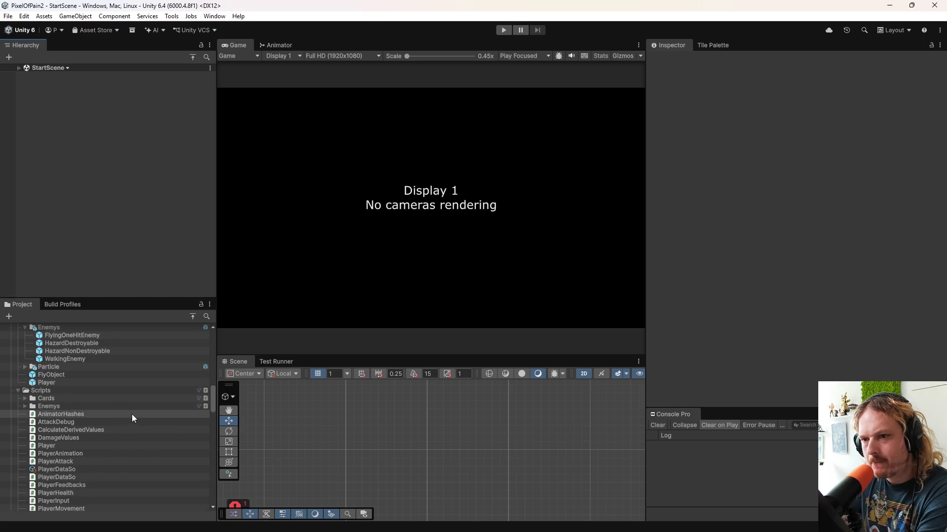
pyautogui.scroll(5, 132, 415)
pyautogui.scroll(3, 96, 433)
pyautogui.scroll(2, 99, 433)
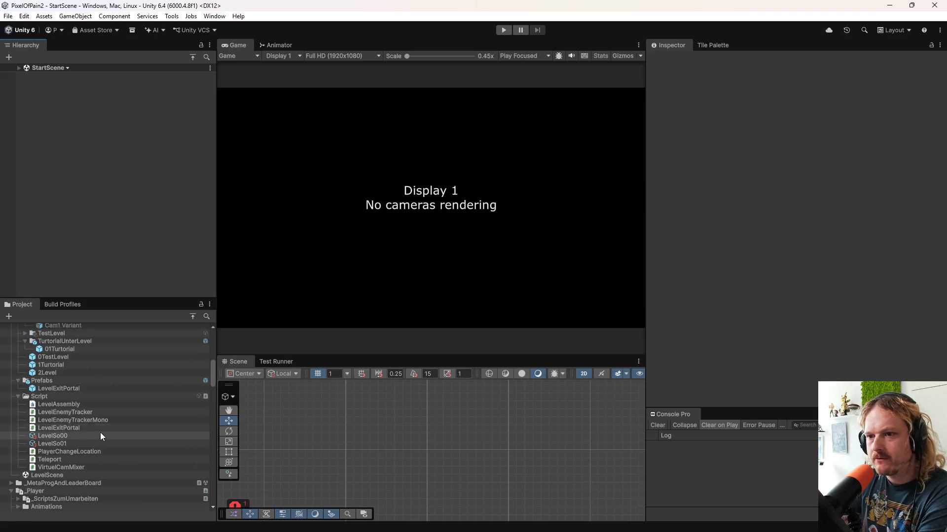
pyautogui.doubleClick(73, 365)
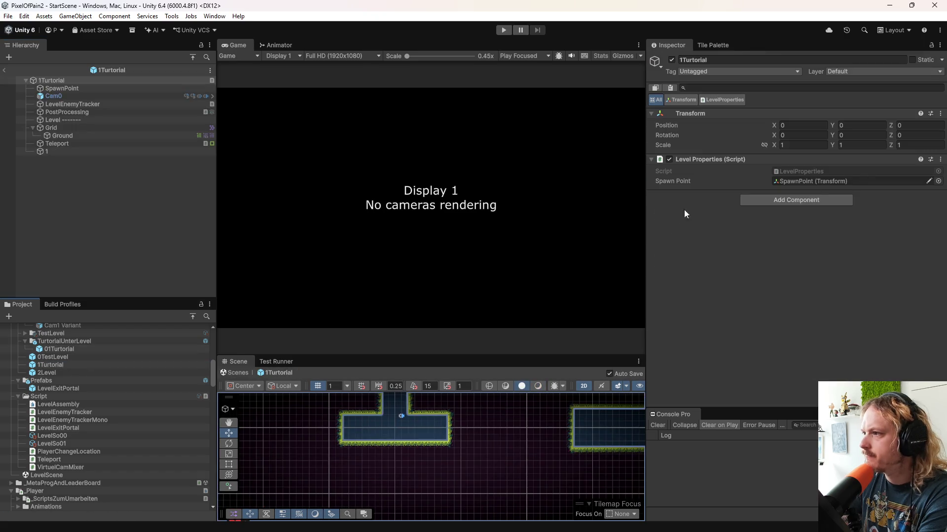
# - Select the Teleport object in the Hierarchy and show its Layer dropdown choices
pyautogui.click(63, 144)
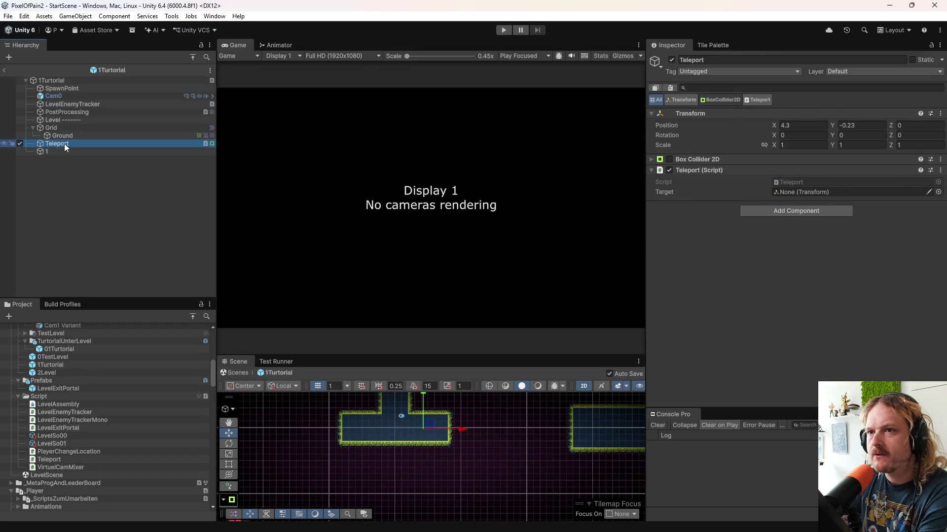
pyautogui.click(67, 152)
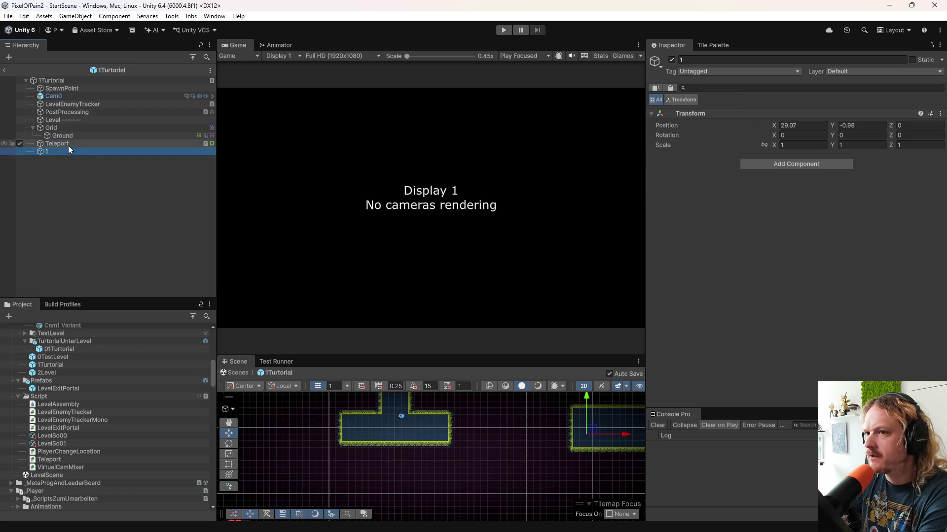
pyautogui.click(68, 144)
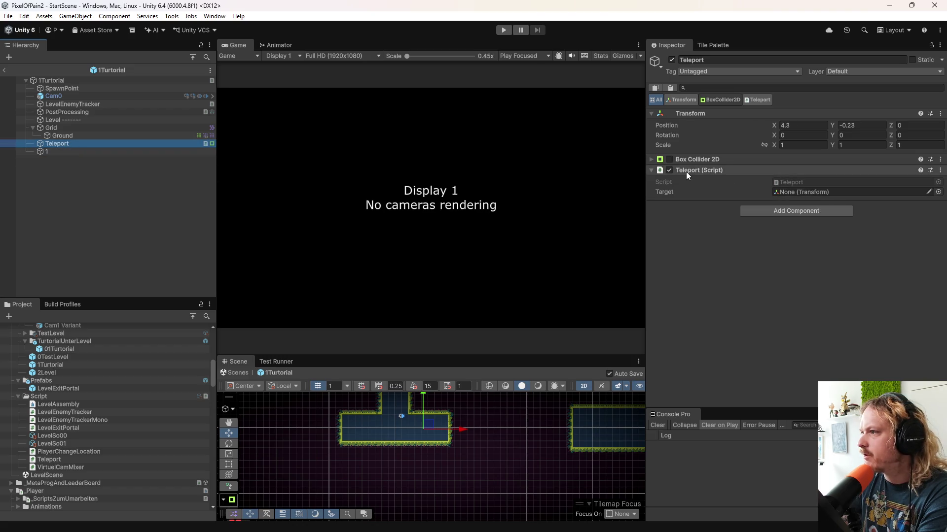
pyautogui.click(890, 74)
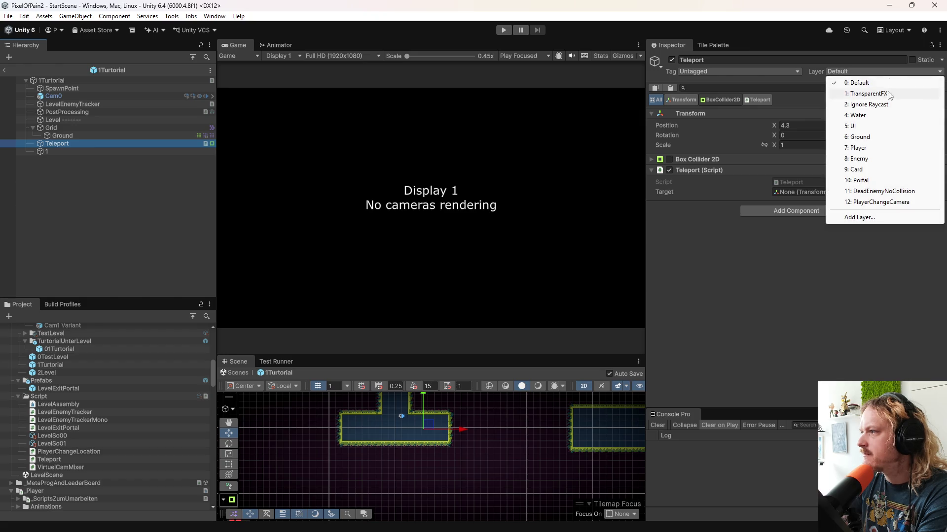
# - Name User Layer 13 'Teleport' in Tags and Layers, then select the Ground tilemap
pyautogui.click(869, 217)
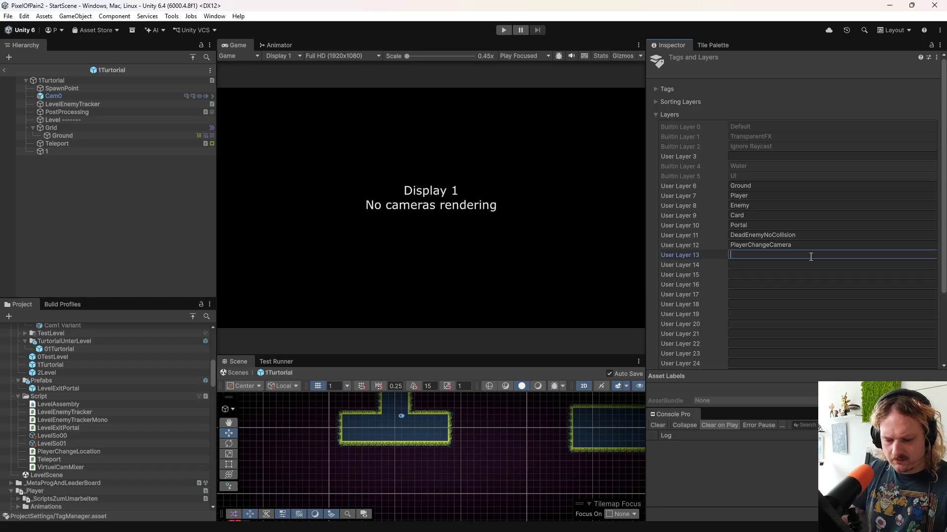
pyautogui.write('Teleport')
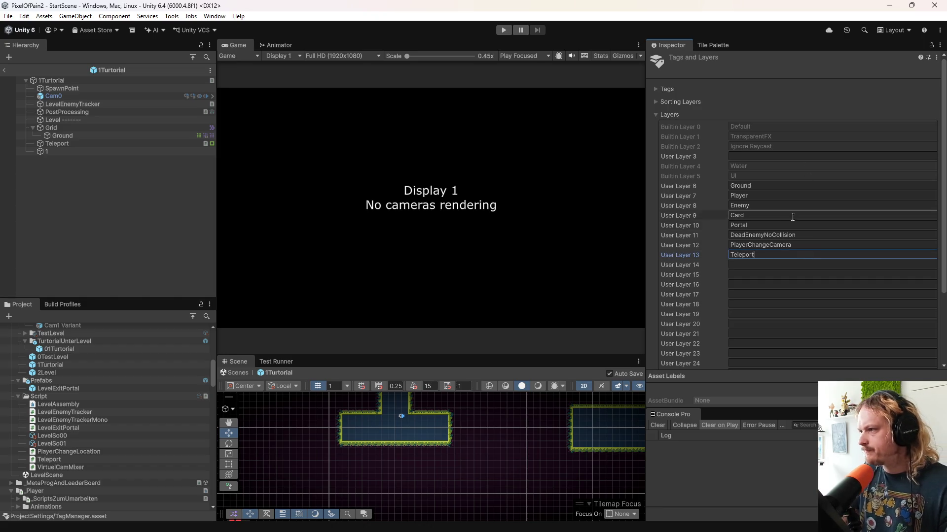
pyautogui.click(823, 243)
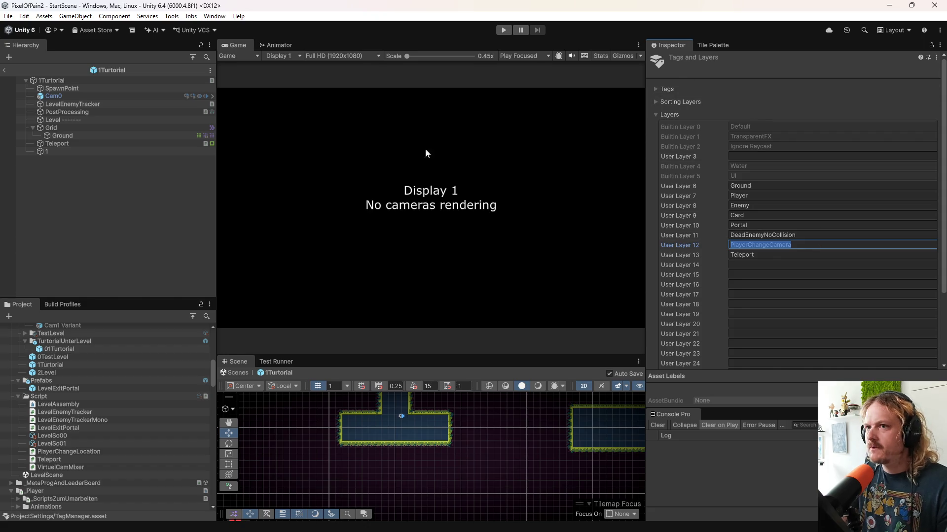
pyautogui.click(158, 134)
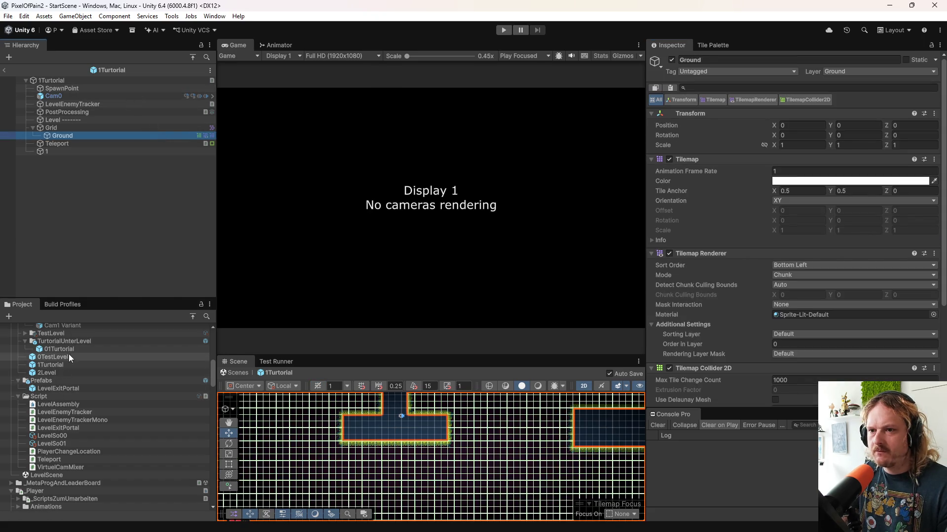
# - Open the Player prefab and set its Player script's Teleport Layer to Teleport
pyautogui.scroll(5, 76, 366)
pyautogui.scroll(-5, 74, 372)
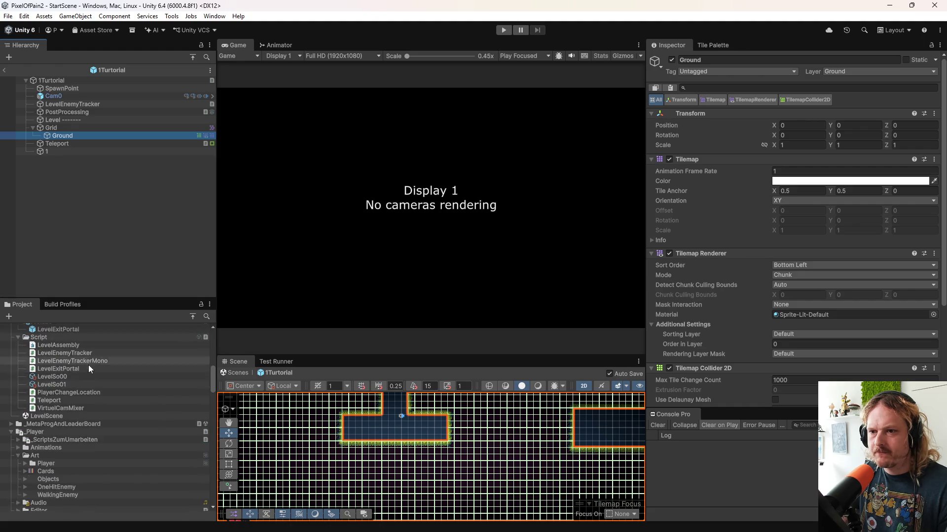
pyautogui.scroll(-10, 76, 414)
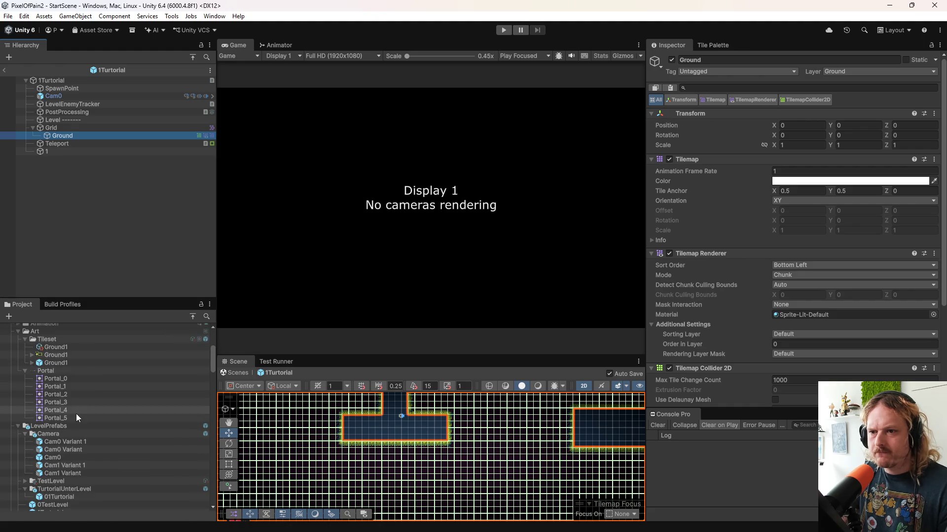
pyautogui.doubleClick(63, 471)
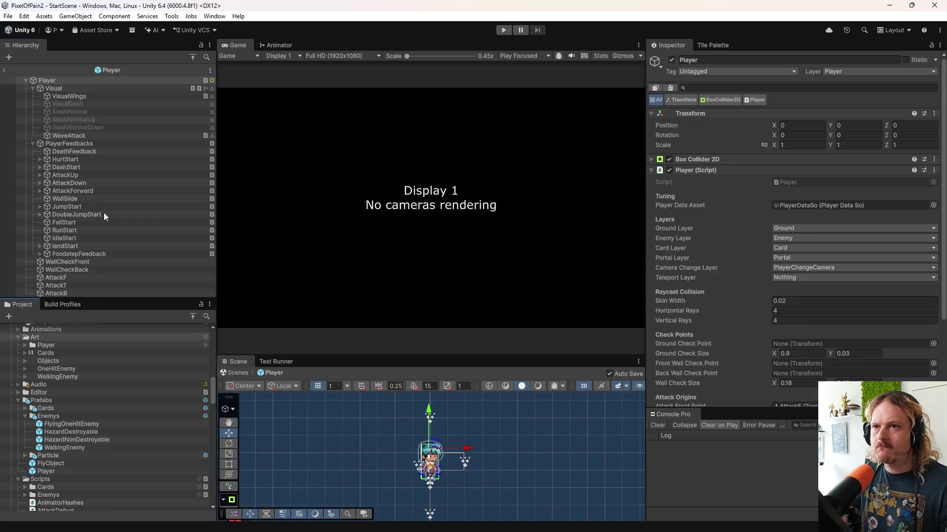
pyautogui.click(788, 277)
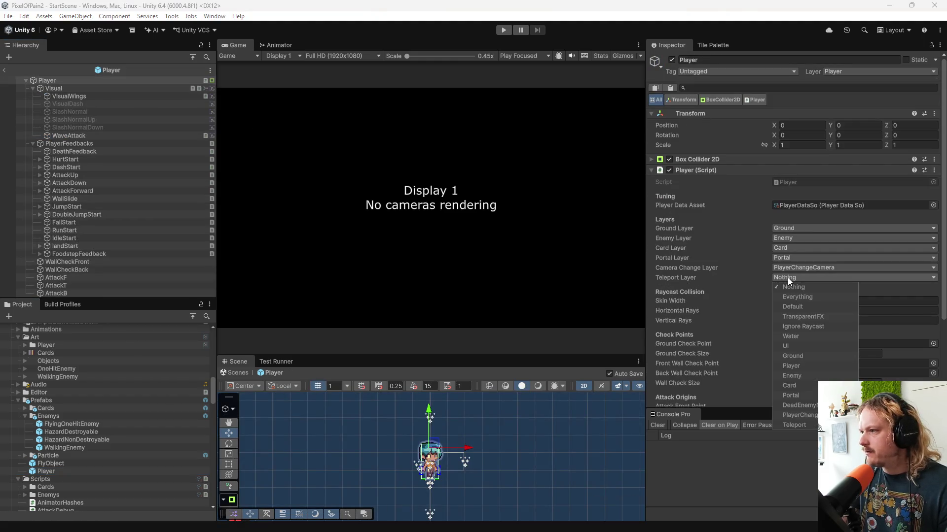
pyautogui.click(798, 425)
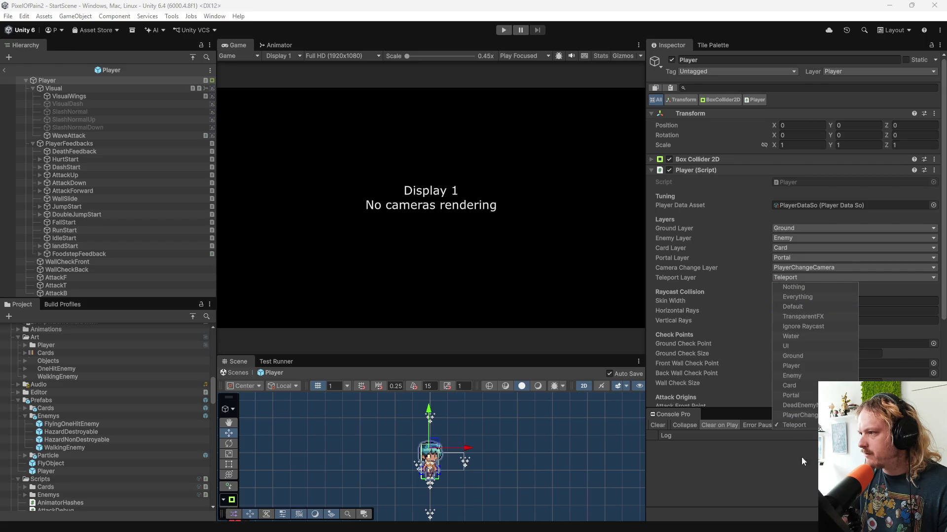
pyautogui.click(805, 473)
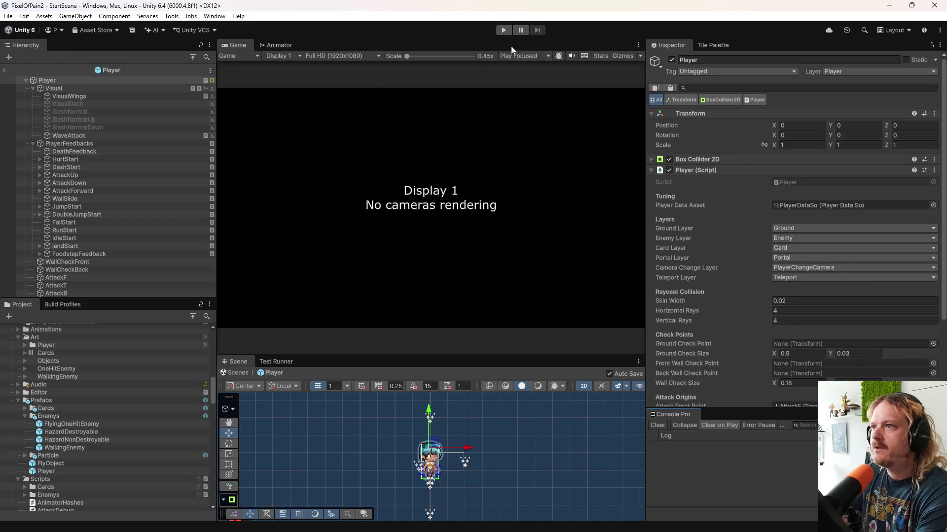
# - Enter Play mode, commit the 8 changed files to main in GitHub Desktop, and return to Unity
pyautogui.hotkey('ctrl', 'p')
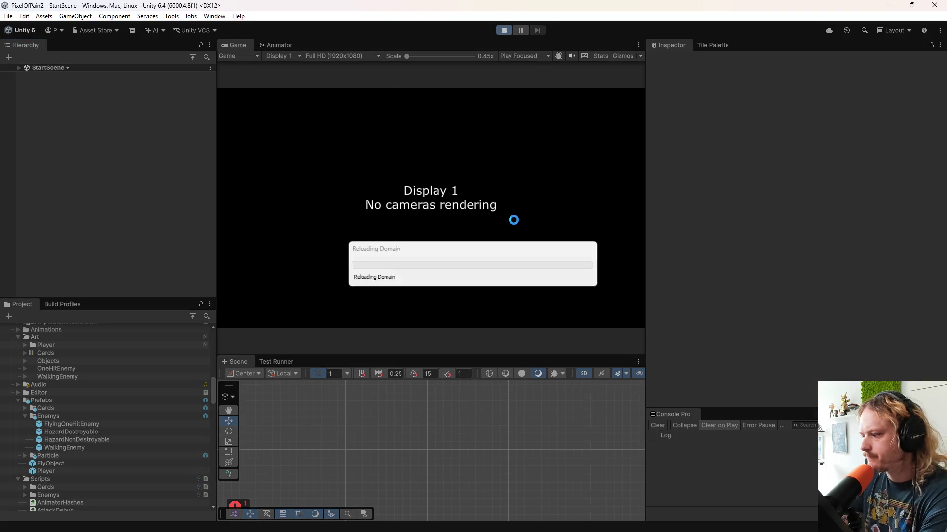
pyautogui.moveTo(477, 526)
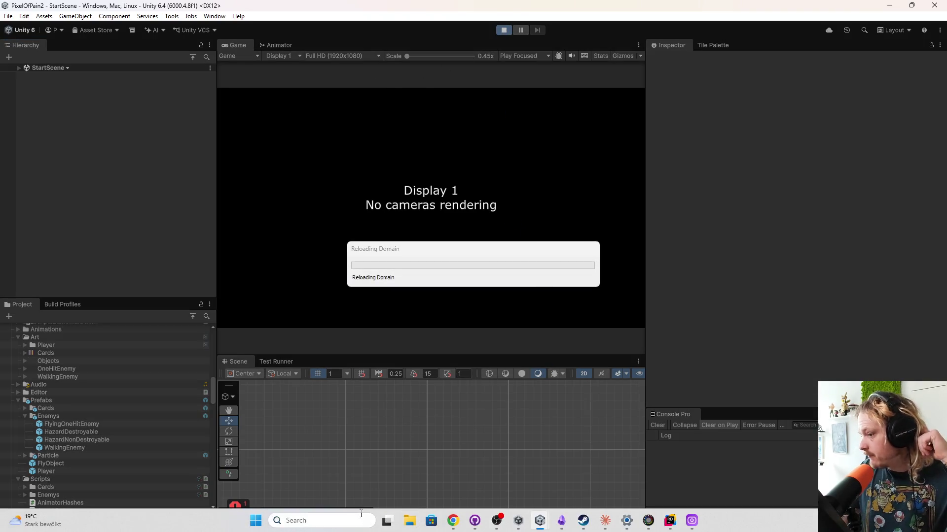
pyautogui.click(475, 521)
pyautogui.click(306, 371)
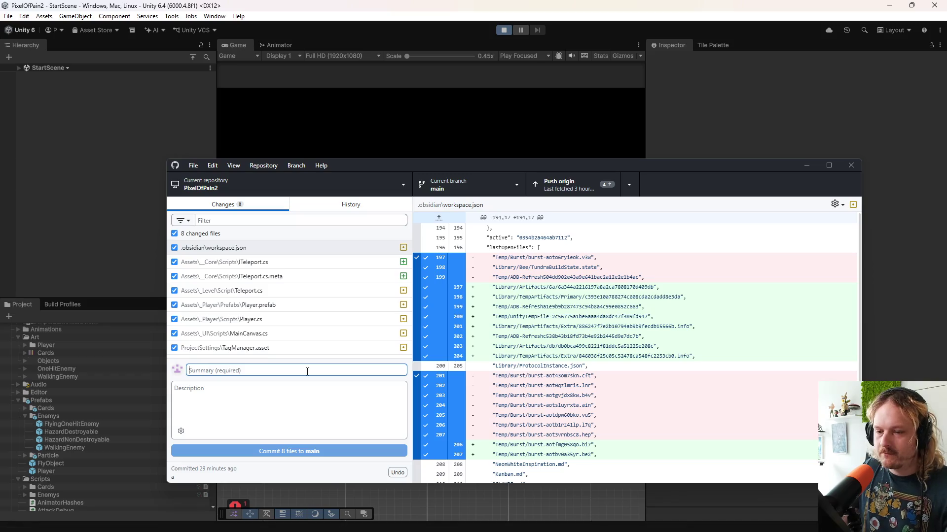
pyautogui.write('a')
pyautogui.click(326, 451)
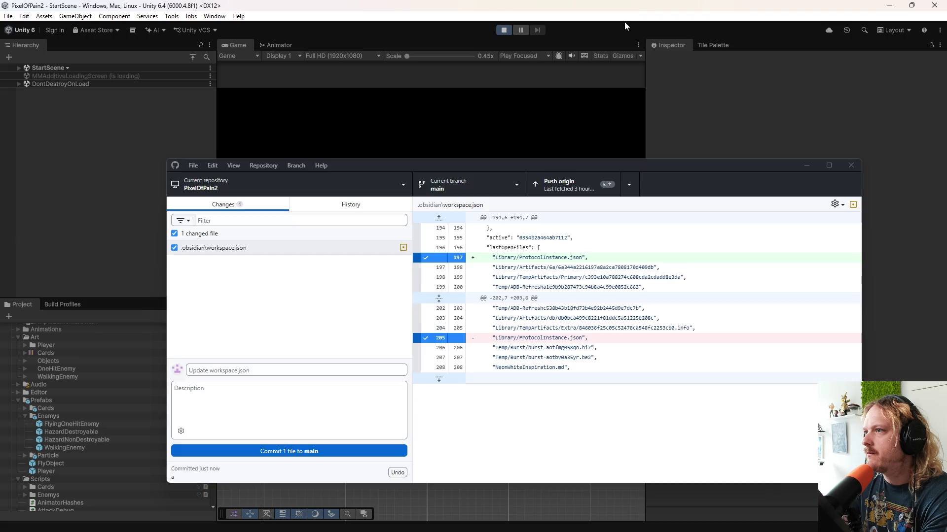
pyautogui.click(536, 153)
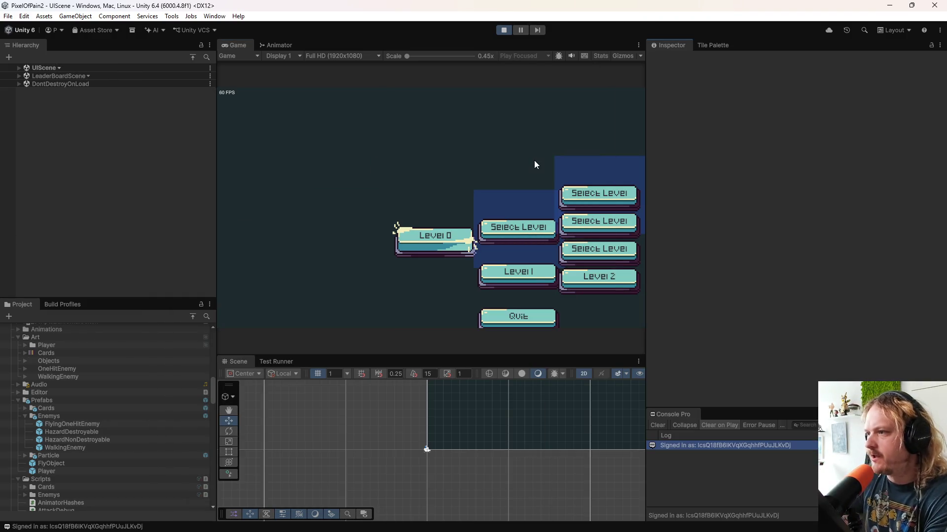
# - Start Level 1 in the running game and move the player left and right
pyautogui.click(528, 274)
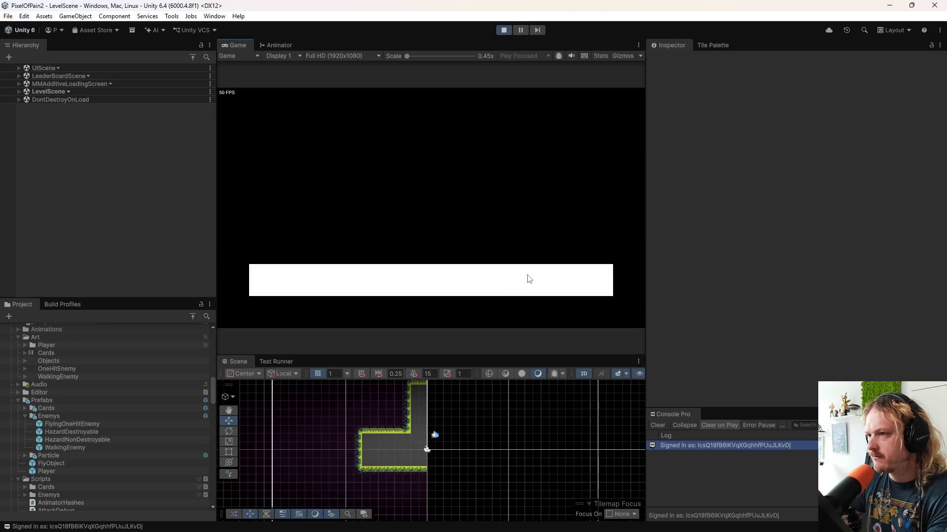
pyautogui.press('d')
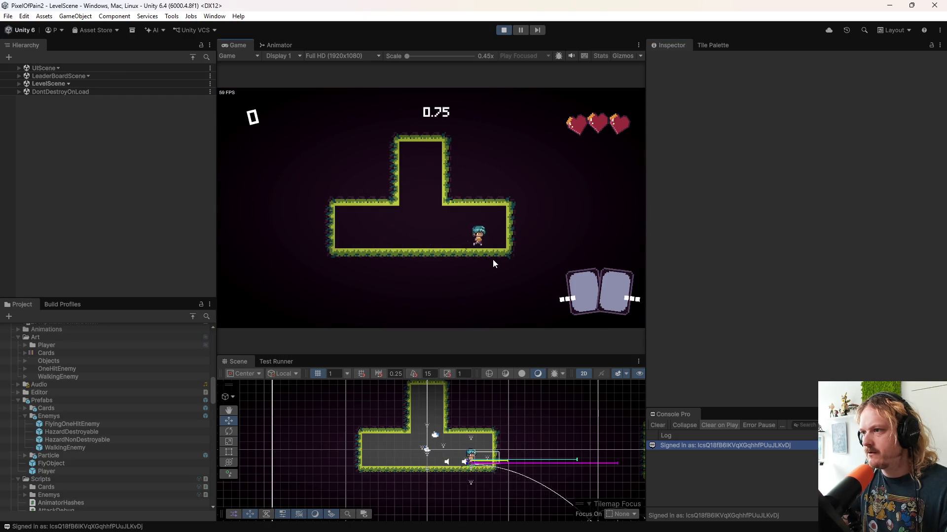
pyautogui.press('a')
pyautogui.press('a')
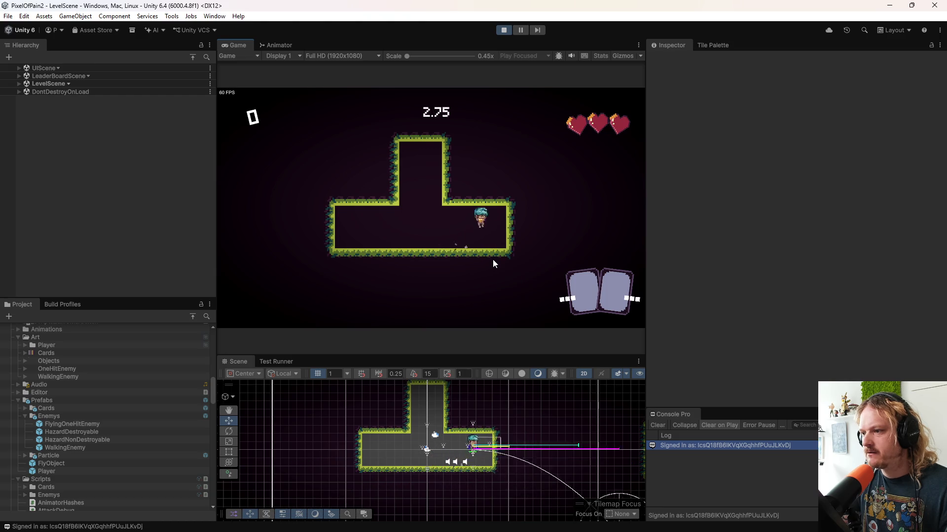
pyautogui.press('d')
pyautogui.press('a')
pyautogui.press('d')
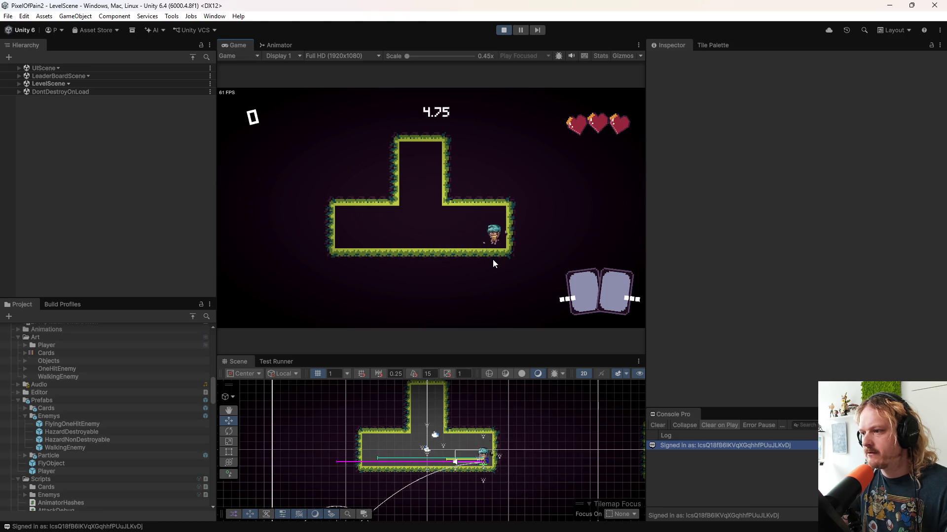
pyautogui.press('a')
pyautogui.press('d')
pyautogui.press('a')
pyautogui.press('d')
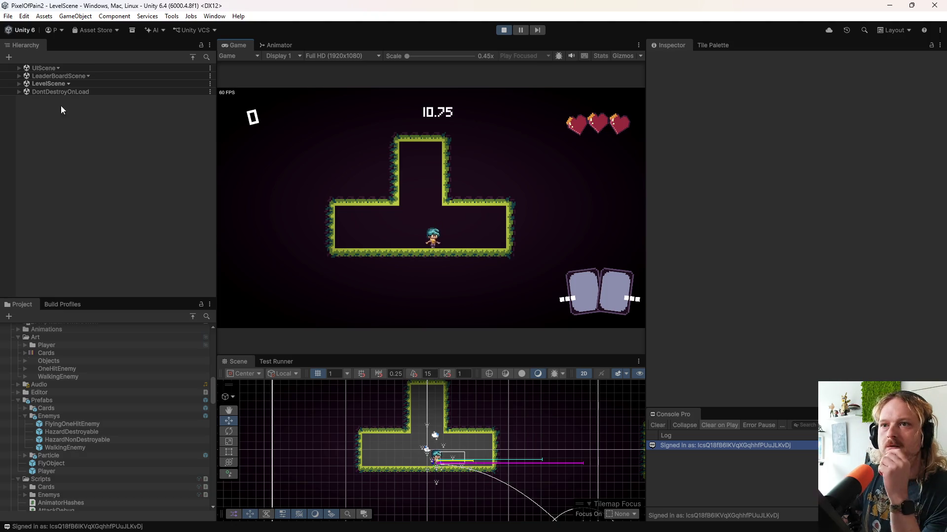
# - Expand LevelScene, Player(Clone) and 1Tutorial(Clone) in the Hierarchy
pyautogui.click(20, 84)
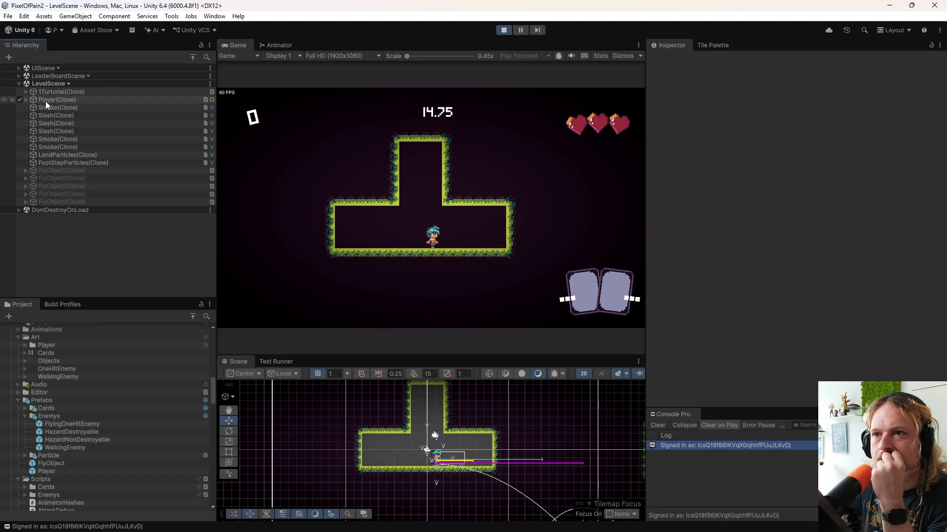
pyautogui.click(25, 99)
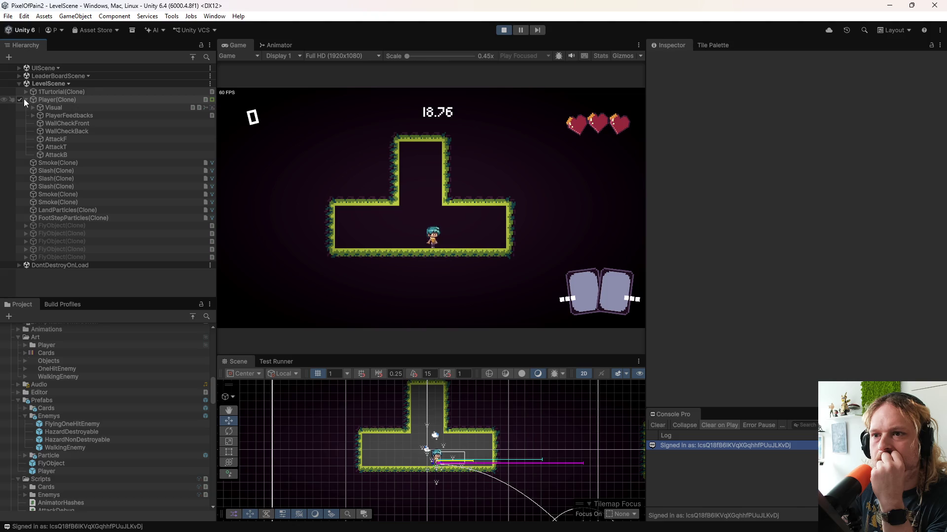
pyautogui.click(26, 92)
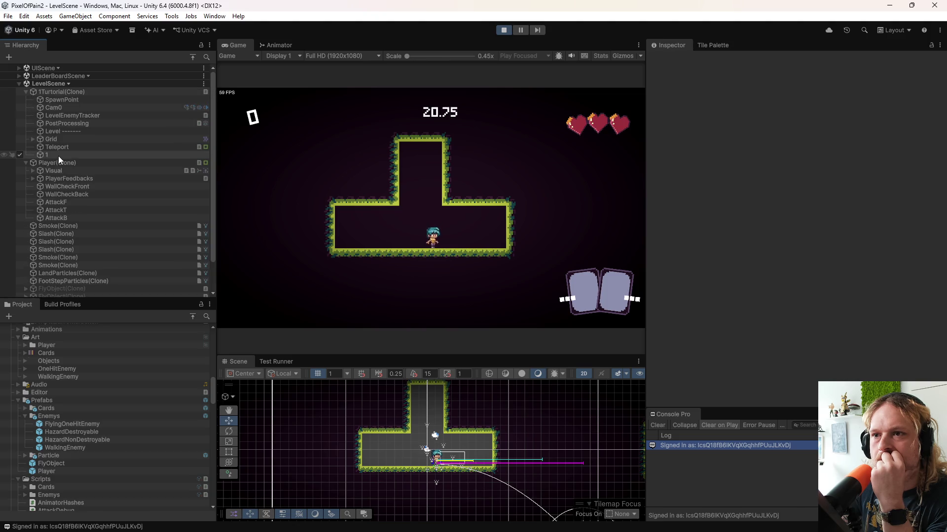
# - Select the Teleport object, frame it in the scene and expand its Box Collider 2D
pyautogui.click(61, 147)
pyautogui.doubleClick(61, 147)
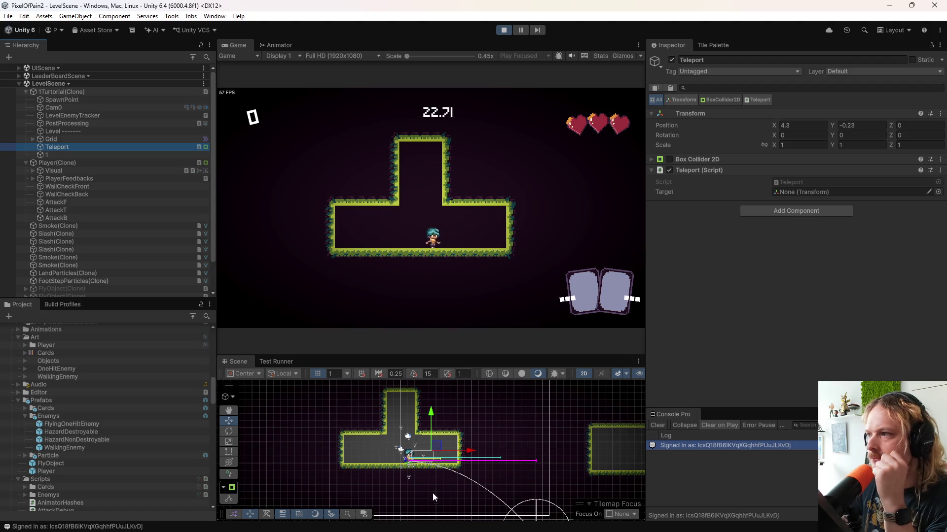
pyautogui.scroll(5, 432, 492)
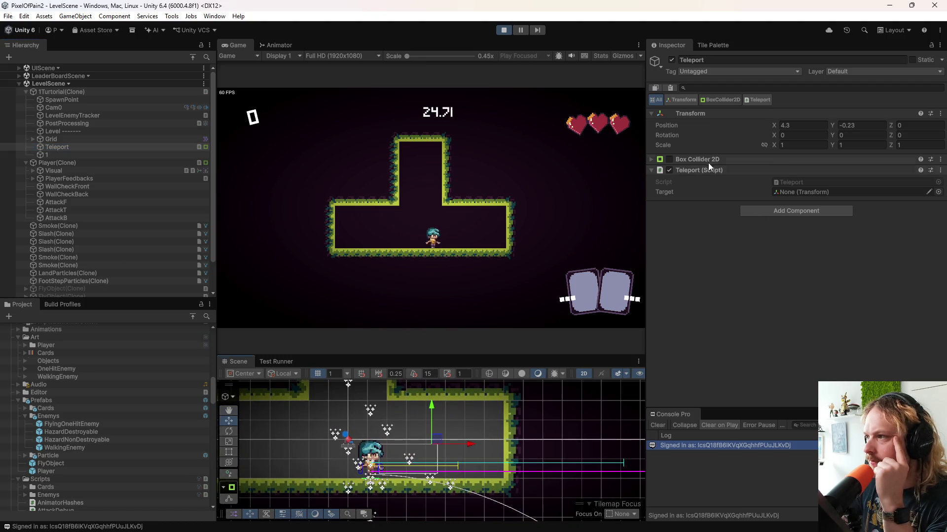
pyautogui.click(773, 159)
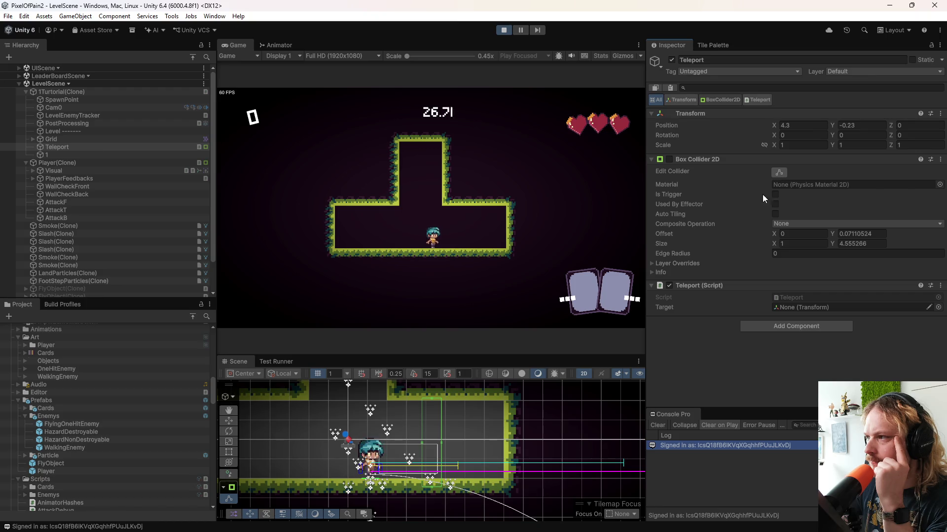
# - Playtest the room, moving the player left and right and jumping
pyautogui.click(475, 238)
pyautogui.press('d')
pyautogui.press('a')
pyautogui.press('space')
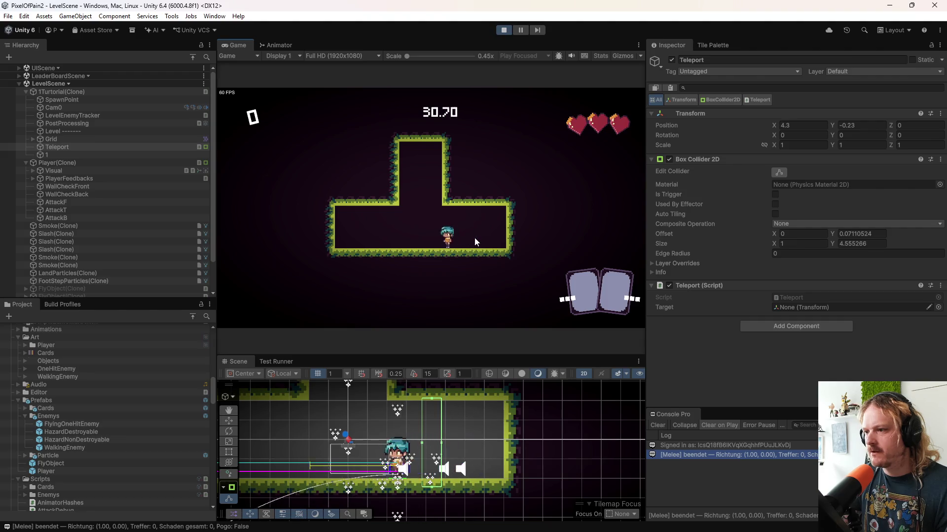
pyautogui.press('a')
pyautogui.press('d')
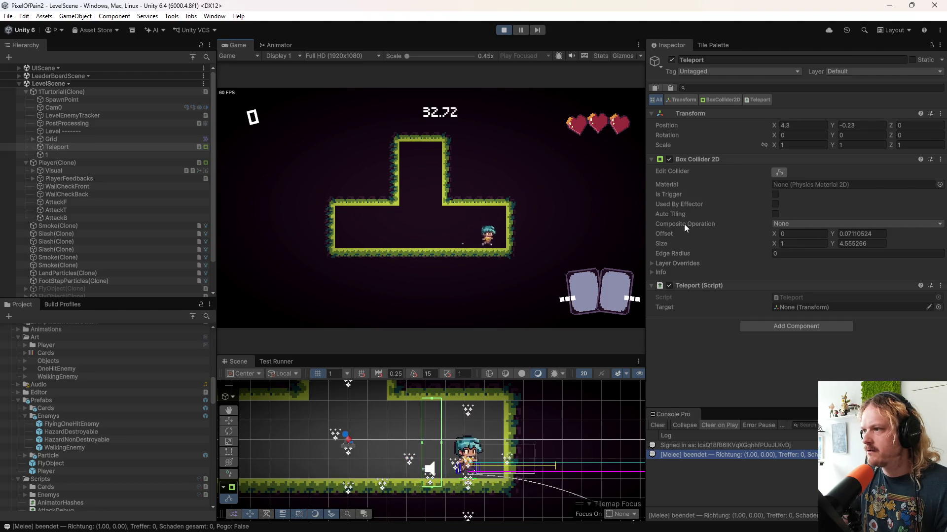
pyautogui.press('a')
# - Disable Teleport's Box Collider 2D and put Teleport on the Teleport layer
pyautogui.click(669, 160)
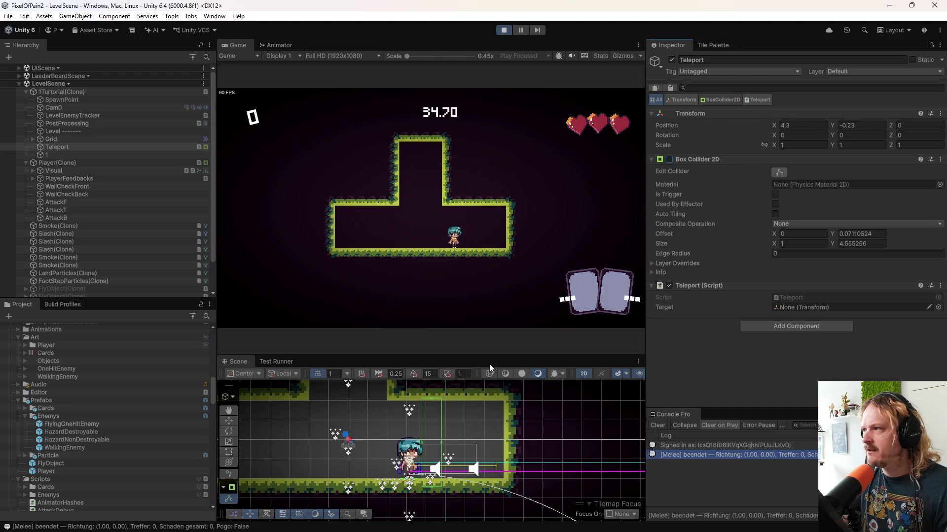
pyautogui.click(88, 146)
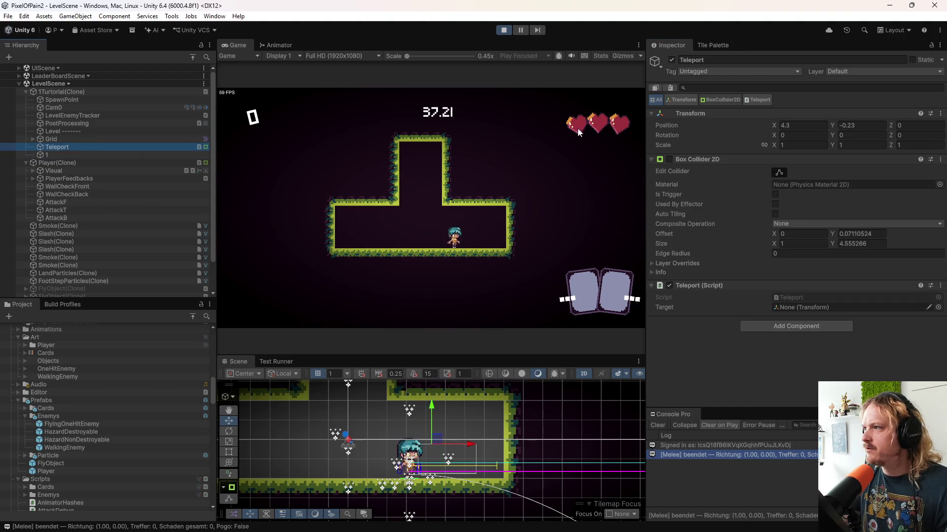
pyautogui.click(846, 72)
pyautogui.click(867, 215)
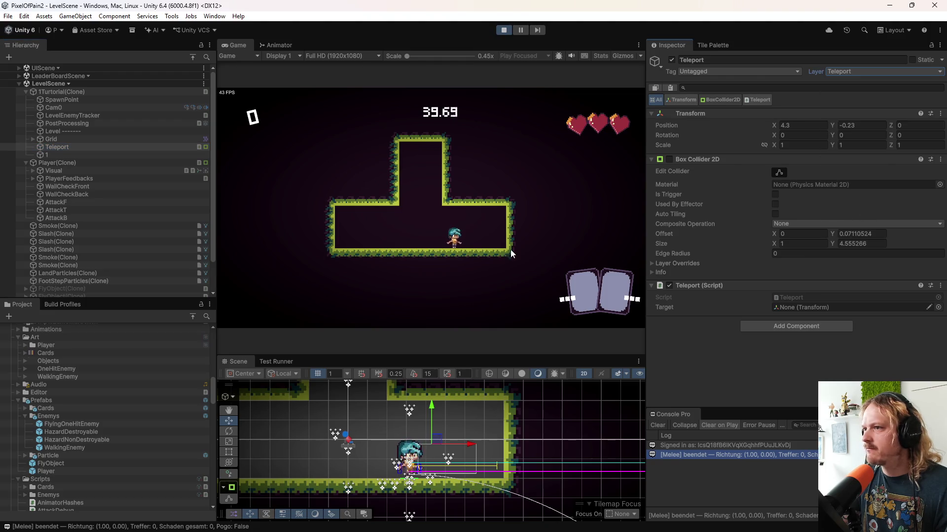
# - Walk the player right and left in the running game
pyautogui.click(536, 221)
pyautogui.press('d')
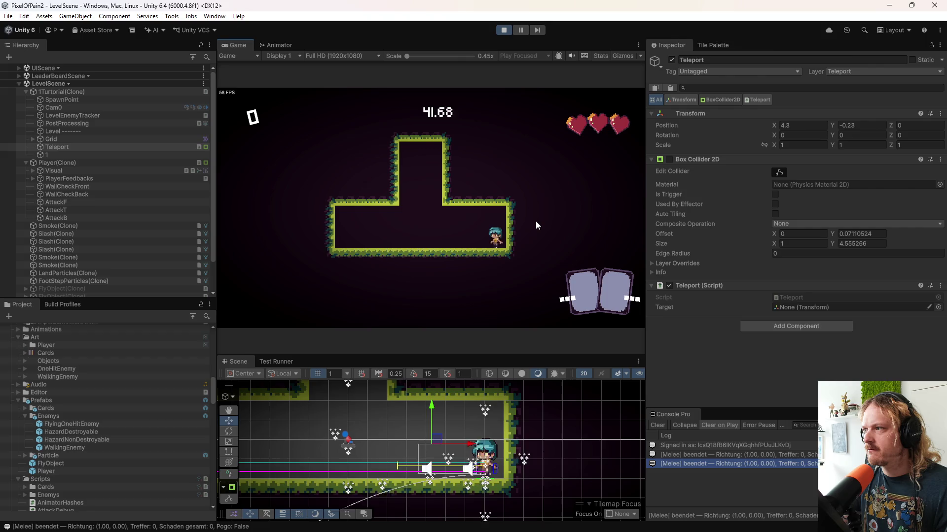
pyautogui.press('a')
pyautogui.press('d')
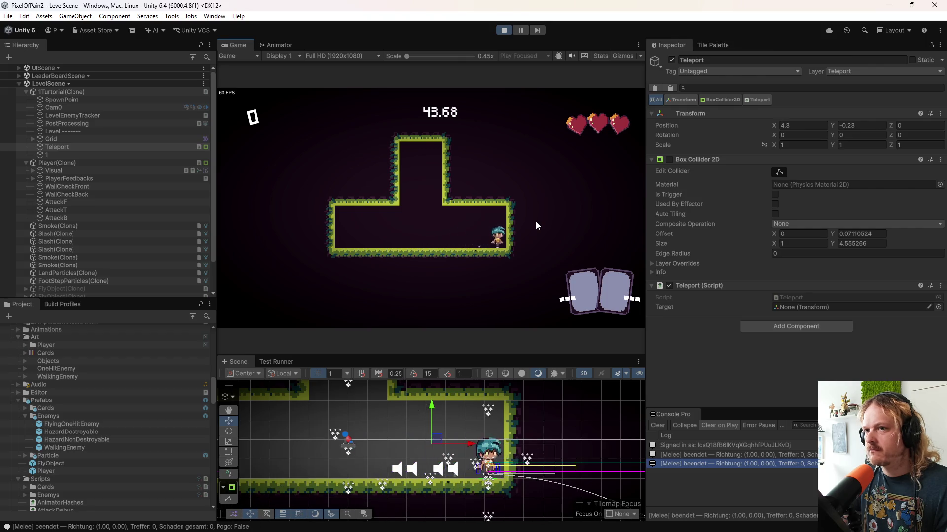
pyautogui.press('a')
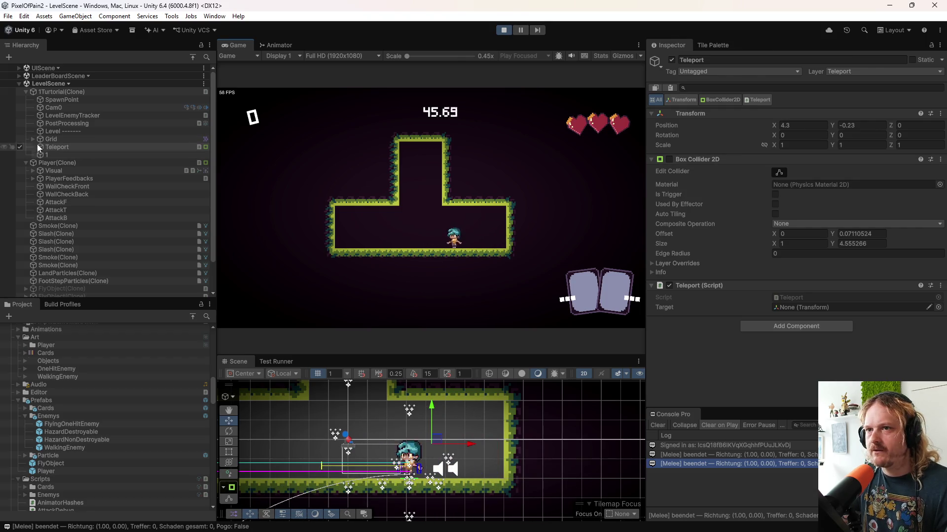
# - Inspect Player(Clone) and LevelEnemyTracker, then confirm Teleport stays on the Teleport layer
pyautogui.click(68, 162)
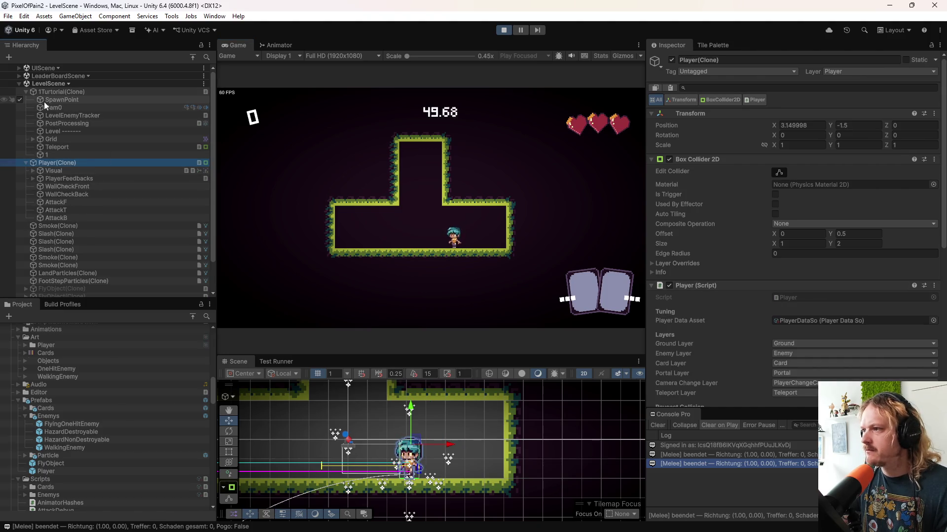
pyautogui.click(73, 115)
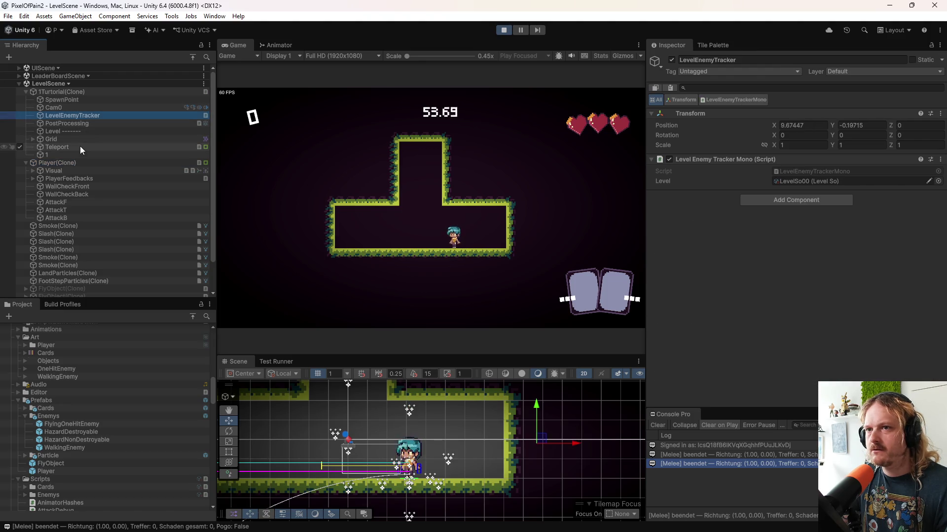
pyautogui.click(80, 147)
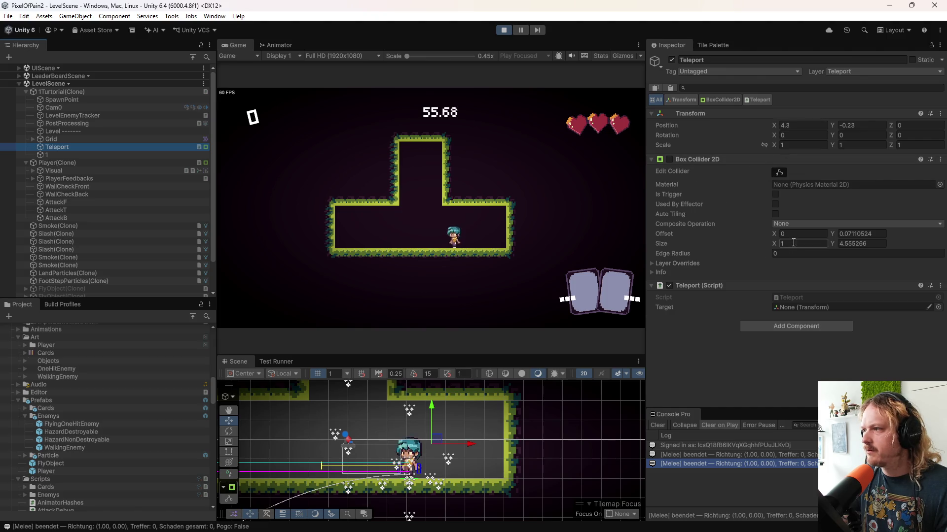
pyautogui.click(866, 72)
pyautogui.click(495, 258)
# - Move the player with the arrow keys and attack in the running game
pyautogui.press('Right')
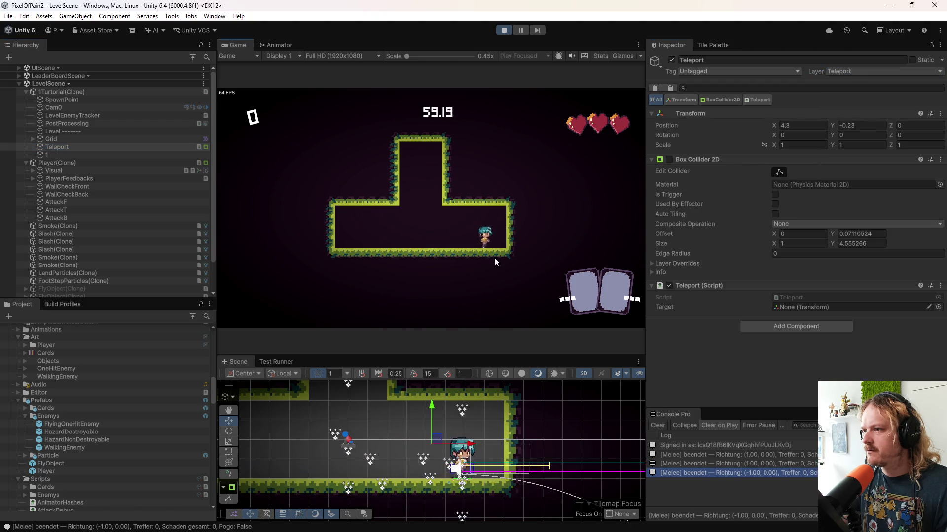
pyautogui.press('Left')
pyautogui.click(494, 256)
pyautogui.press('Right')
pyautogui.press('Right')
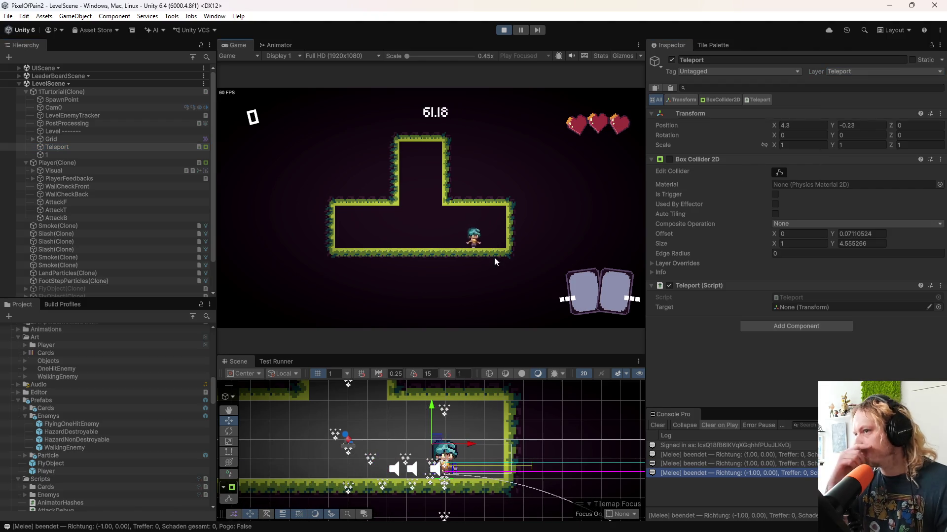
pyautogui.press('Left')
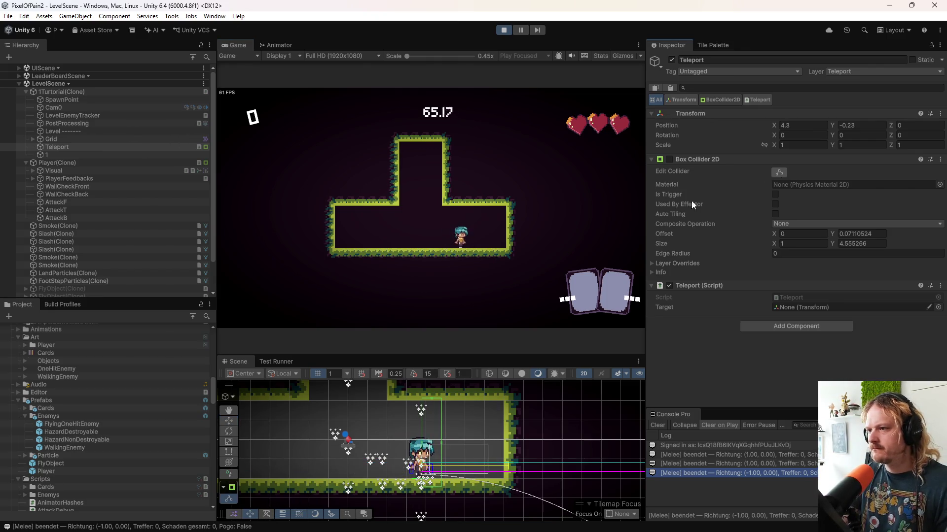
pyautogui.click(539, 223)
pyautogui.press('Right')
pyautogui.press('Left')
pyautogui.press('Right')
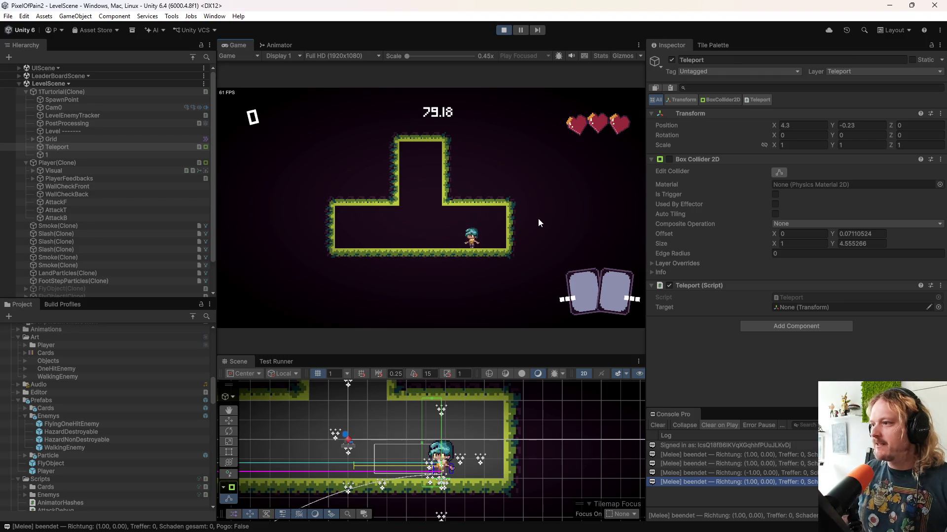
# - Pan to frame the room and drag object 1 into Teleport's Target field
pyautogui.scroll(-5, 516, 457)
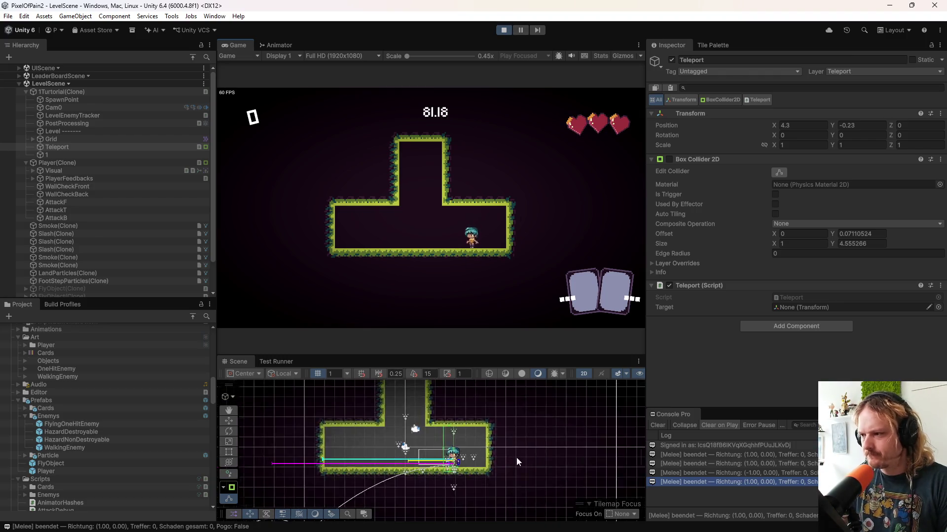
pyautogui.scroll(2, 547, 451)
pyautogui.moveTo(547, 451); pyautogui.dragTo(483, 430)
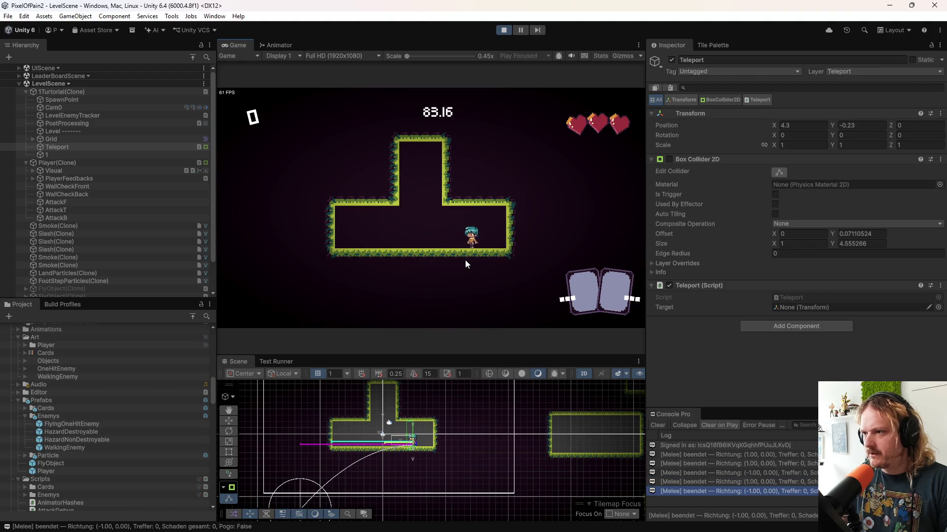
pyautogui.press('a')
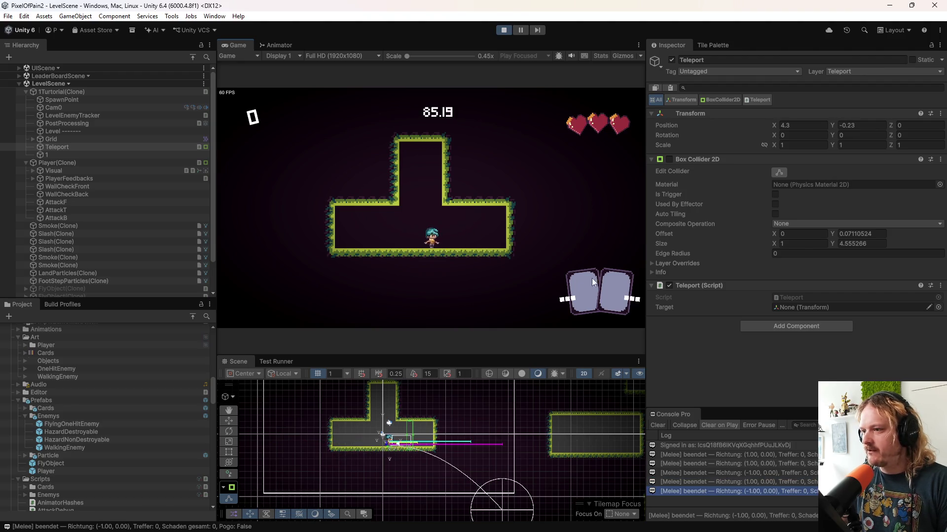
pyautogui.moveTo(58, 156); pyautogui.dragTo(798, 311)
# - Walk the player back and forth along the floor in the running game
pyautogui.click(463, 226)
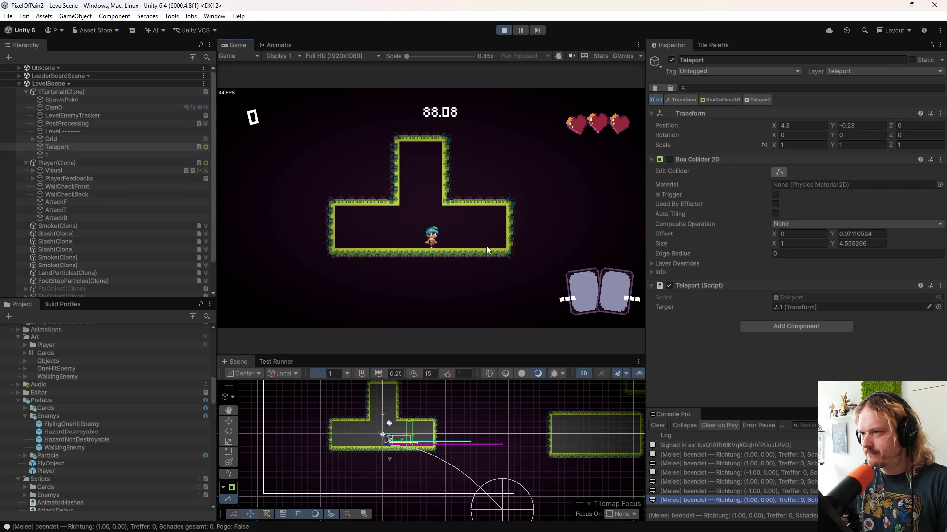
pyautogui.press('d')
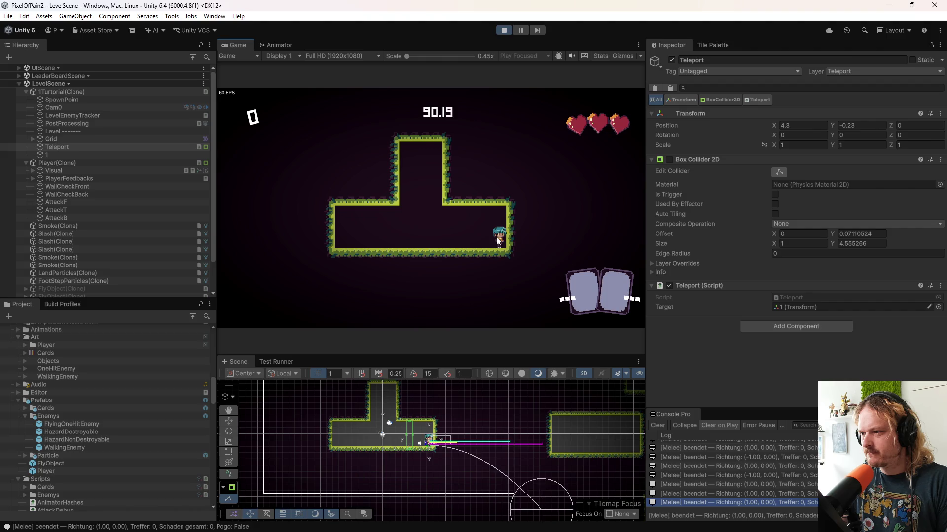
pyautogui.press('a')
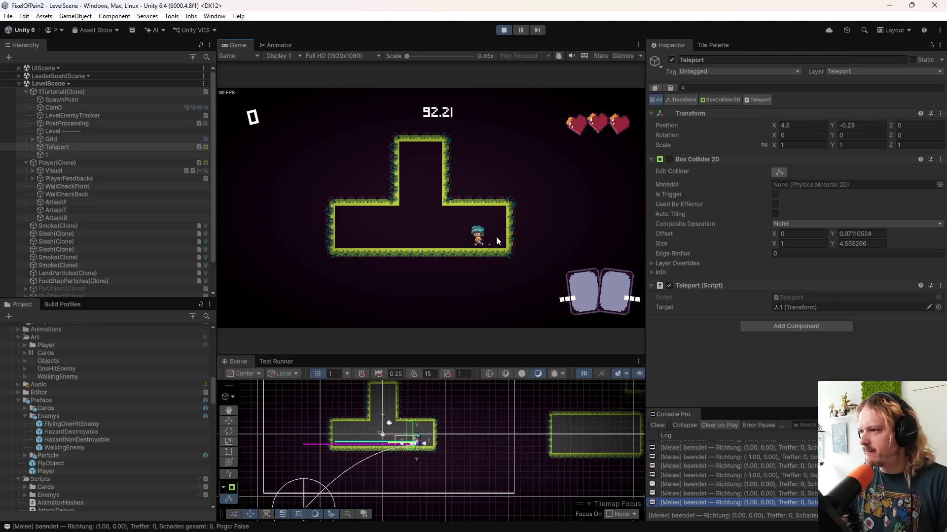
pyautogui.press('d')
pyautogui.press('a')
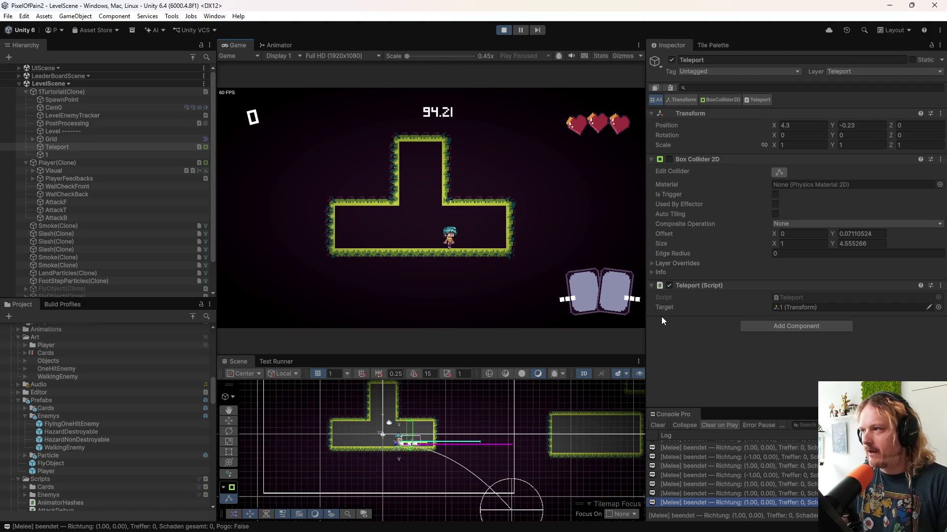
pyautogui.press('a')
pyautogui.press('d')
pyautogui.press('a')
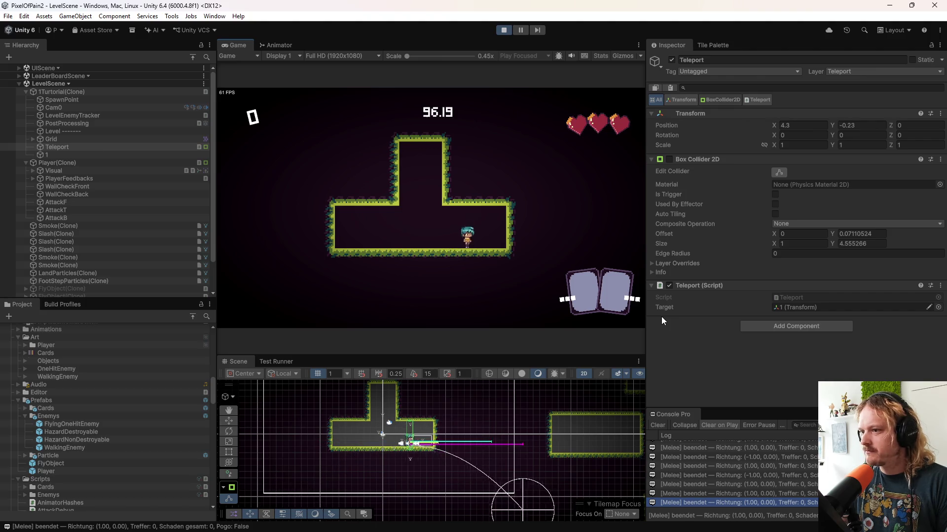
pyautogui.press('d')
pyautogui.press('a')
pyautogui.press('d')
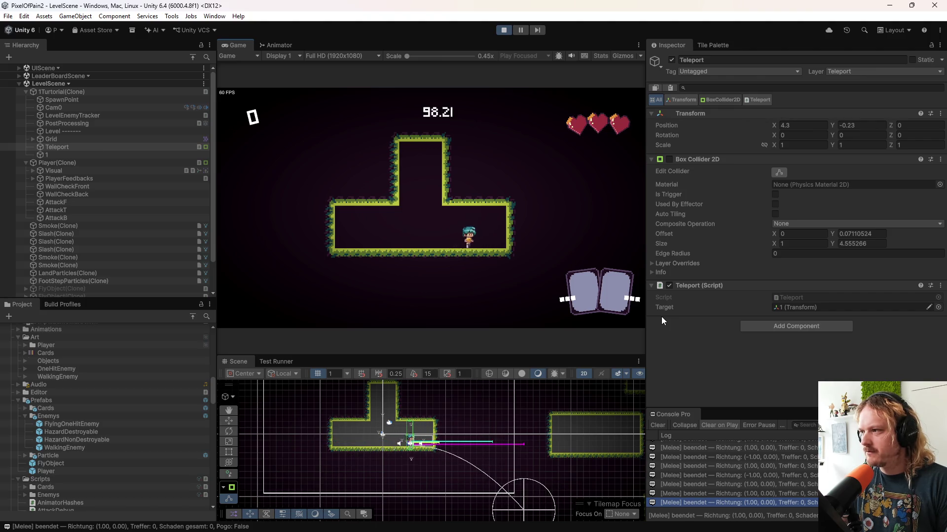
# - Inspect object 1 and Teleport's Target, then make the player jump and walk left
pyautogui.click(79, 155)
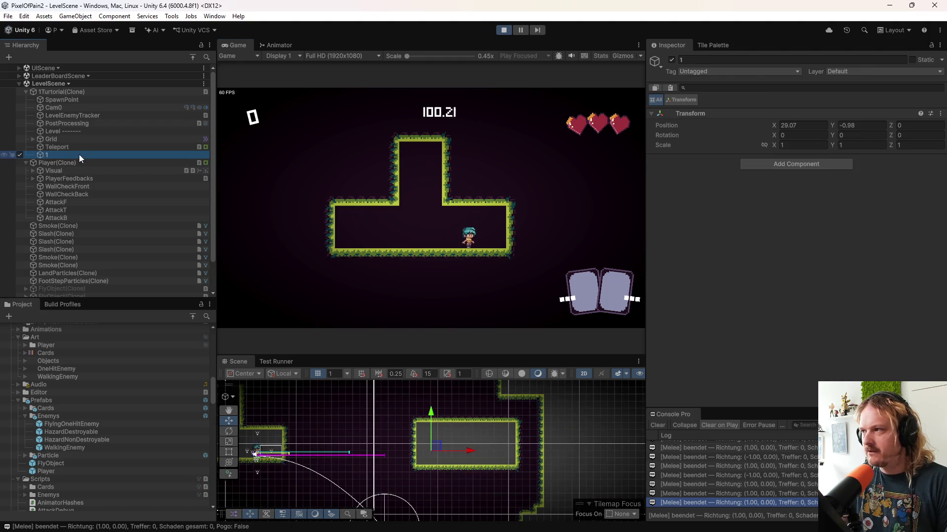
pyautogui.click(78, 146)
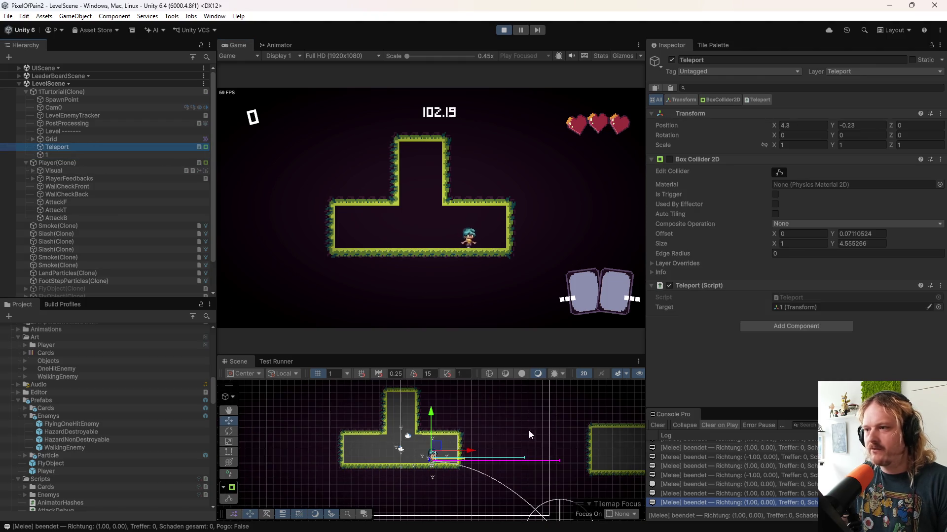
pyautogui.click(562, 267)
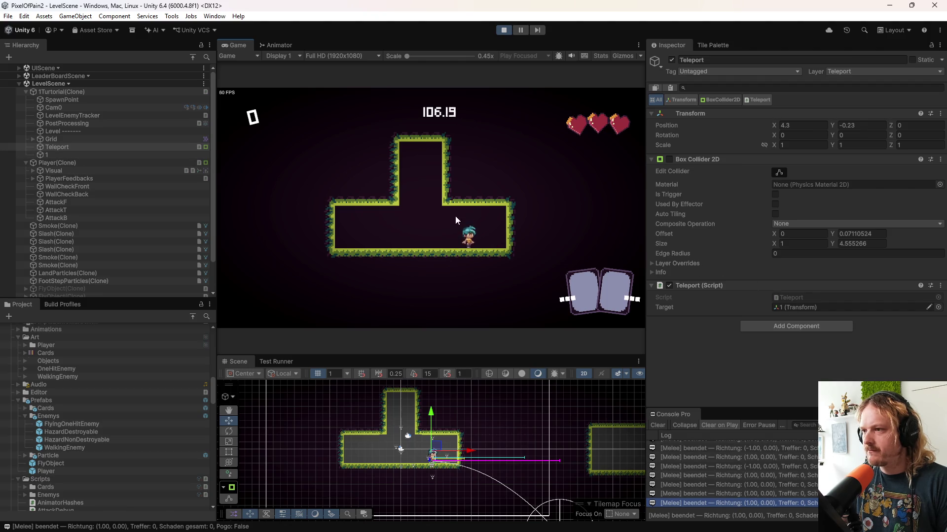
pyautogui.press('space')
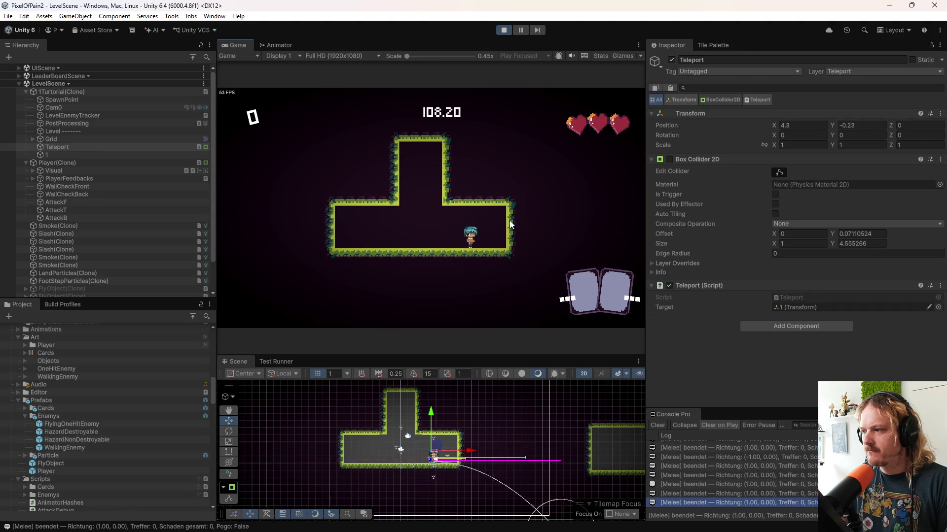
pyautogui.press('a')
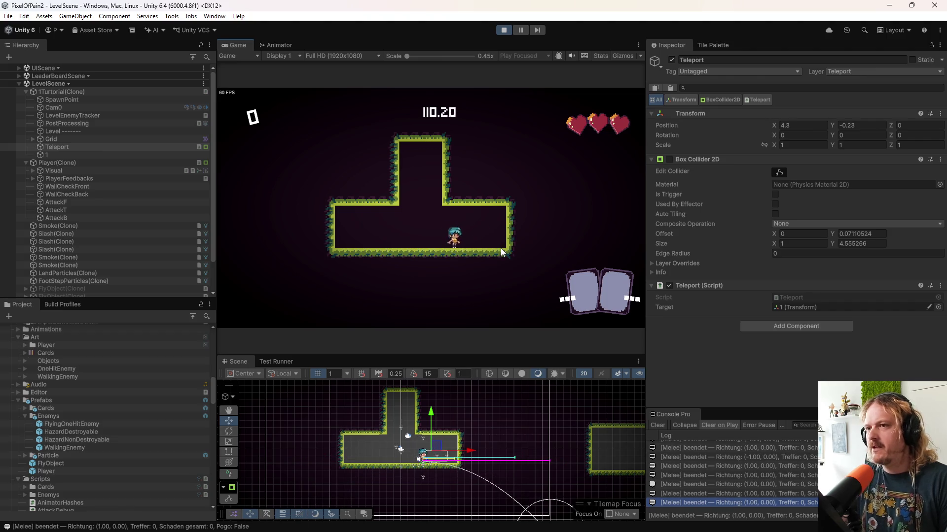
# - Set a breakpoint on the CheckTeleport foreach loop in Player.cs and attach Rider's debugger to Unity Editor
pyautogui.moveTo(480, 531)
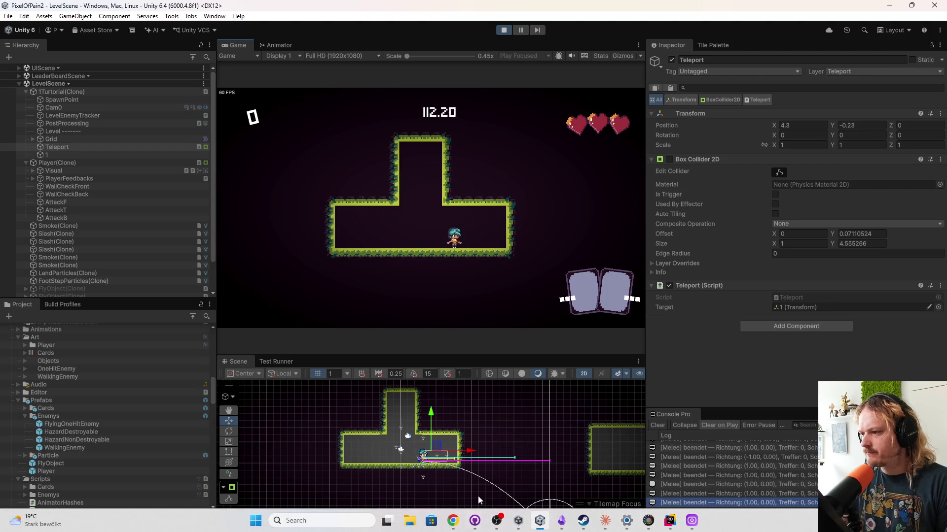
pyautogui.click(670, 521)
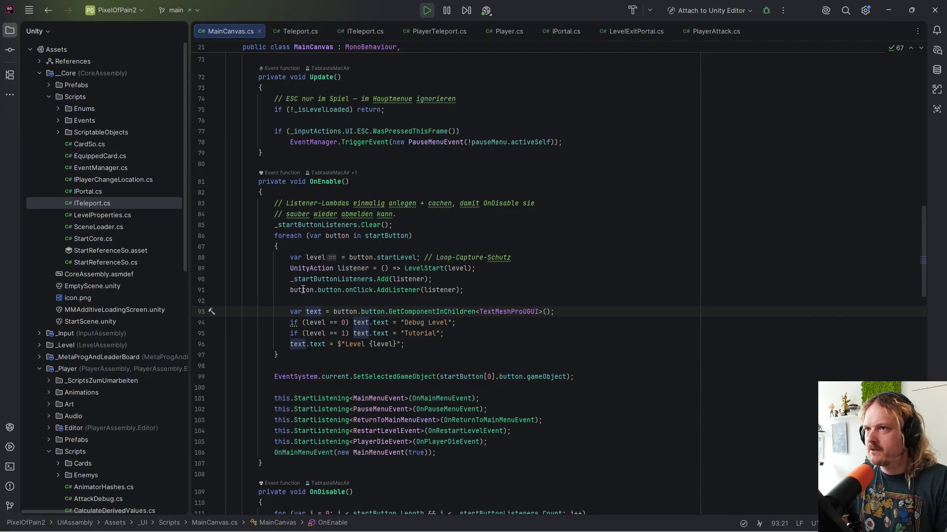
pyautogui.click(506, 34)
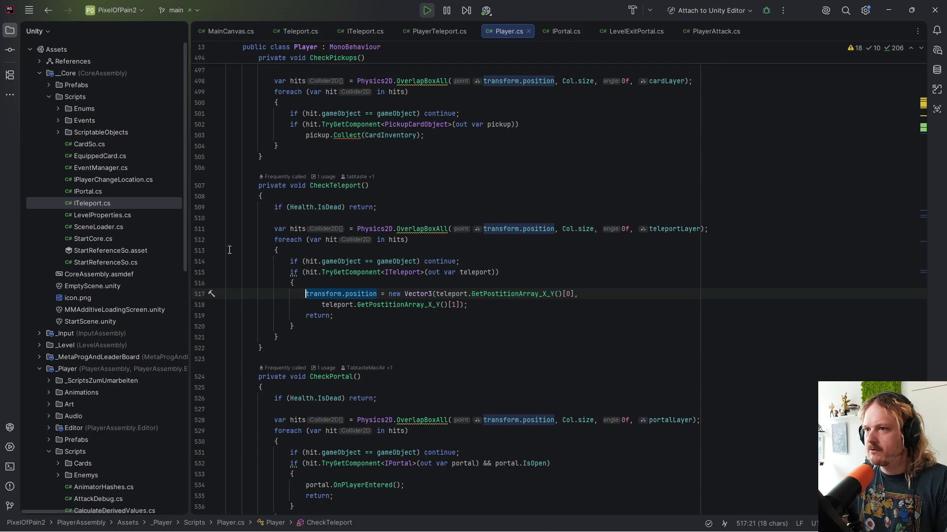
pyautogui.click(201, 240)
pyautogui.click(490, 12)
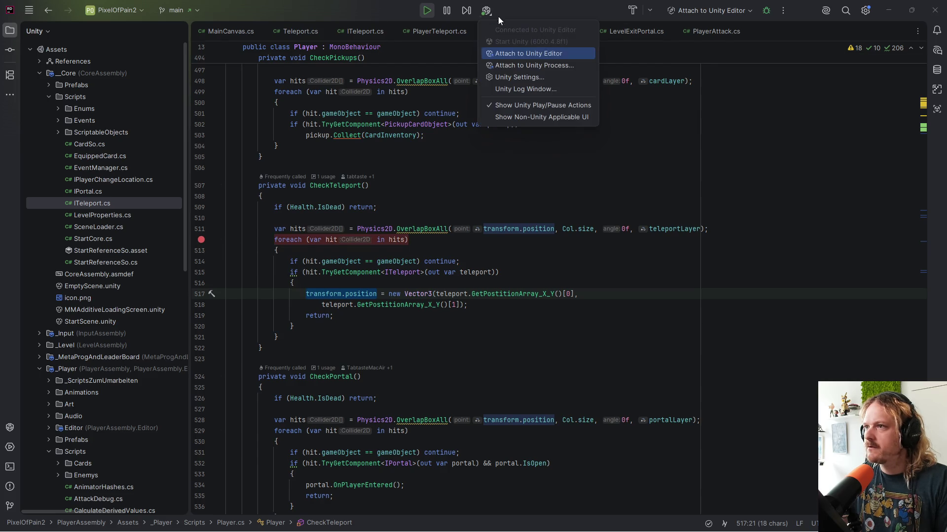
pyautogui.click(527, 54)
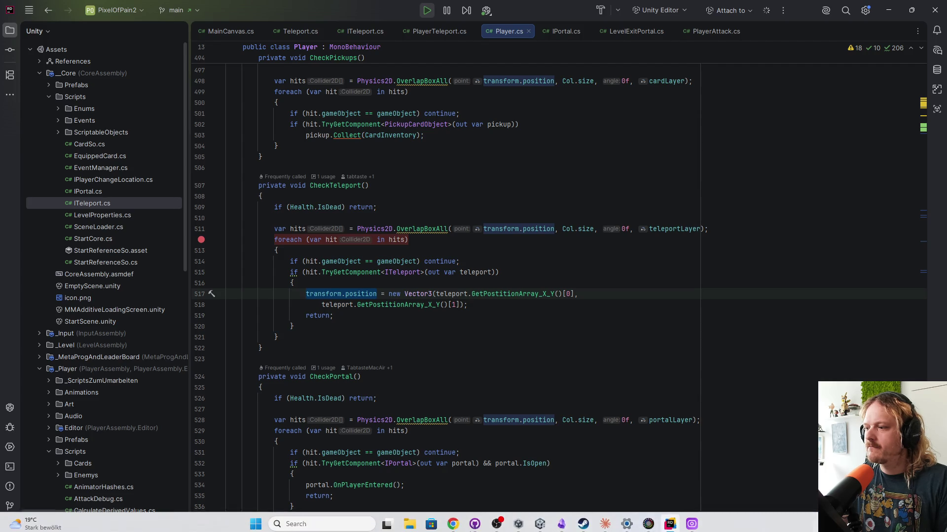
# - Trigger a player attack in the running game, then check Rider and return to Unity
pyautogui.click(537, 525)
pyautogui.click(486, 236)
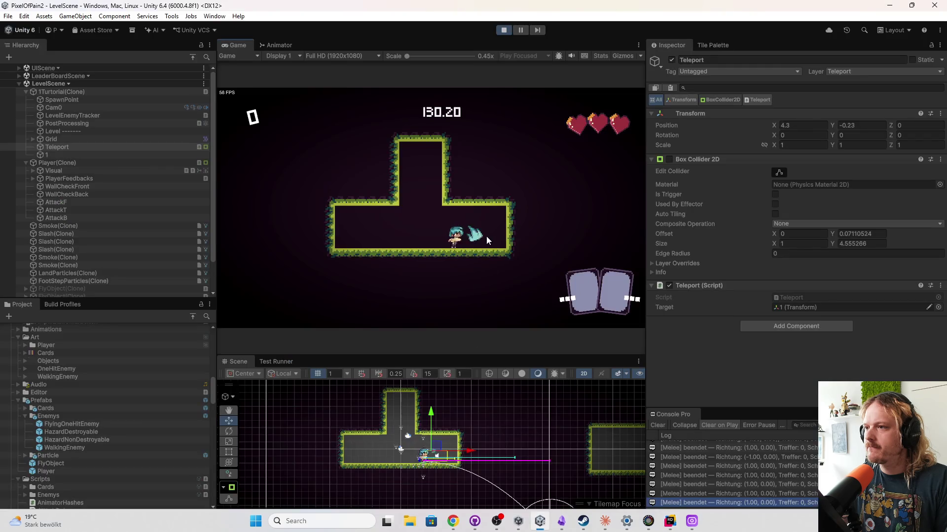
pyautogui.press('a')
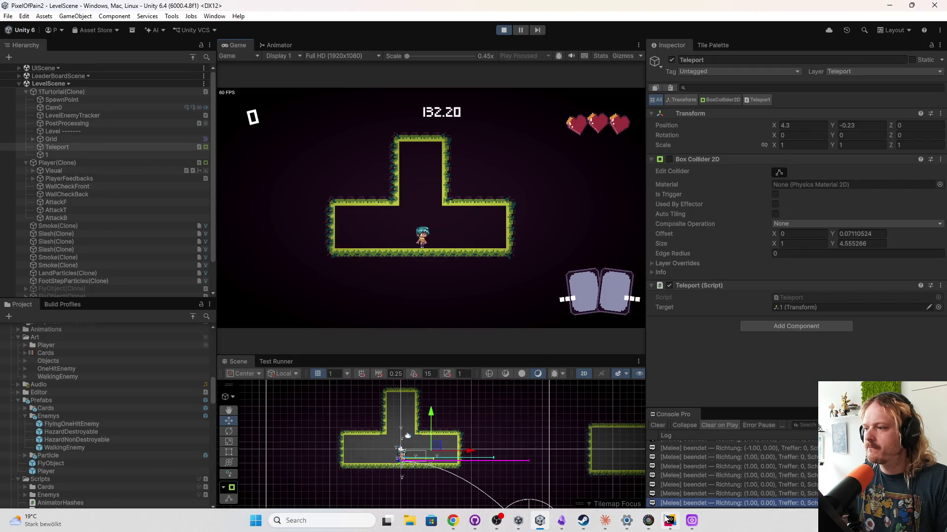
pyautogui.click(669, 520)
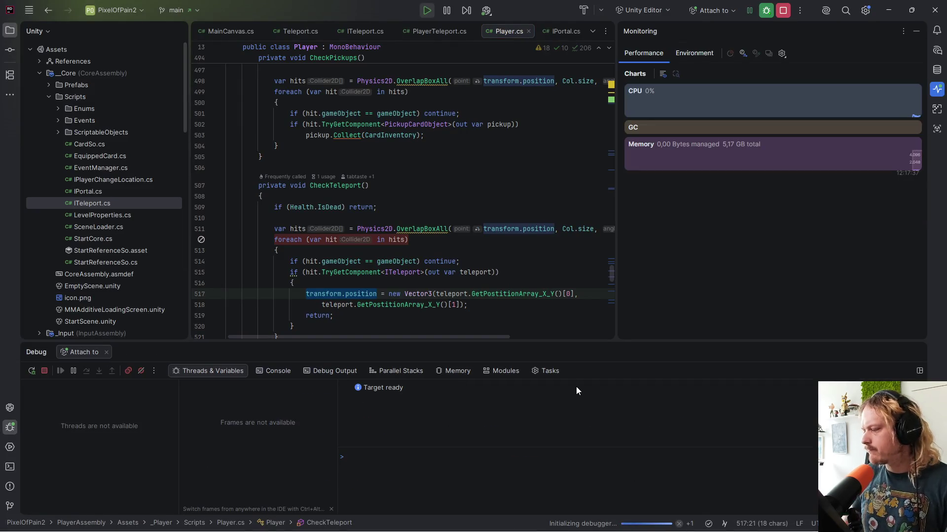
pyautogui.moveTo(577, 528)
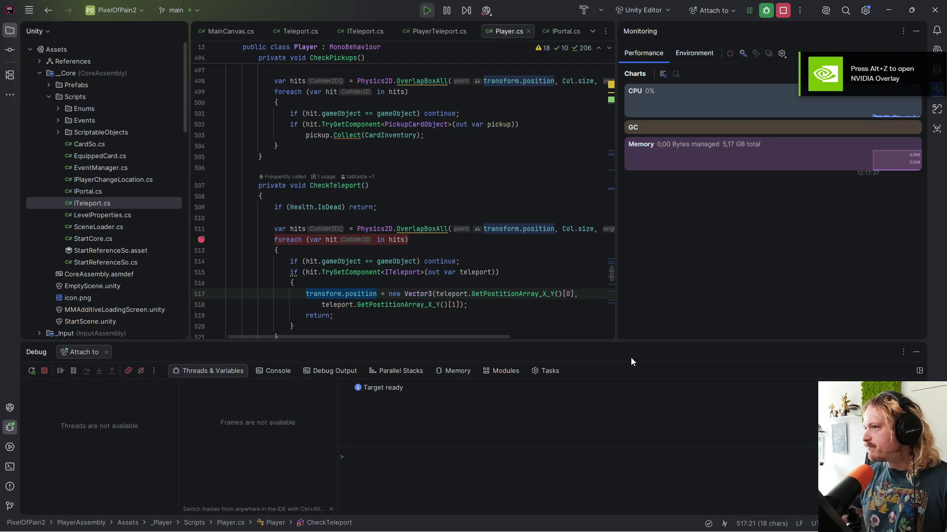
pyautogui.moveTo(520, 530)
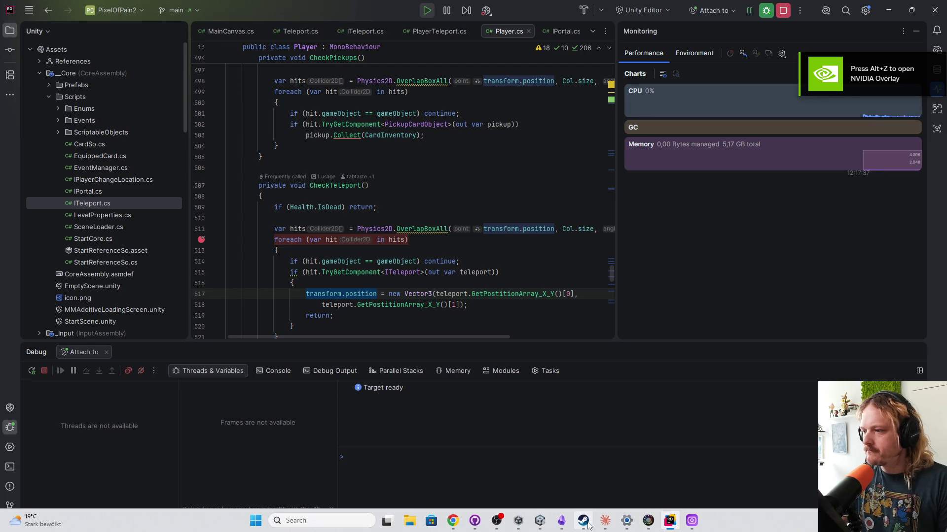
pyautogui.click(648, 521)
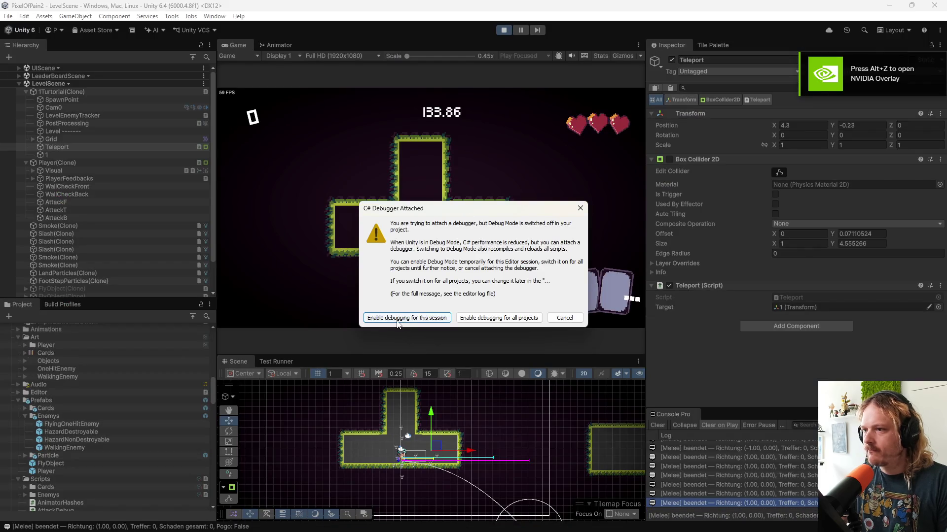
# - Enable debugging for all projects, then walk and attack with the player in the Game view
pyautogui.click(515, 320)
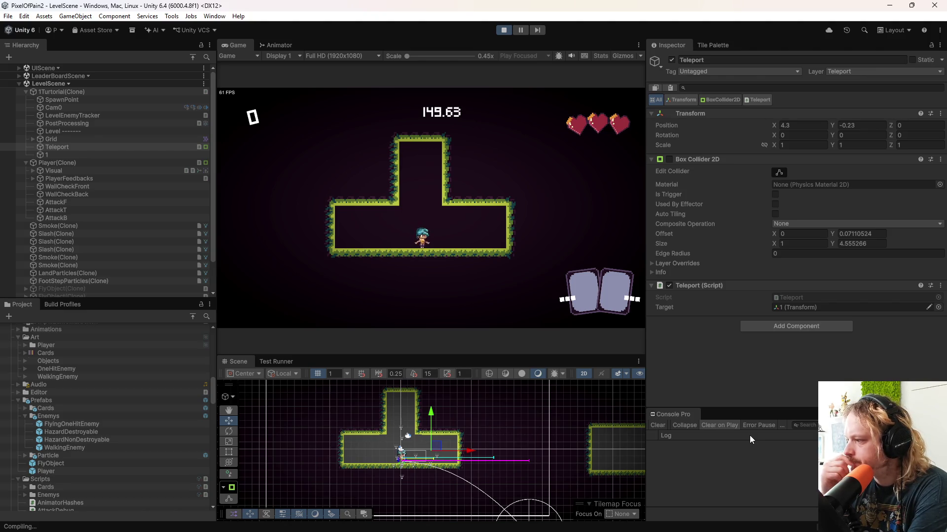
pyautogui.click(489, 245)
pyautogui.press('d')
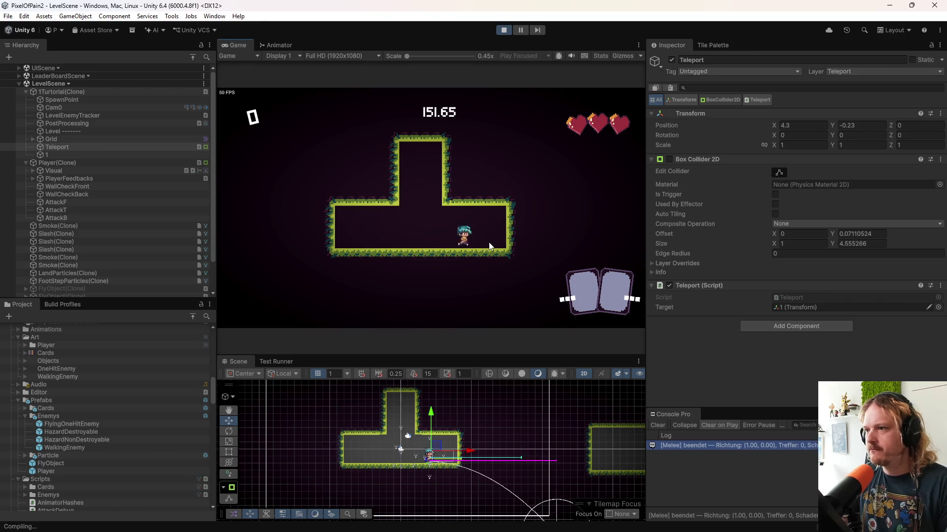
pyautogui.press('a')
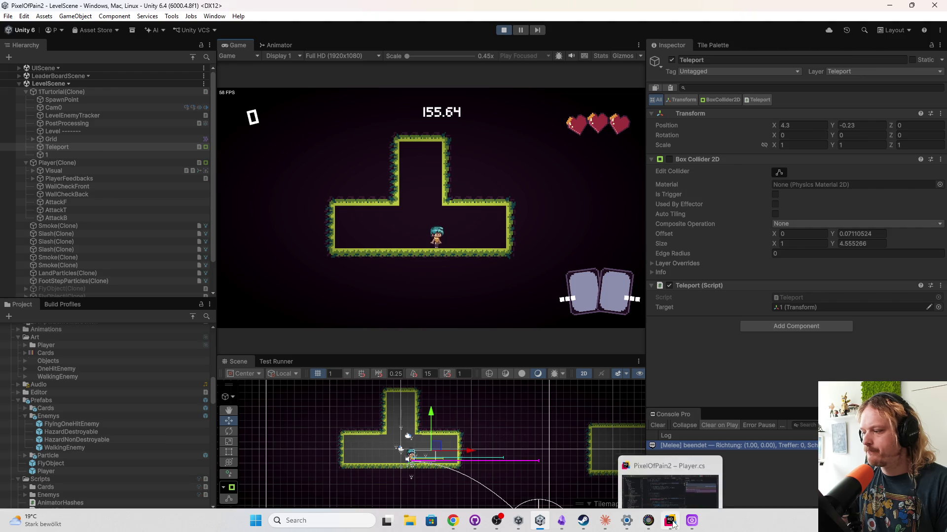
# - Re-enable the breakpoint on line 512 in Rider's code editor
pyautogui.click(672, 522)
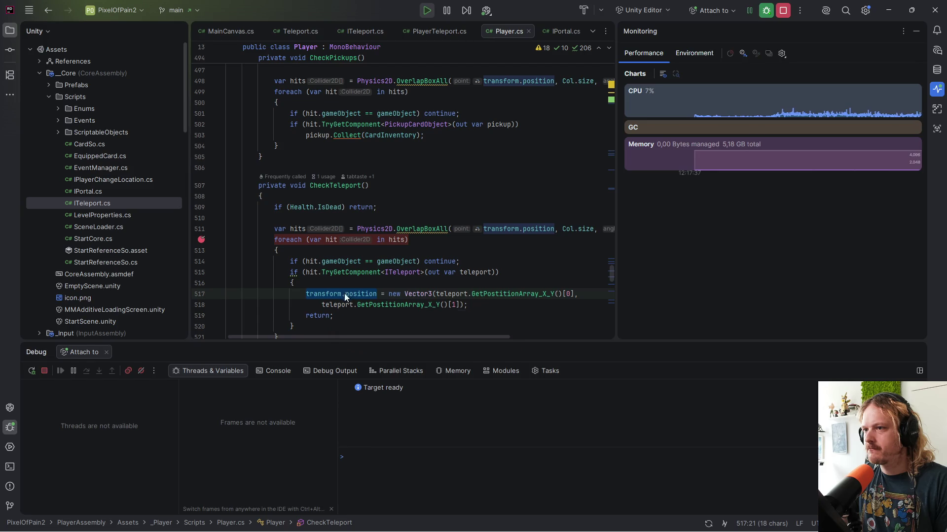
pyautogui.scroll(-2, 359, 284)
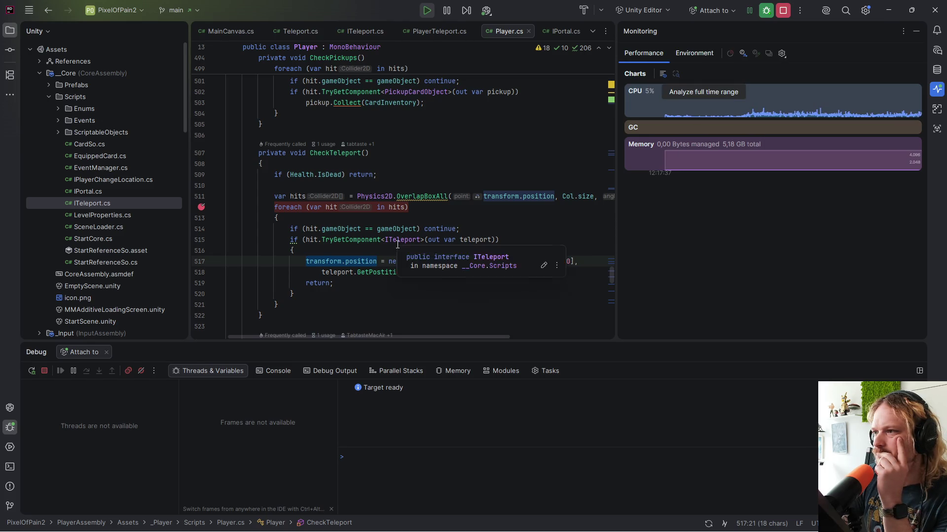
pyautogui.moveTo(407, 338)
pyautogui.mouseDown()
pyautogui.moveTo(516, 346)
pyautogui.moveTo(371, 337)
pyautogui.mouseUp()
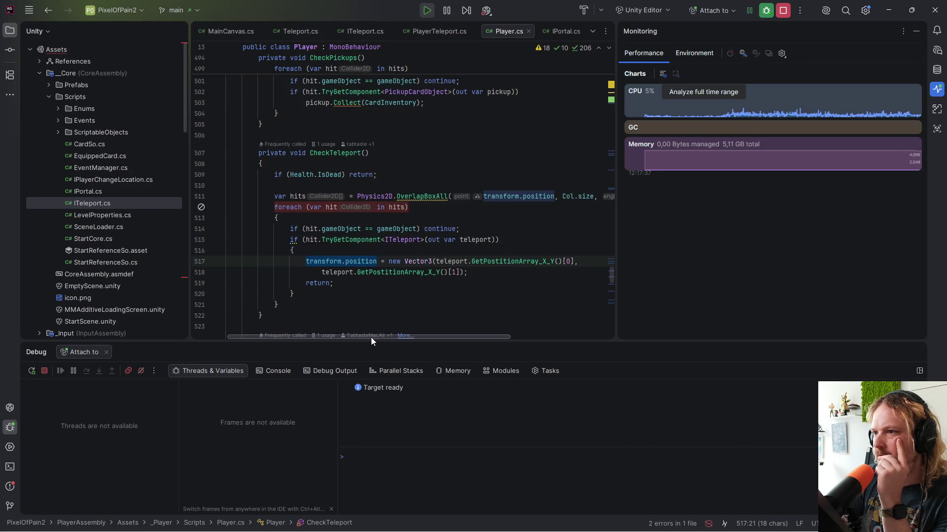
pyautogui.moveTo(605, 521)
pyautogui.click(201, 207)
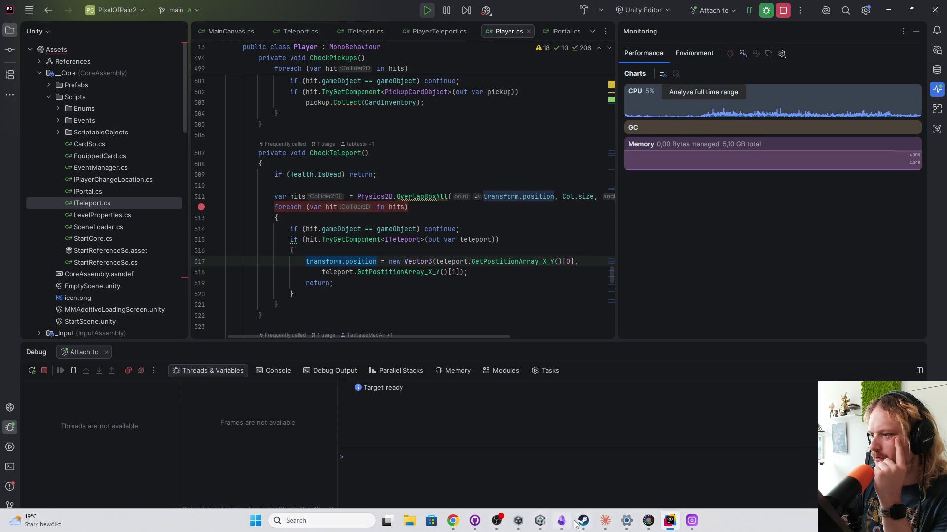
# - Resume past the NullReferenceExceptions, mute breaking on them, and stop the debug session
pyautogui.moveTo(540, 521)
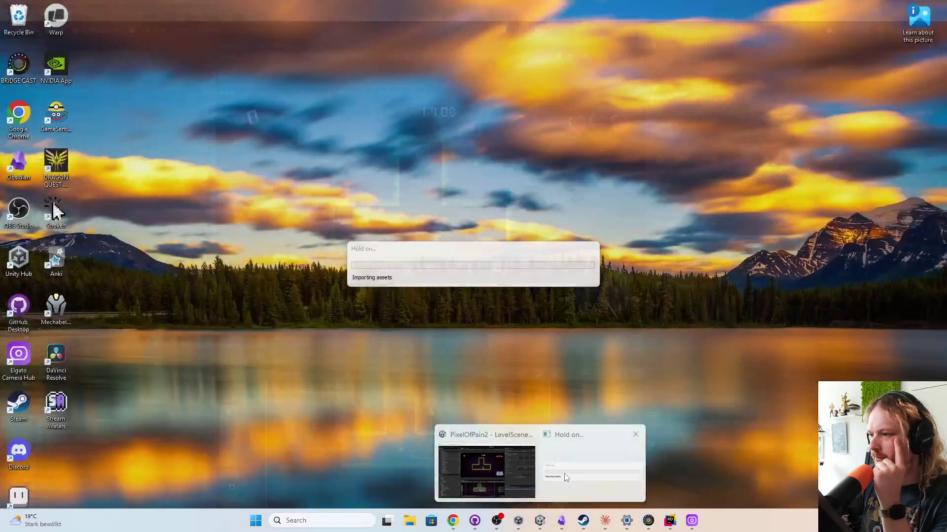
pyautogui.click(566, 477)
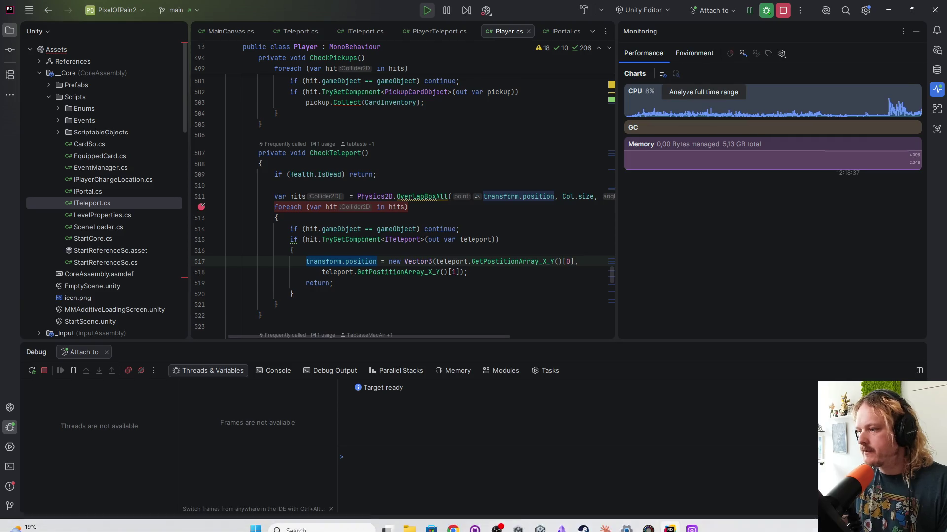
pyautogui.moveTo(541, 524)
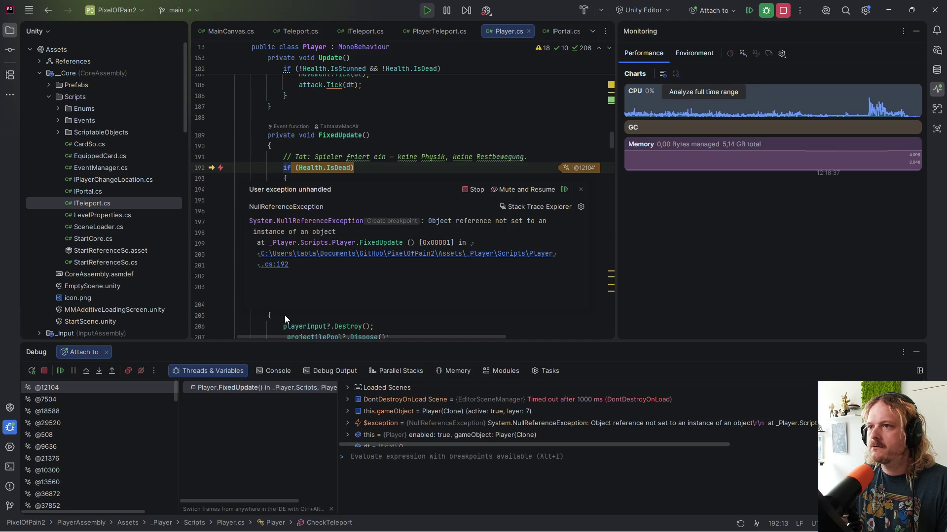
pyautogui.click(56, 369)
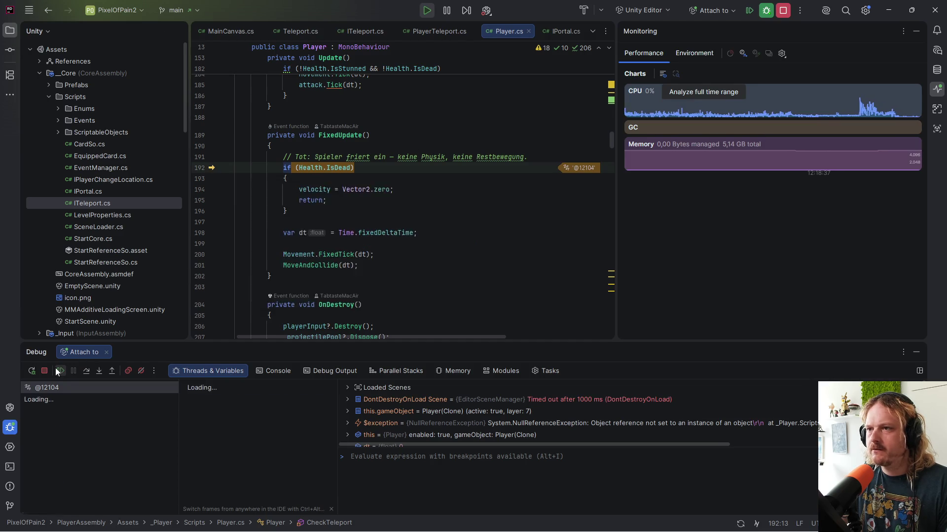
pyautogui.click(55, 368)
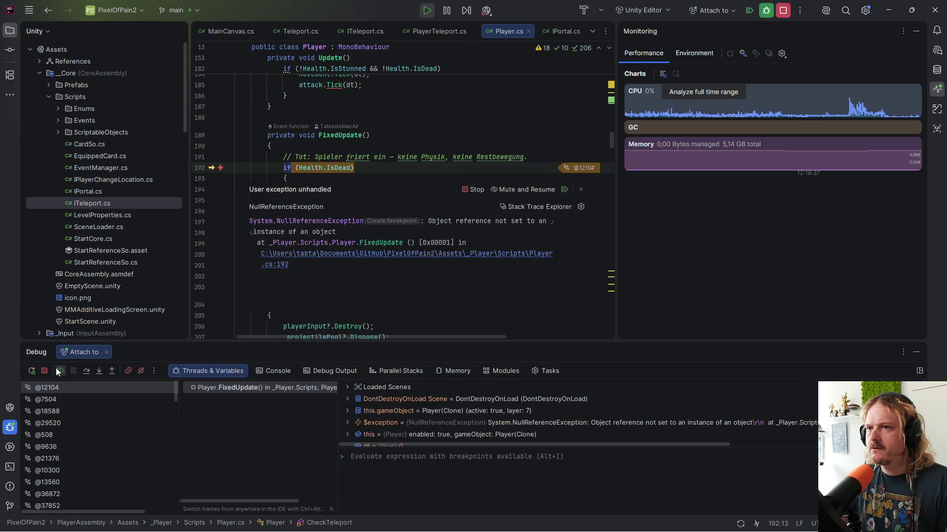
pyautogui.click(56, 371)
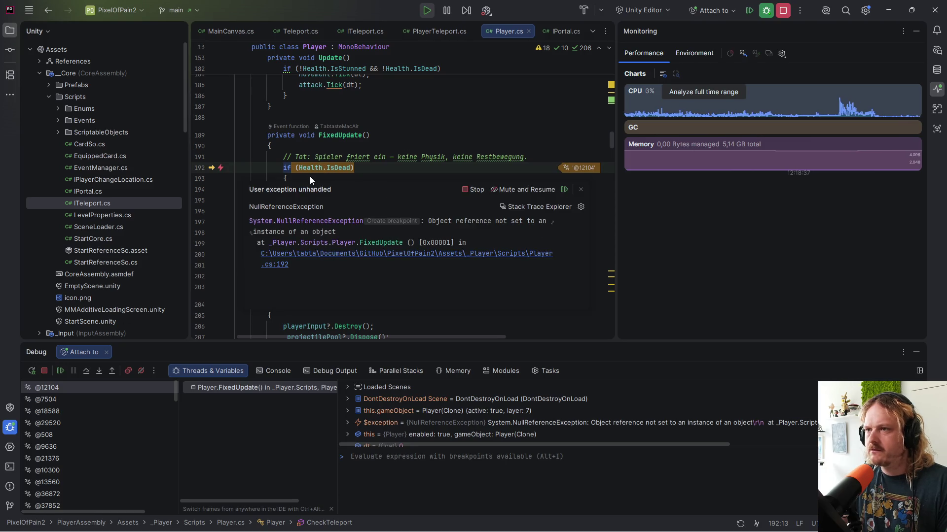
pyautogui.click(563, 190)
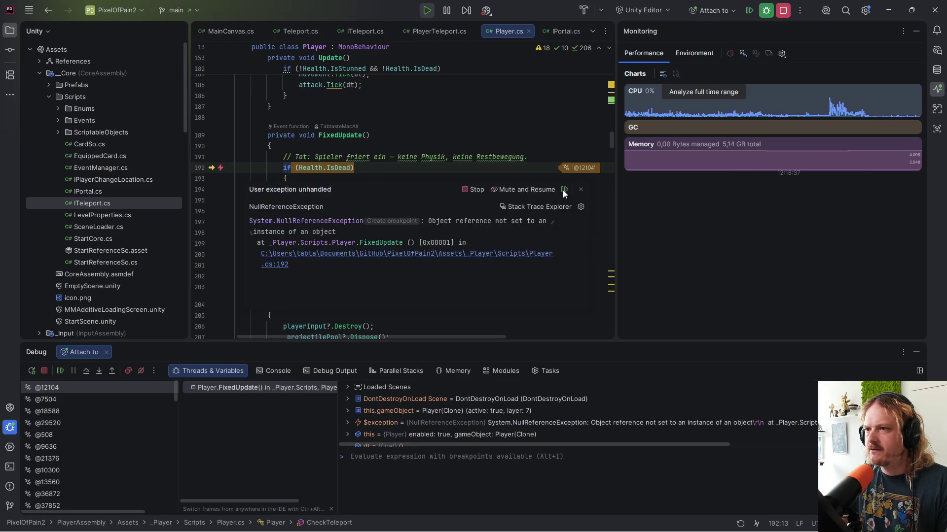
pyautogui.click(542, 191)
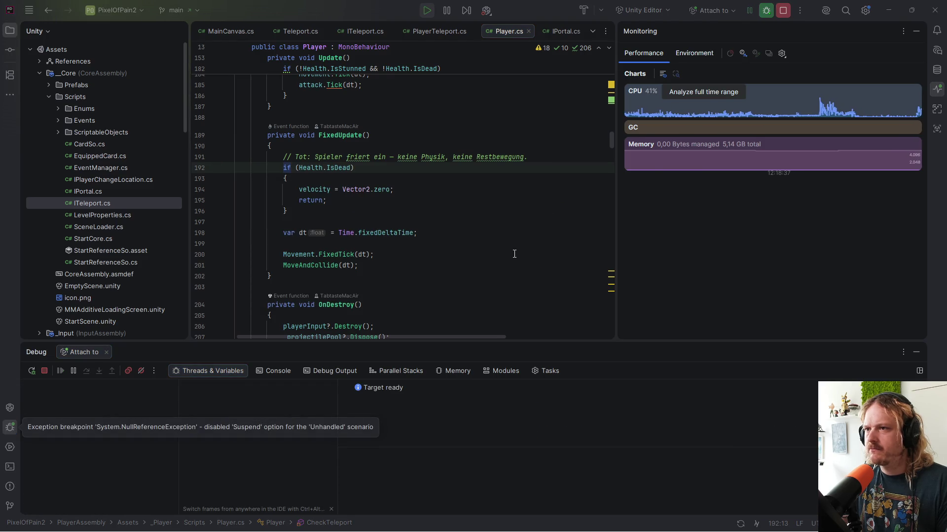
pyautogui.hotkey('alt', 'Tab')
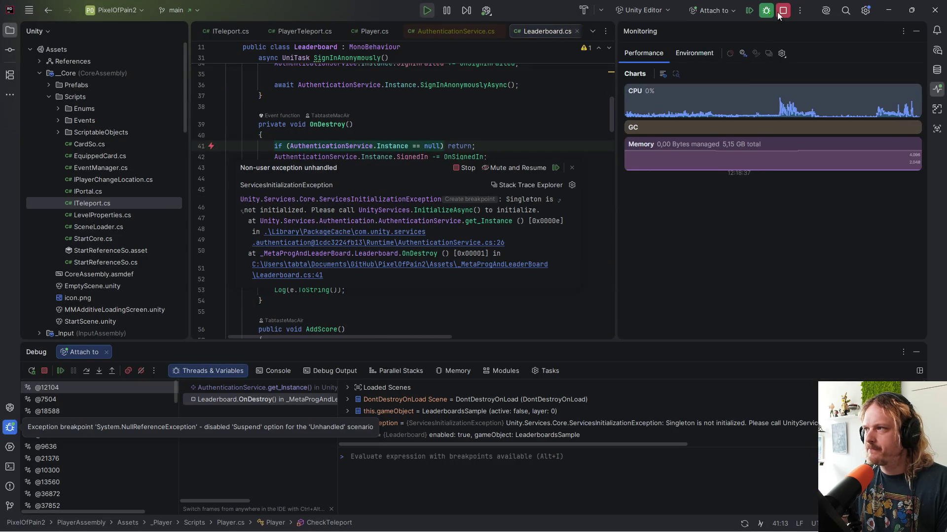
pyautogui.click(779, 11)
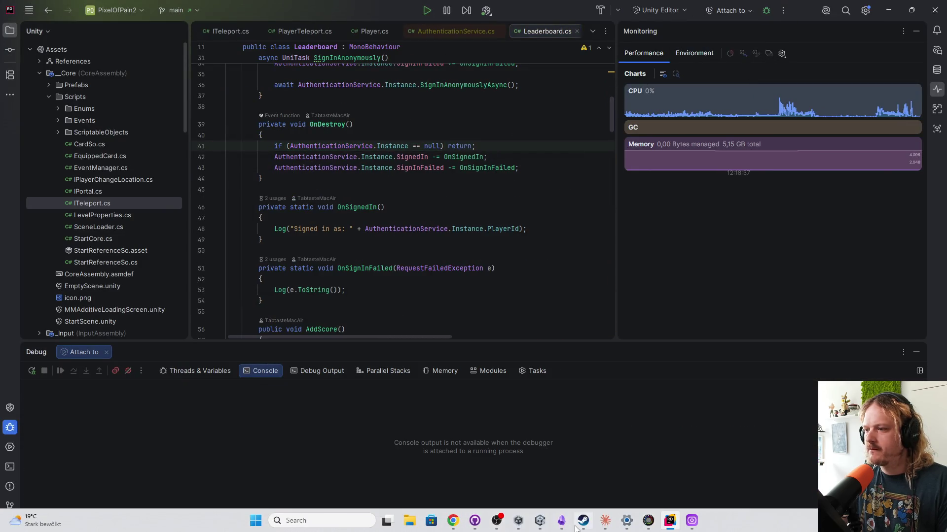
# - In Unity, open the 1Turtorial level prefab for editing
pyautogui.click(582, 522)
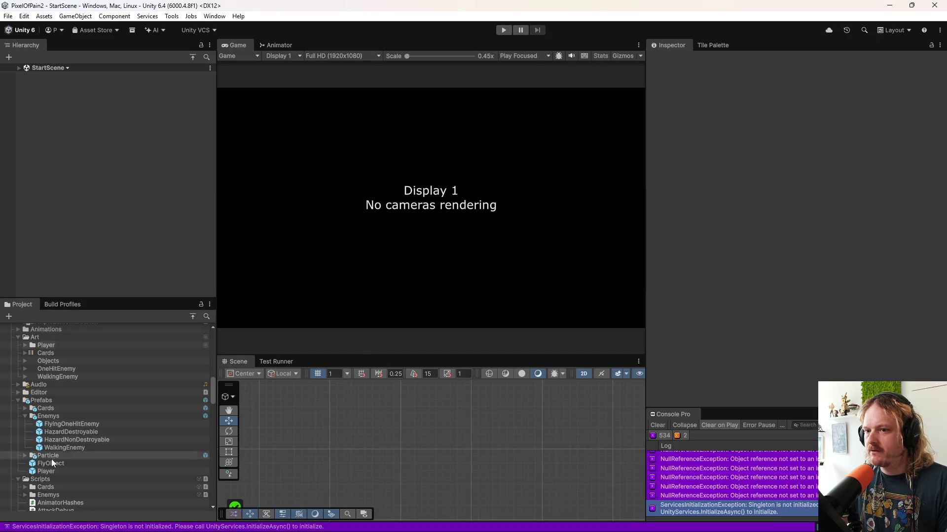
pyautogui.click(52, 472)
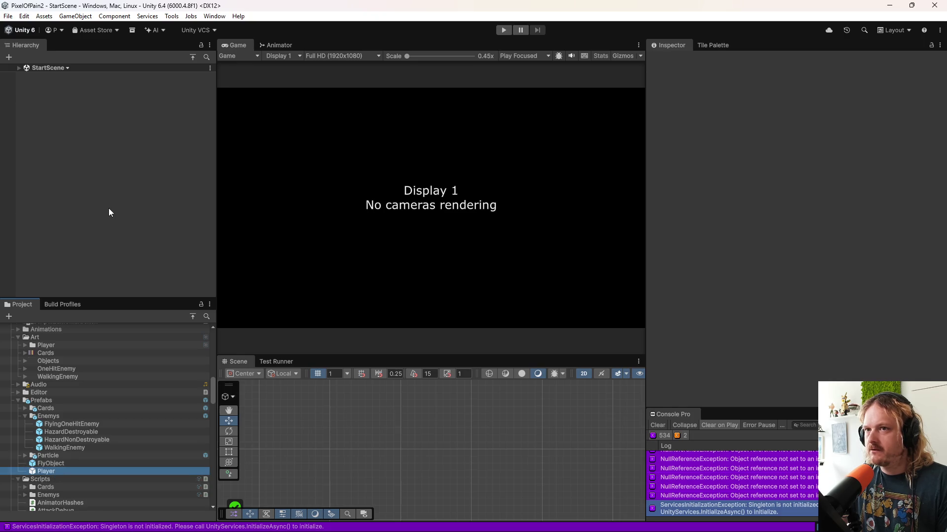
pyautogui.doubleClick(46, 471)
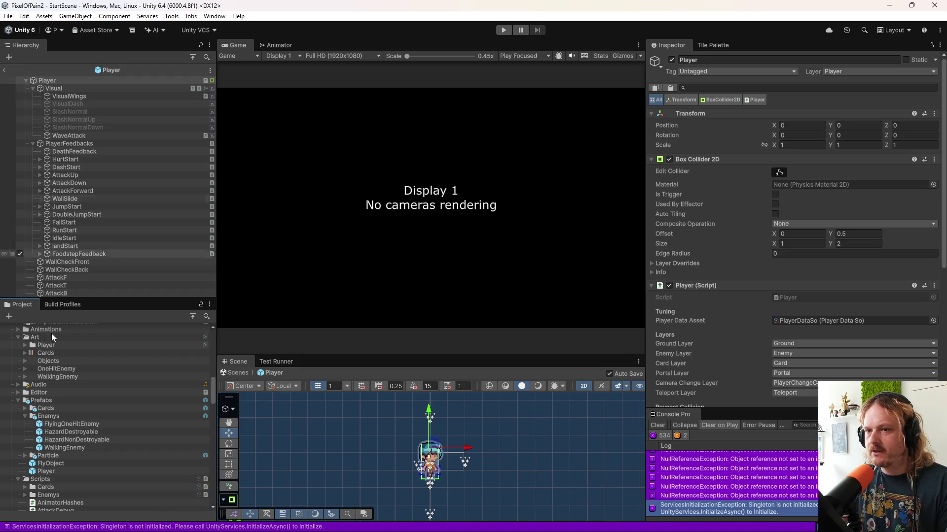
pyautogui.scroll(-3, 54, 471)
pyautogui.scroll(-3, 55, 471)
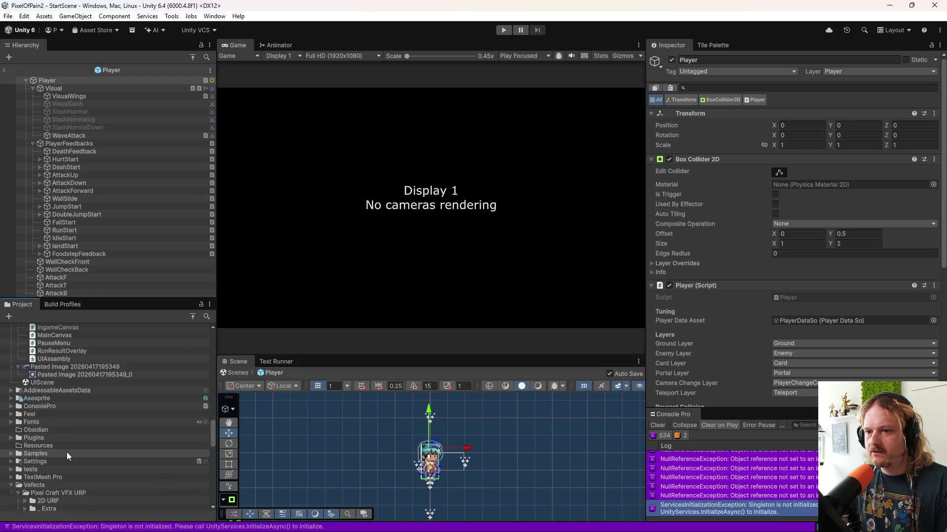
pyautogui.scroll(-10, 74, 467)
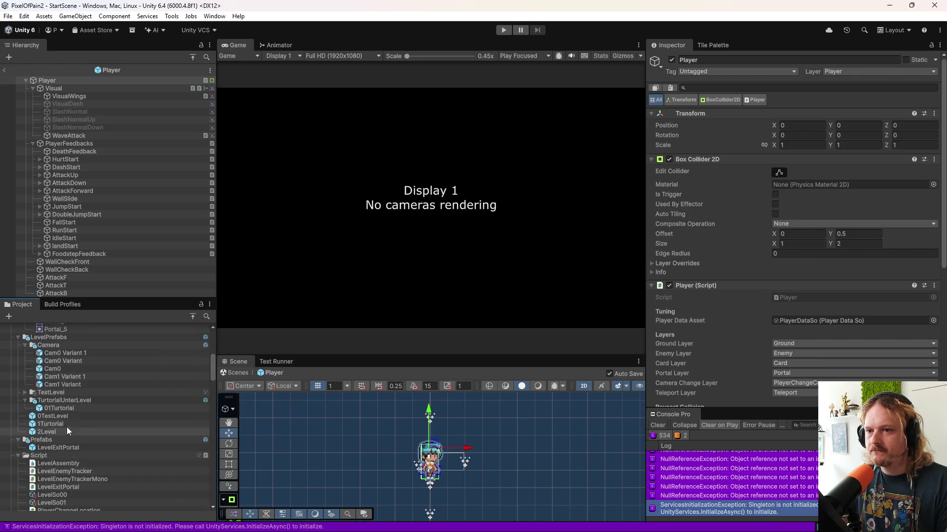
pyautogui.doubleClick(60, 425)
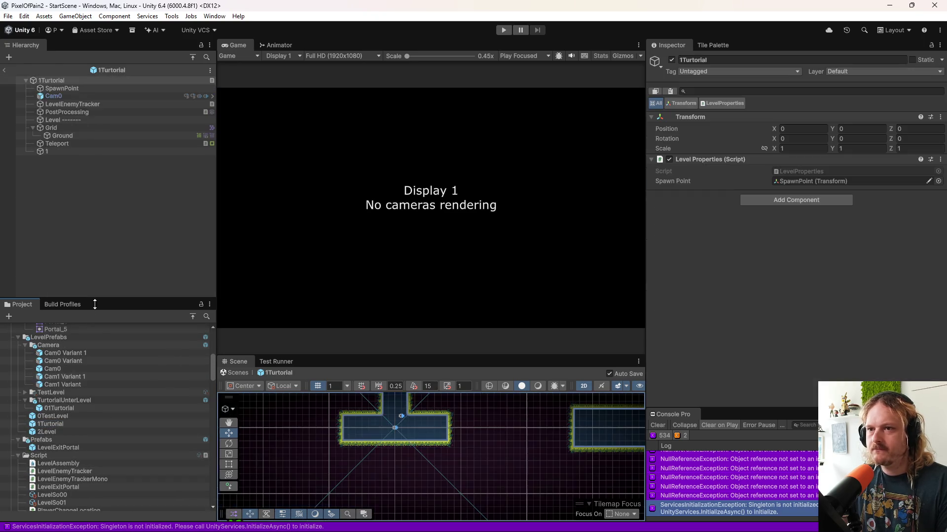
# - Put Teleport on the Teleport layer, target it at object 1, exit the prefab and play
pyautogui.click(79, 144)
pyautogui.click(838, 60)
pyautogui.click(863, 72)
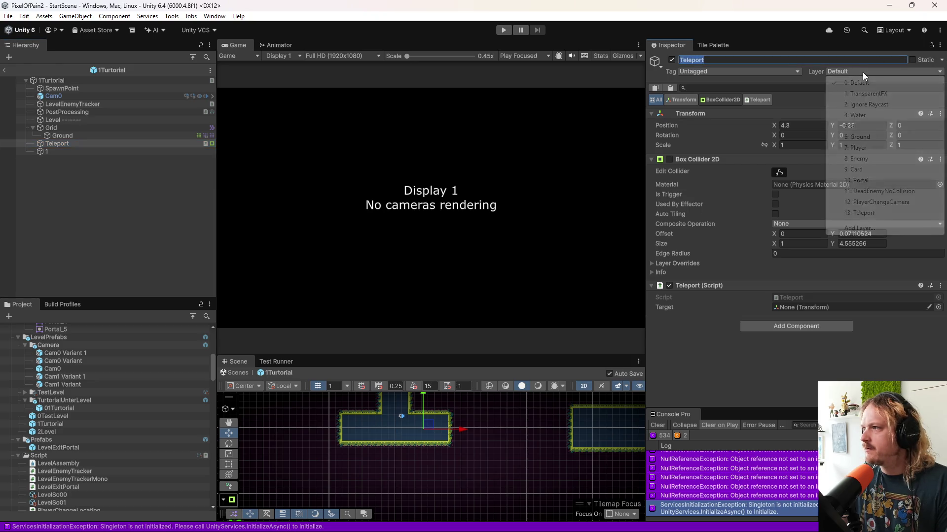
pyautogui.click(872, 218)
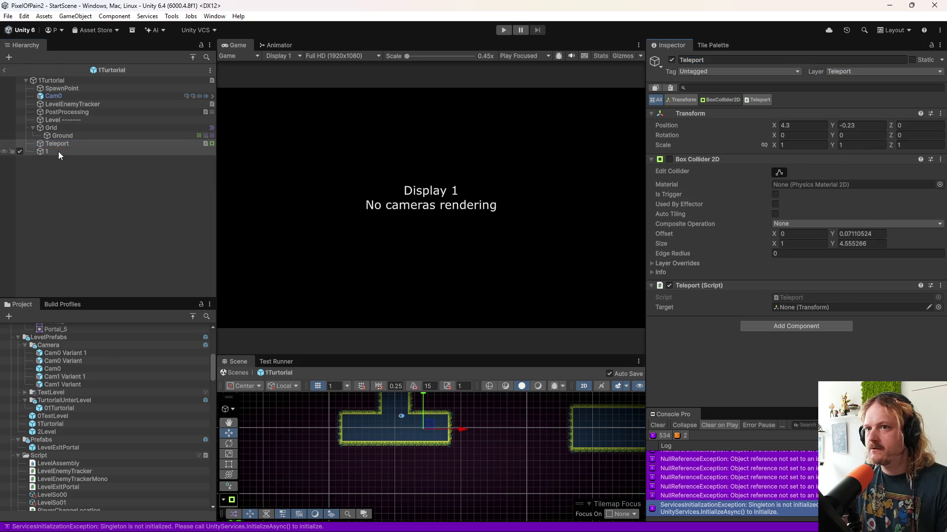
pyautogui.moveTo(58, 152)
pyautogui.mouseDown()
pyautogui.moveTo(750, 280)
pyautogui.moveTo(803, 308)
pyautogui.mouseUp()
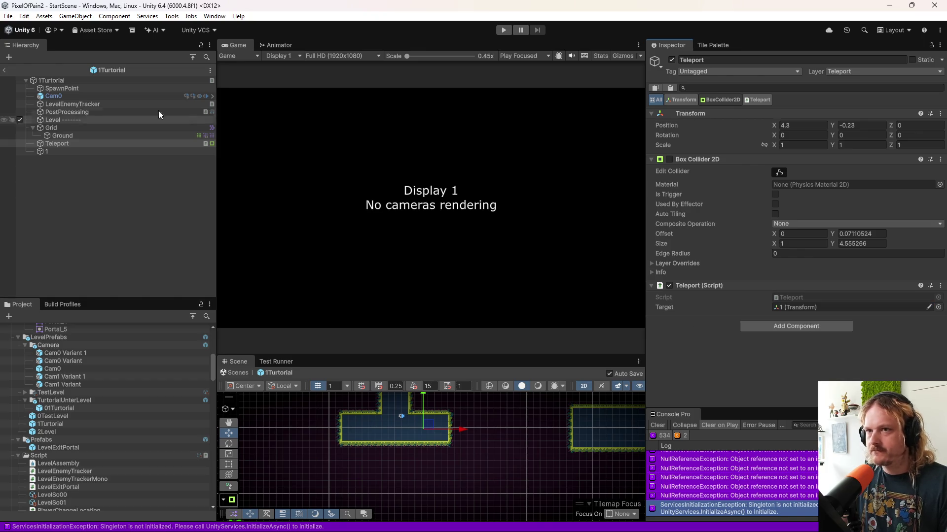
pyautogui.click(8, 70)
pyautogui.click(503, 30)
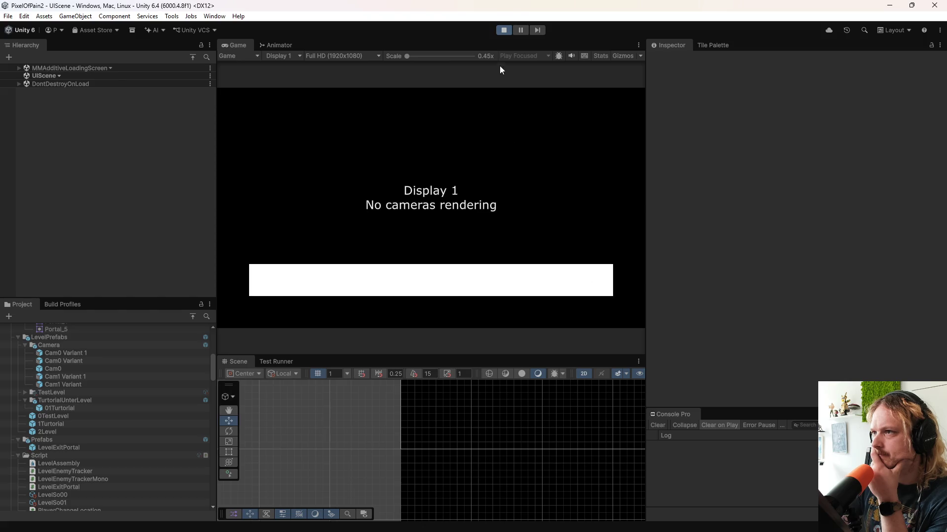
# - Stop the game and attach Rider's debugger to the Unity Editor
pyautogui.click(503, 31)
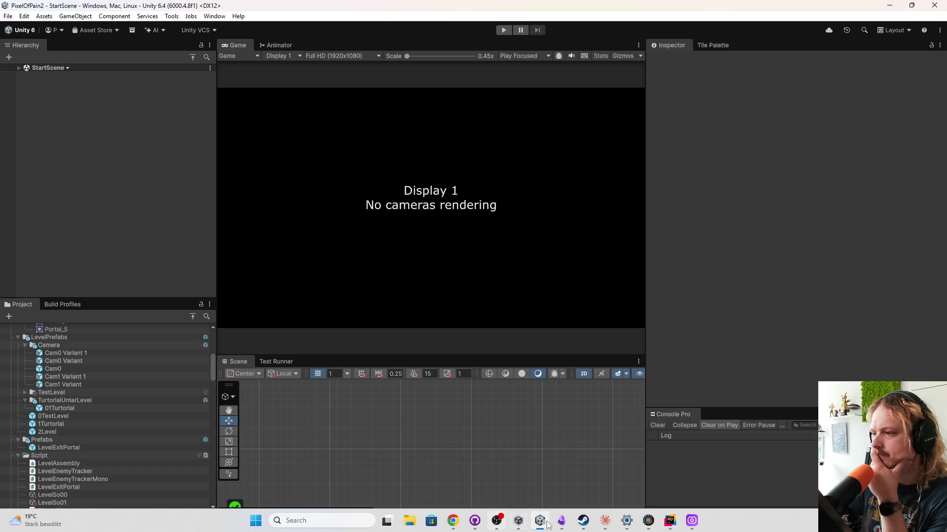
pyautogui.click(670, 522)
pyautogui.click(486, 10)
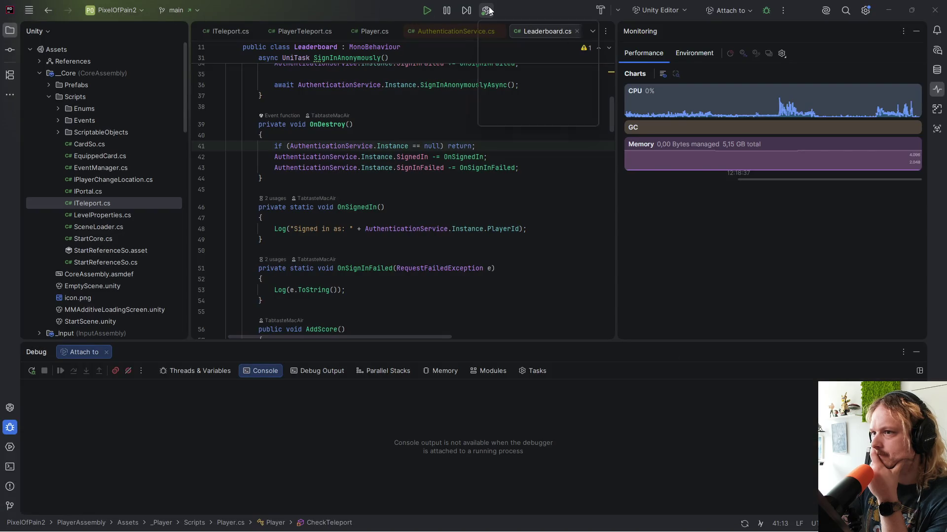
pyautogui.click(512, 54)
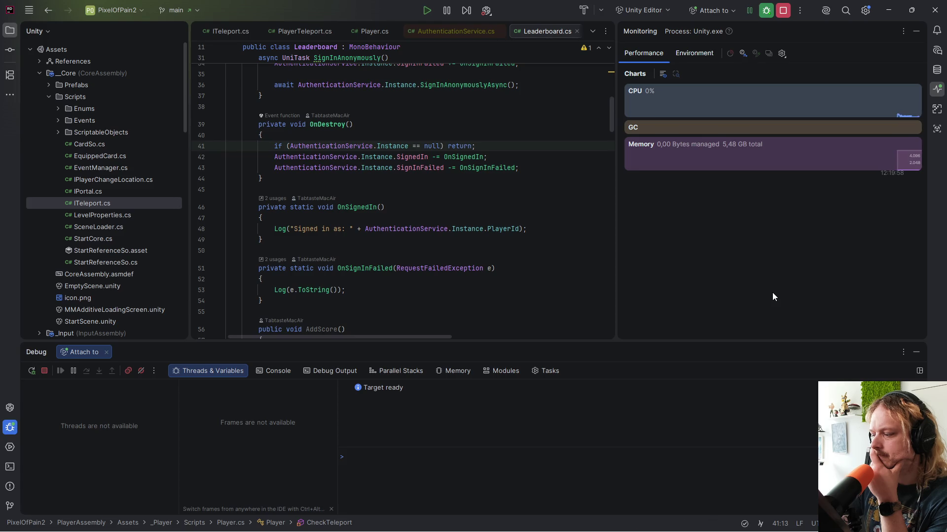
# - Back in Unity, start play mode and launch Level 1 from the level select
pyautogui.moveTo(590, 526)
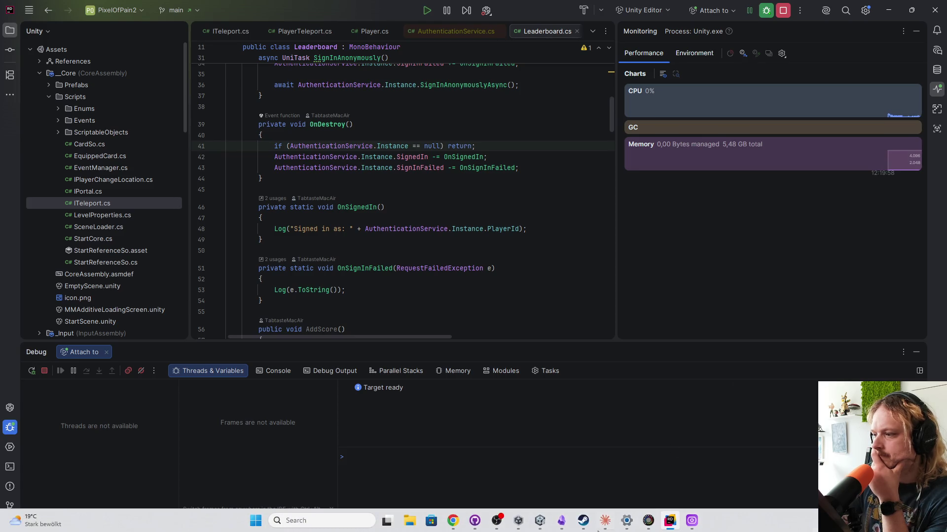
pyautogui.click(540, 520)
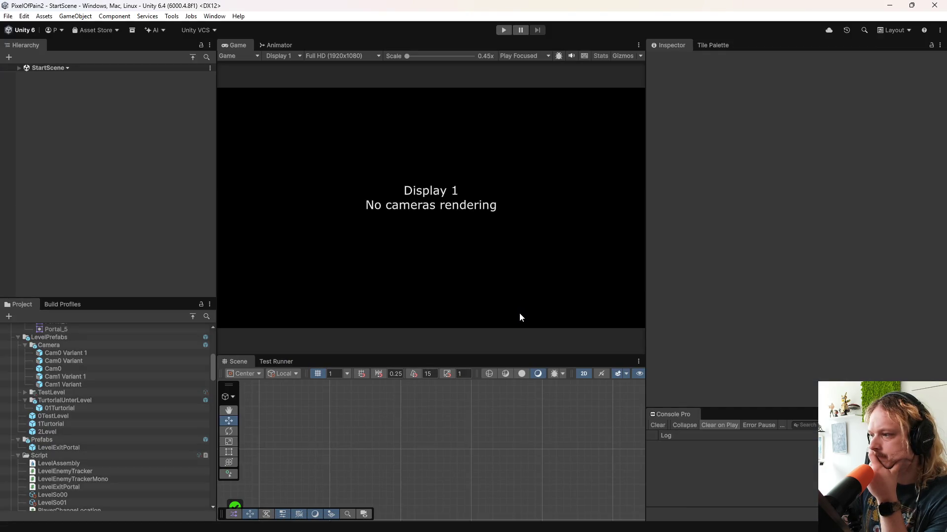
pyautogui.moveTo(602, 524)
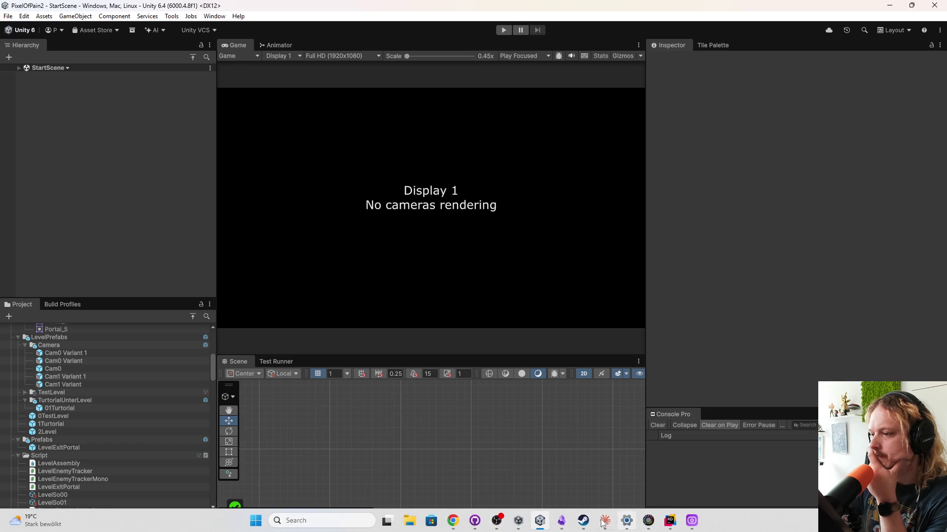
pyautogui.click(669, 523)
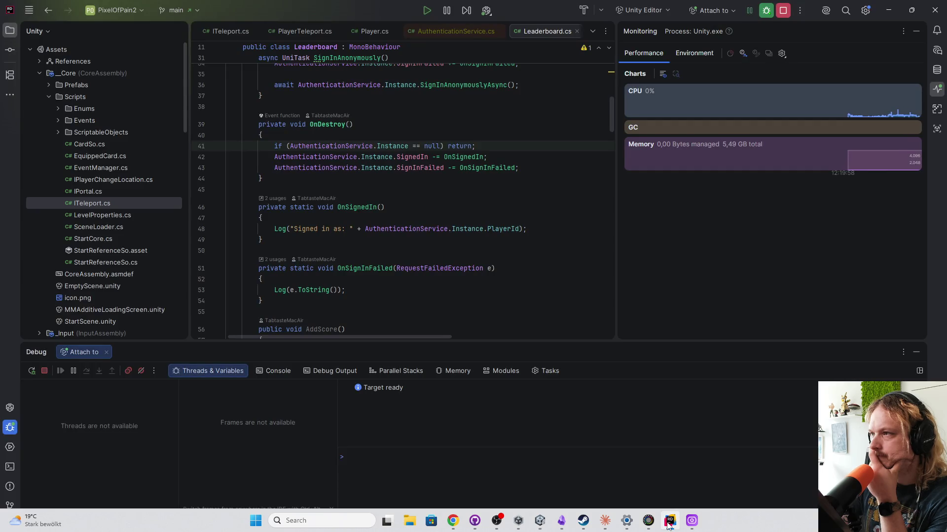
pyautogui.click(539, 520)
pyautogui.click(503, 29)
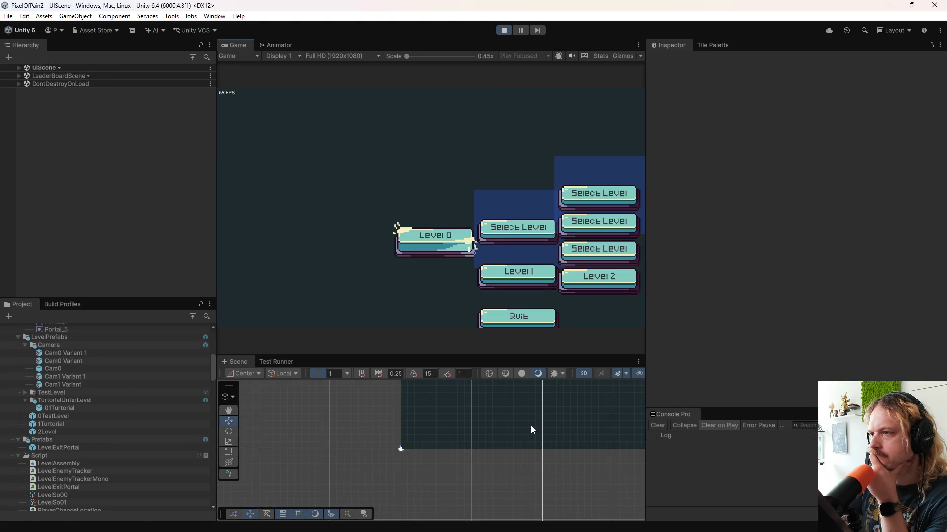
pyautogui.click(507, 275)
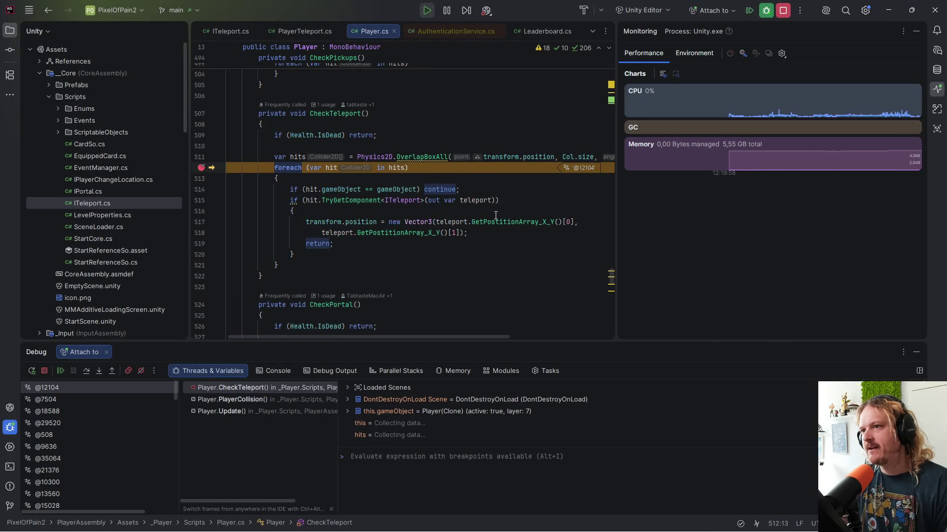
# - Move the breakpoint from line 512 to line 514 and resume the game
pyautogui.click(201, 168)
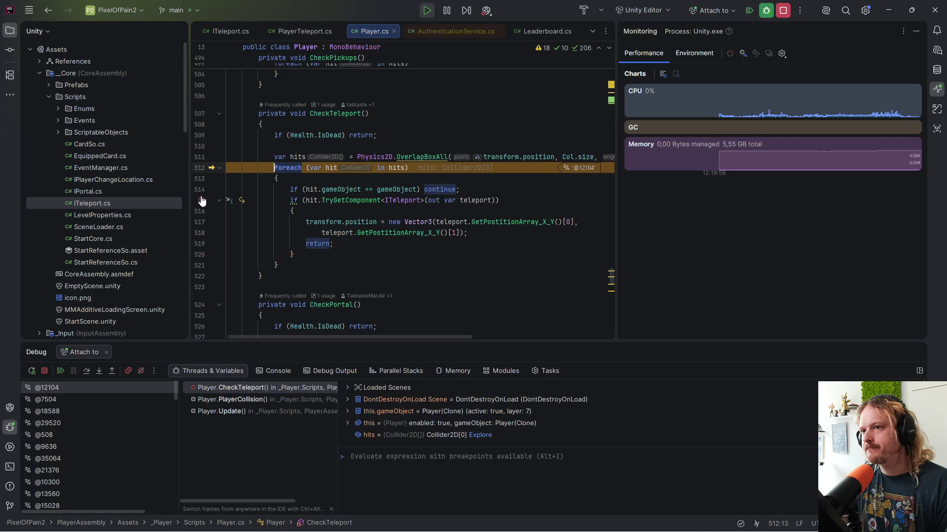
pyautogui.click(201, 192)
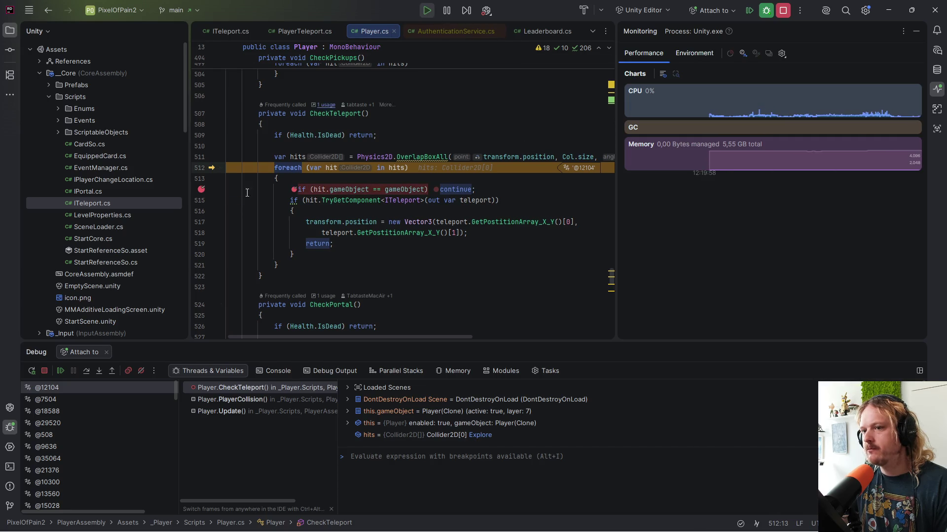
pyautogui.click(61, 371)
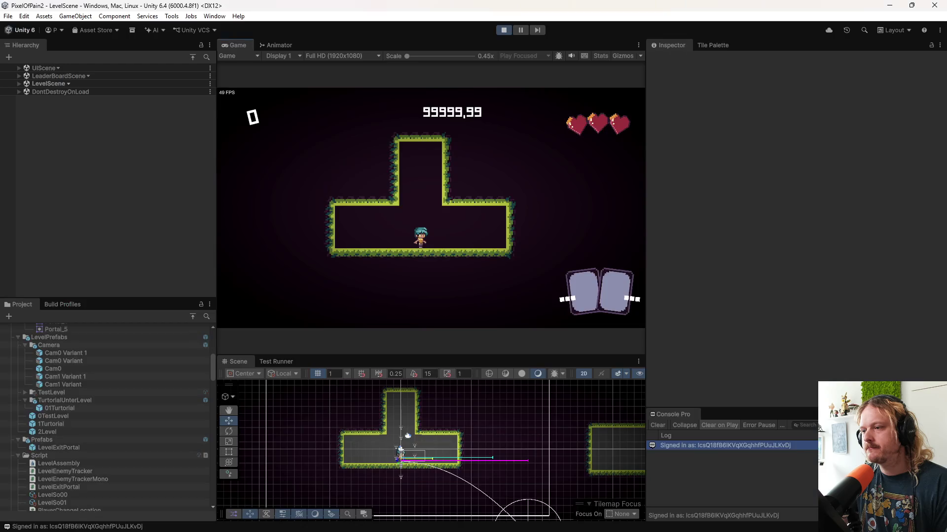
# - Walk the player back and forth with D and A, then bring up Player.cs in Rider
pyautogui.click(562, 522)
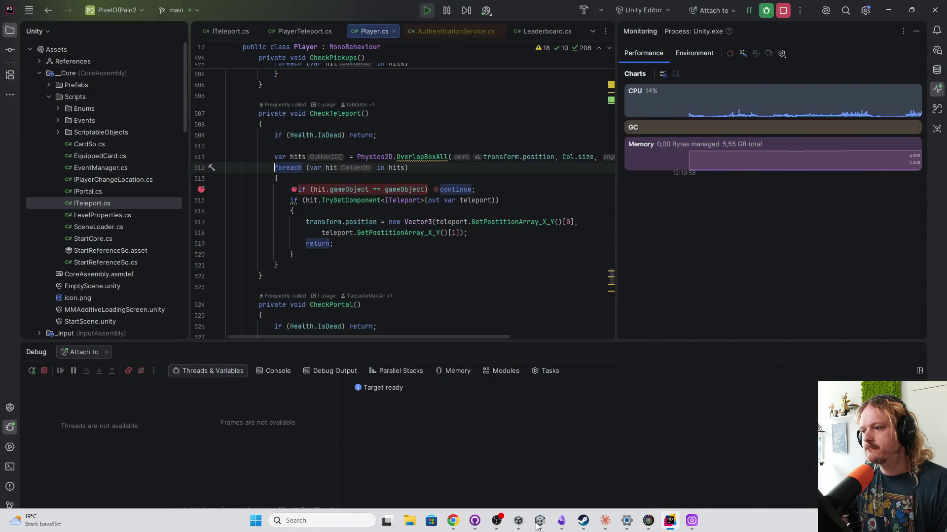
pyautogui.click(538, 524)
pyautogui.press('d')
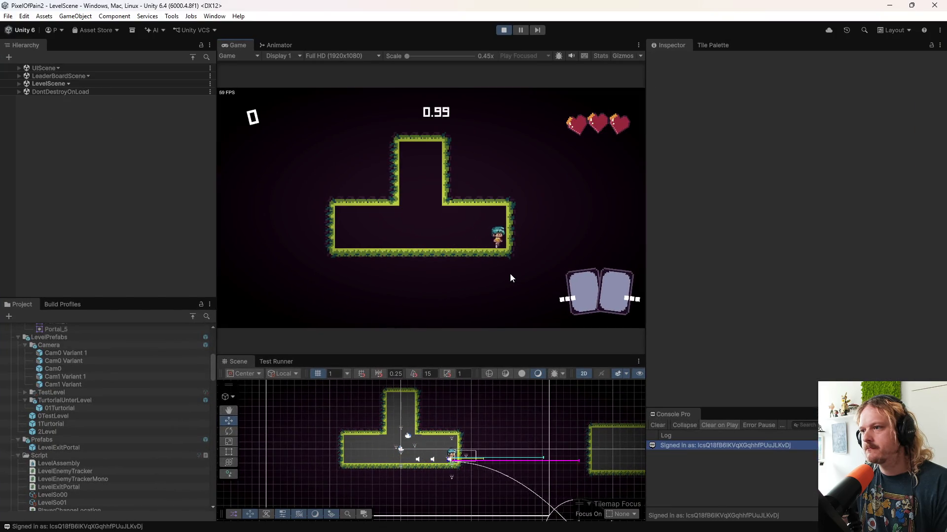
pyautogui.press('a')
pyautogui.press('d')
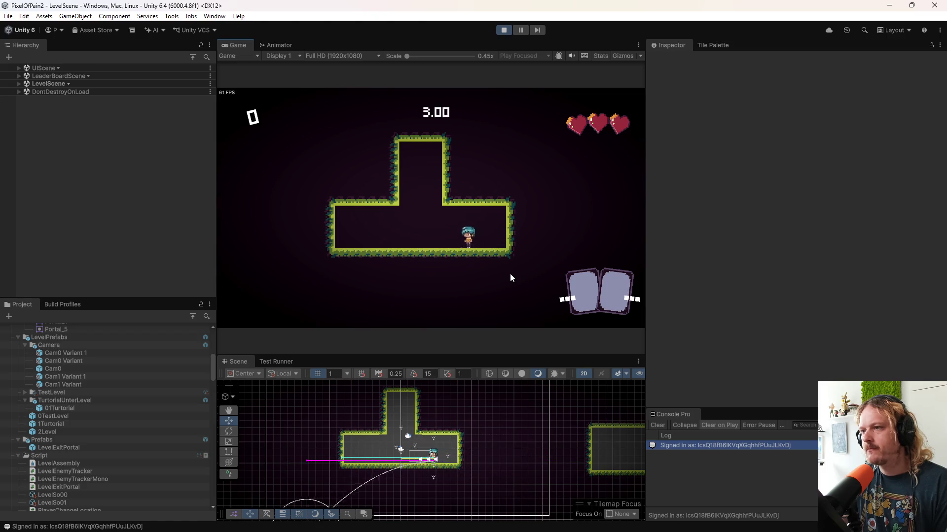
pyautogui.press('a')
pyautogui.press('d')
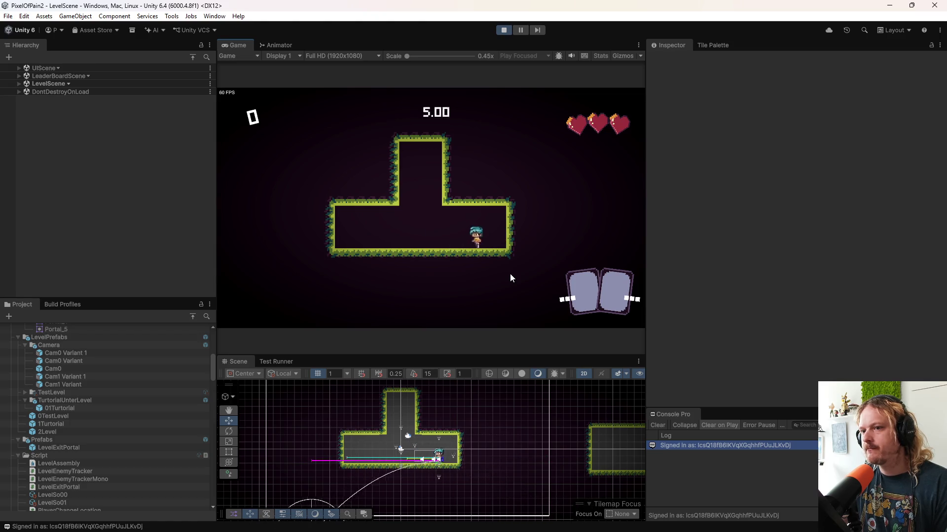
pyautogui.moveTo(656, 530)
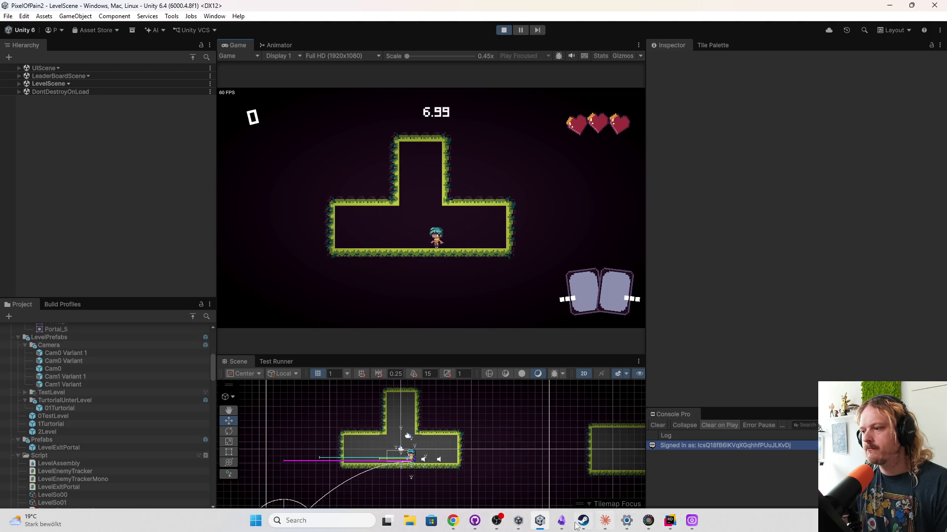
pyautogui.click(664, 525)
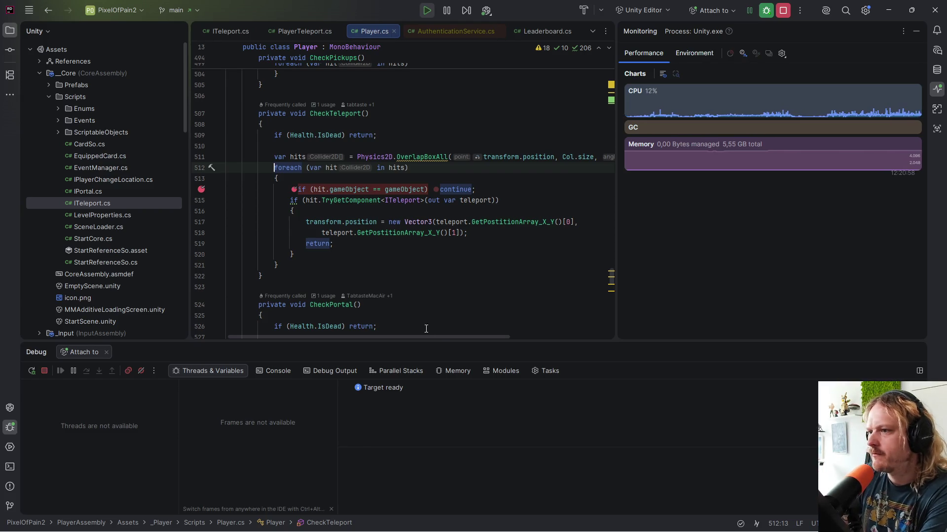
# - Jump to the teleportLayer declaration on line 26 in Player.cs
pyautogui.moveTo(447, 337); pyautogui.dragTo(554, 339)
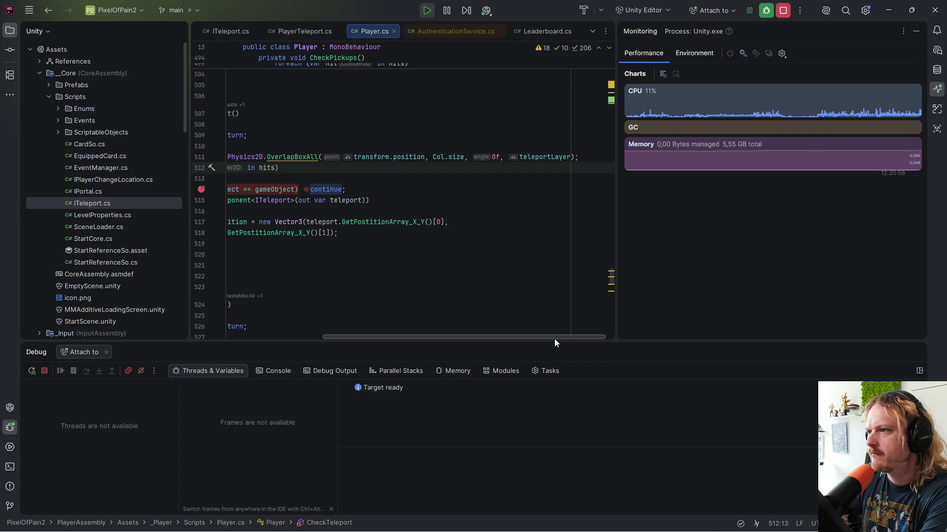
pyautogui.keyDown('ctrl'); pyautogui.click(562, 158); pyautogui.keyUp('ctrl')
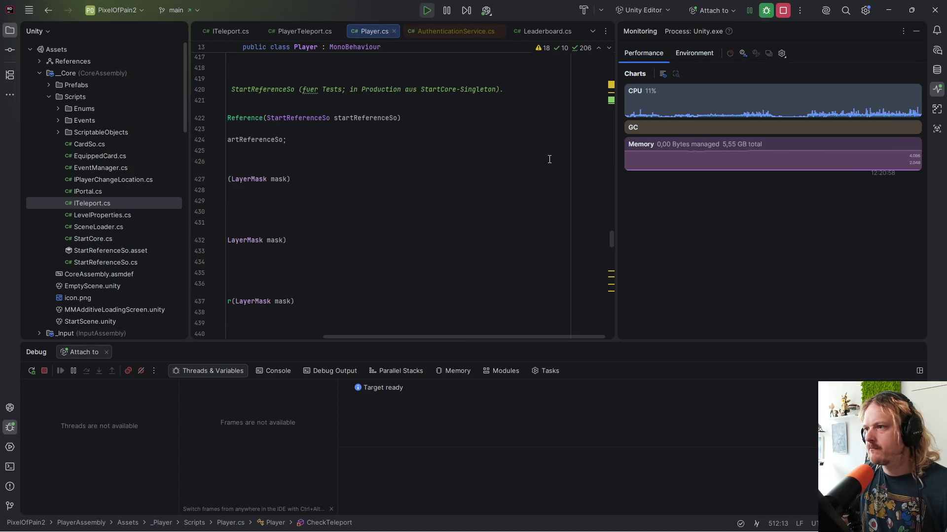
pyautogui.moveTo(514, 336); pyautogui.dragTo(452, 335)
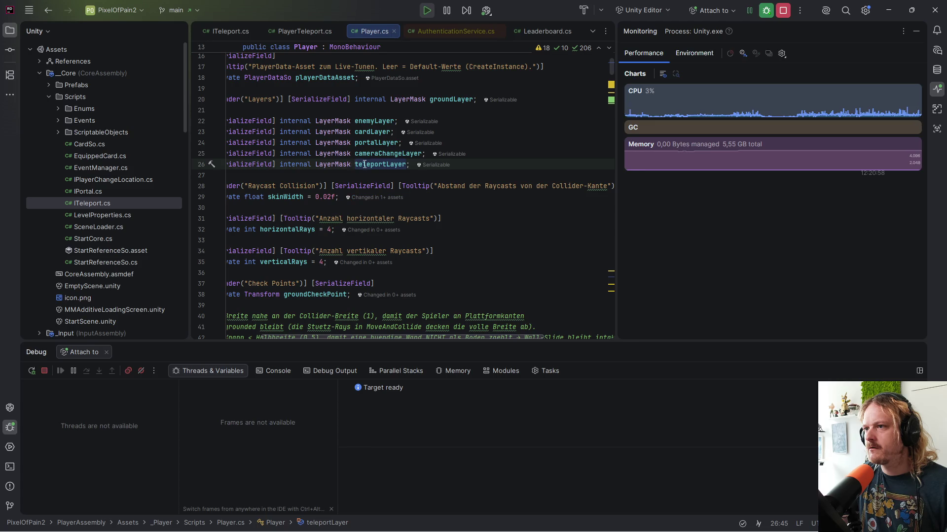
pyautogui.moveTo(434, 331)
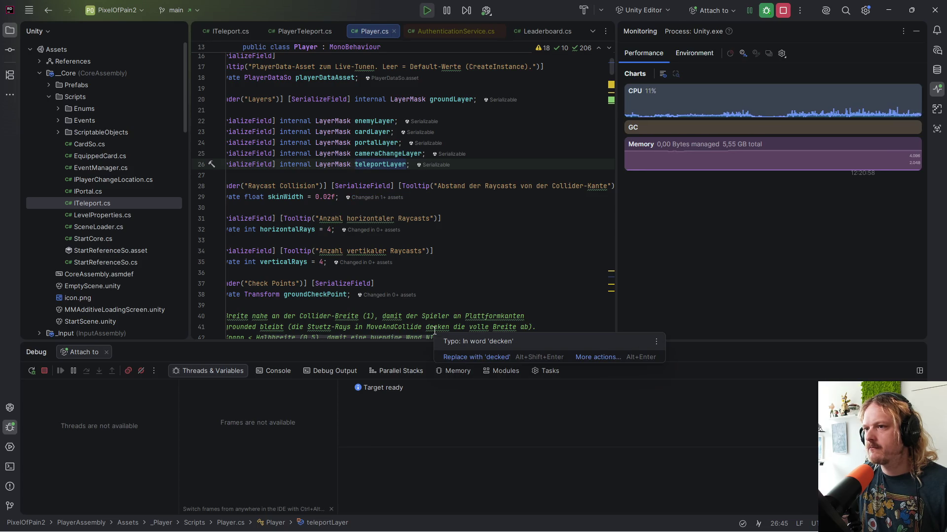
pyautogui.moveTo(369, 531)
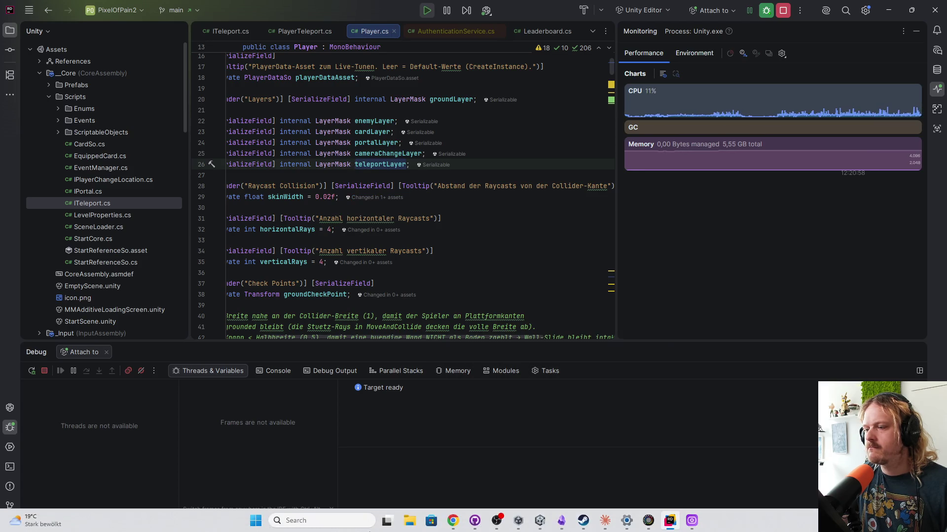
pyautogui.moveTo(519, 522)
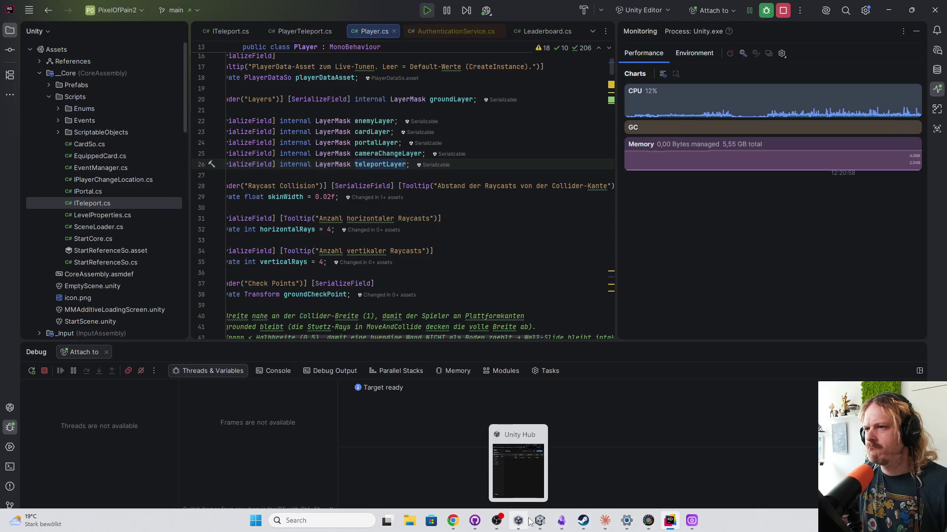
# - Return to Unity, attack and walk the player, then select the IngameCanvas object
pyautogui.click(540, 521)
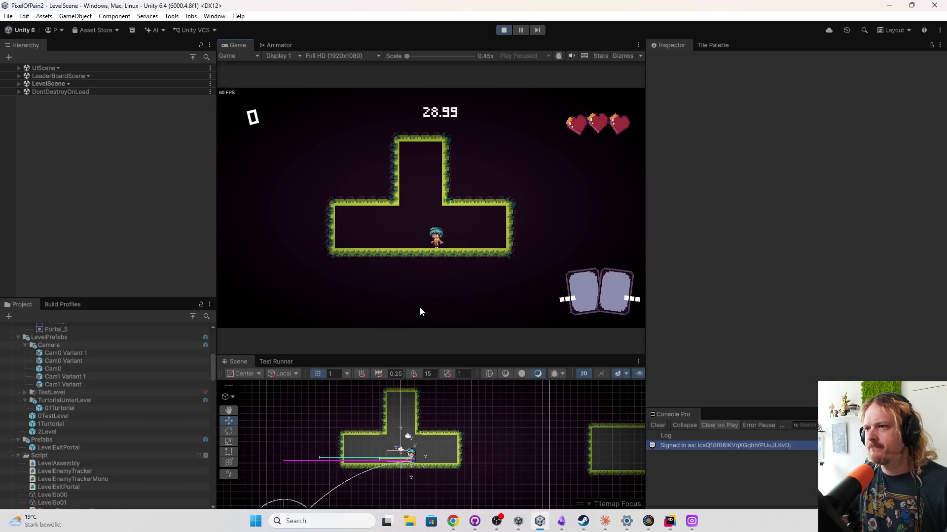
pyautogui.click(486, 247)
pyautogui.press('d')
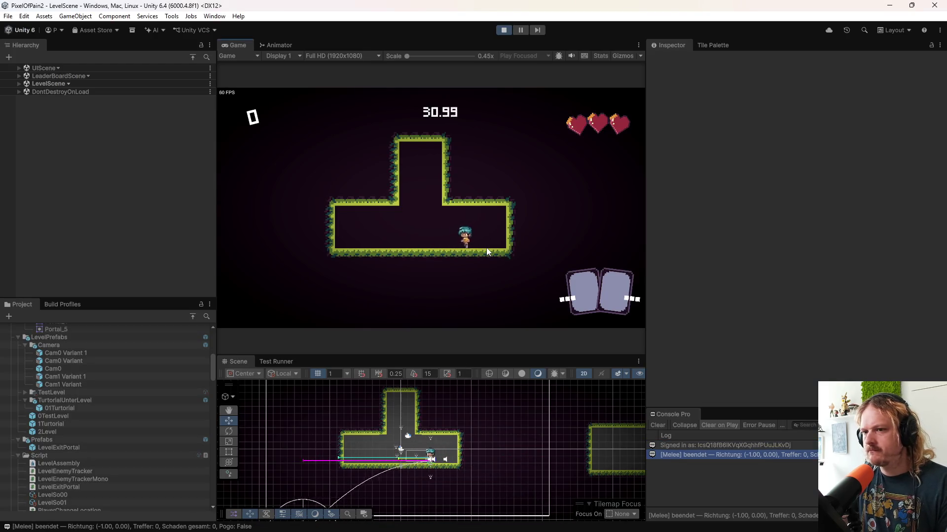
pyautogui.press('a')
pyautogui.click(442, 454)
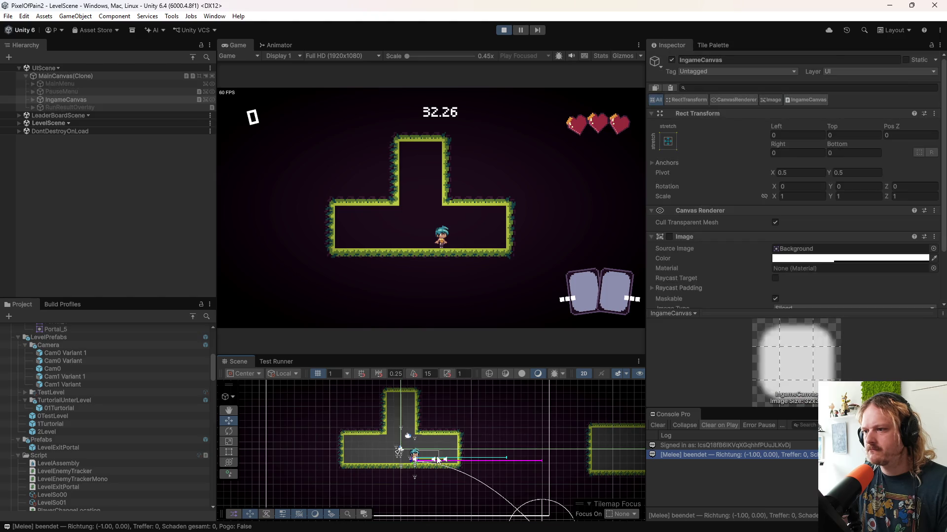
pyautogui.scroll(5, 449, 465)
# - Select Teleport under LevelScene > 1Turtorial(Clone) and tick its Box Collider 2D
pyautogui.click(438, 436)
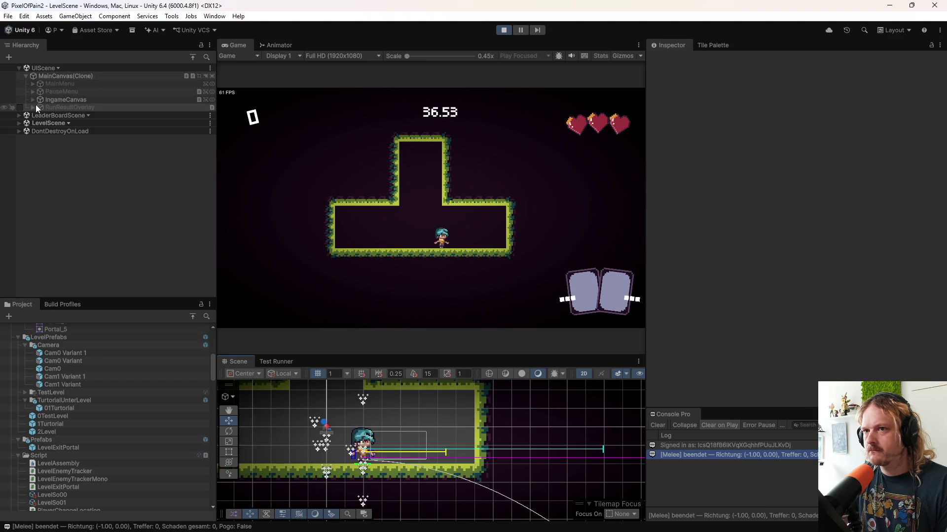
pyautogui.click(19, 123)
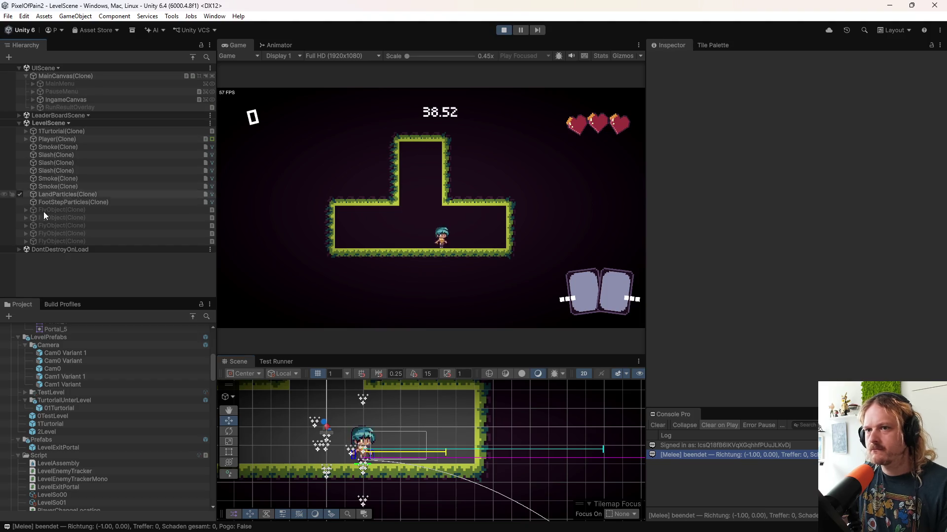
pyautogui.click(26, 131)
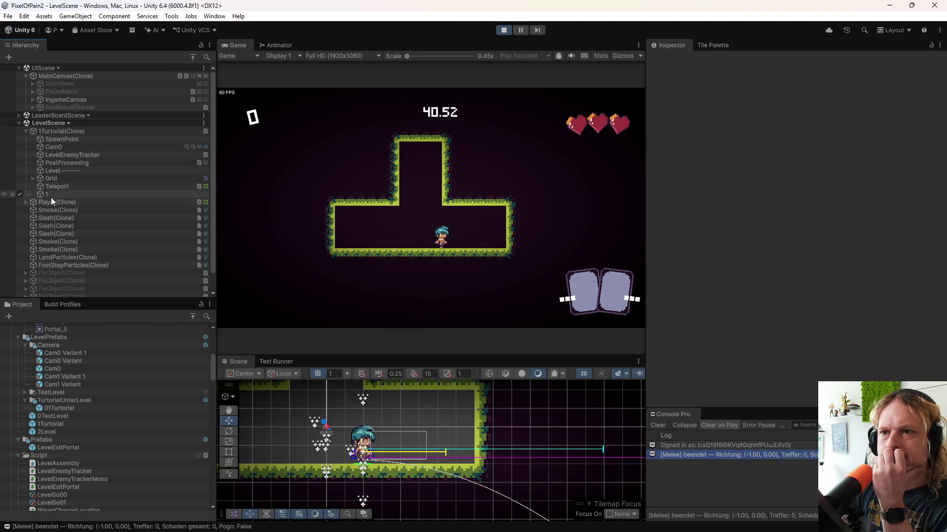
pyautogui.click(52, 187)
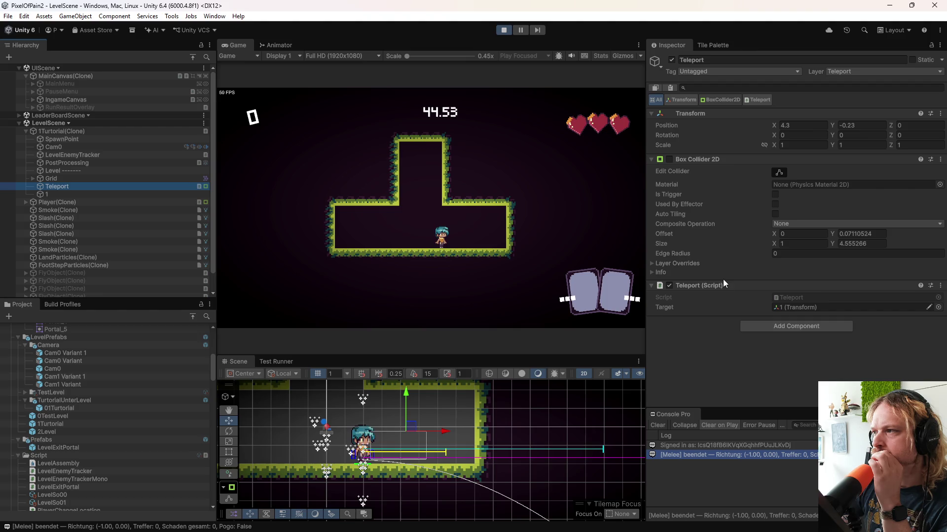
pyautogui.click(777, 171)
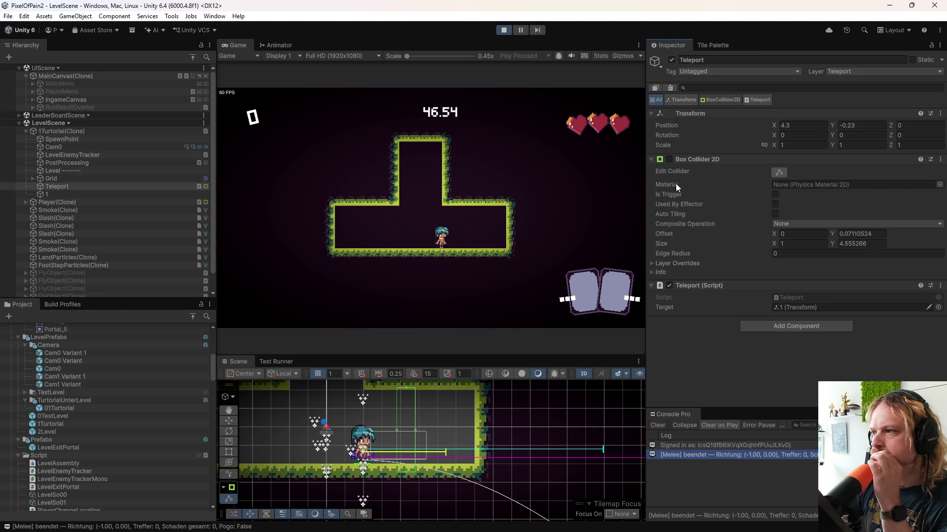
pyautogui.click(670, 159)
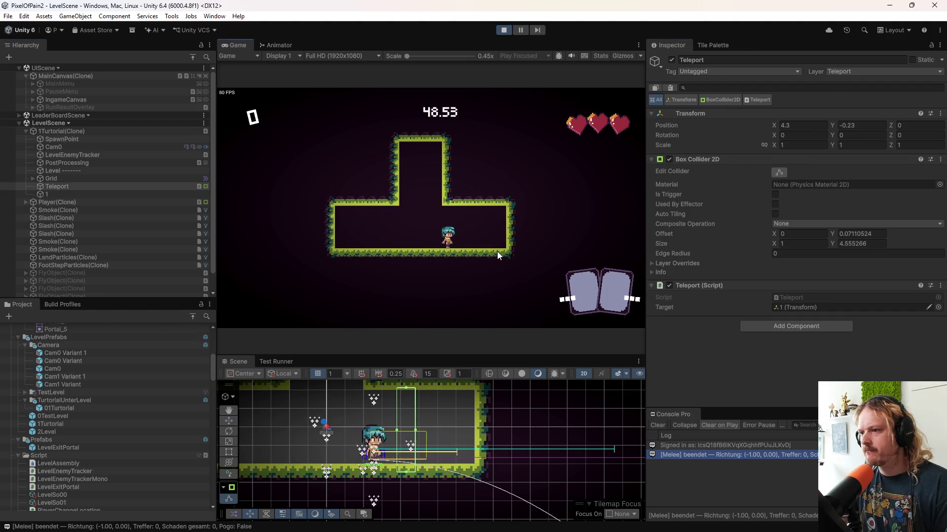
pyautogui.write('ddd')
pyautogui.write('ddd')
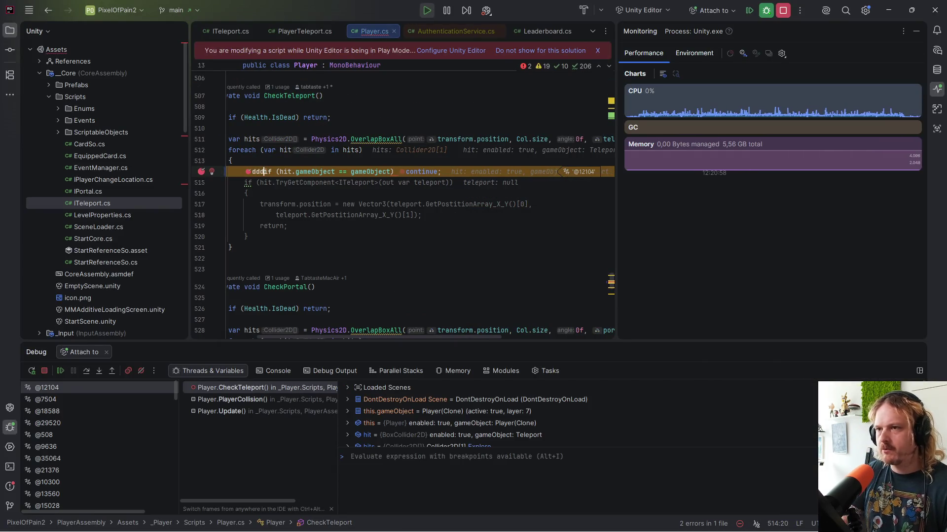
# - Remove the stray letters from line 514, delete its breakpoint, and end debugging
pyautogui.press('BackSpace')
pyautogui.press('BackSpace')
pyautogui.press('BackSpace')
pyautogui.press('Return')
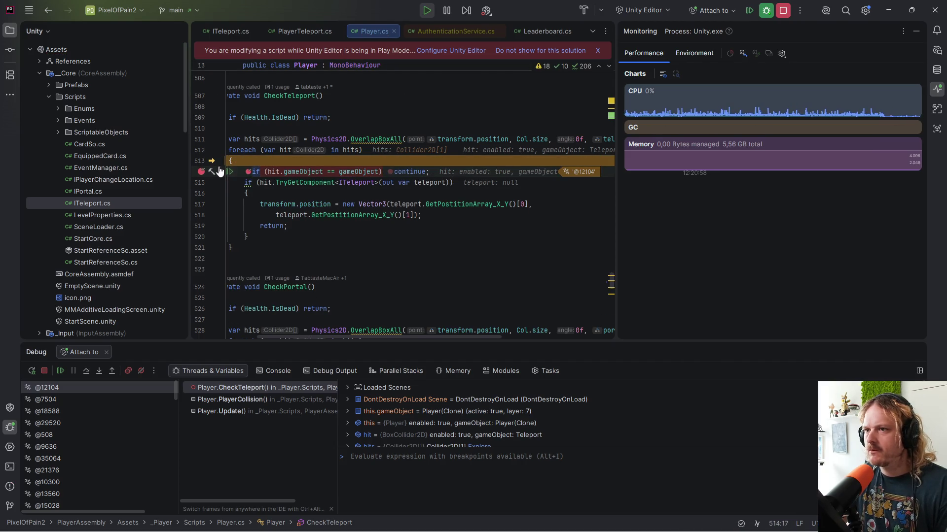
pyautogui.click(202, 172)
pyautogui.click(784, 11)
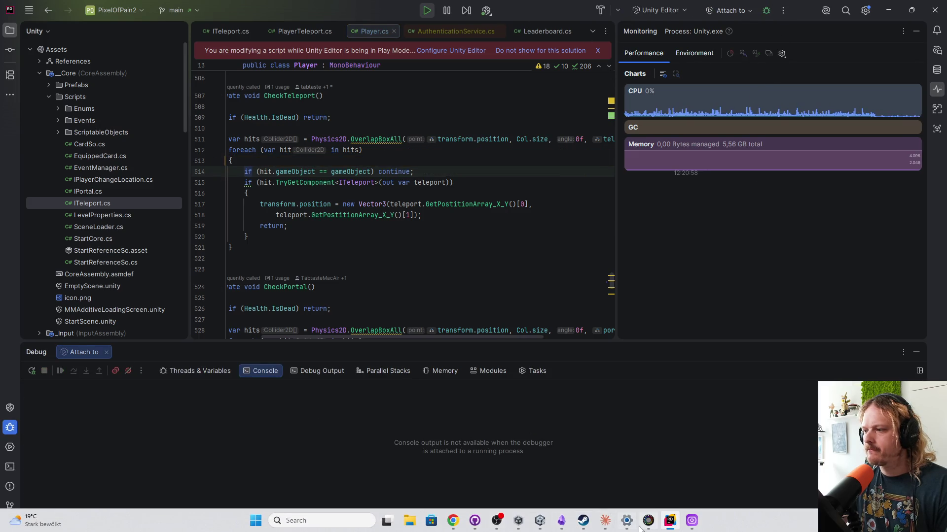
# - Attack and move the player in the tutorial level, then expand IngameCanvas in the Hierarchy
pyautogui.click(539, 522)
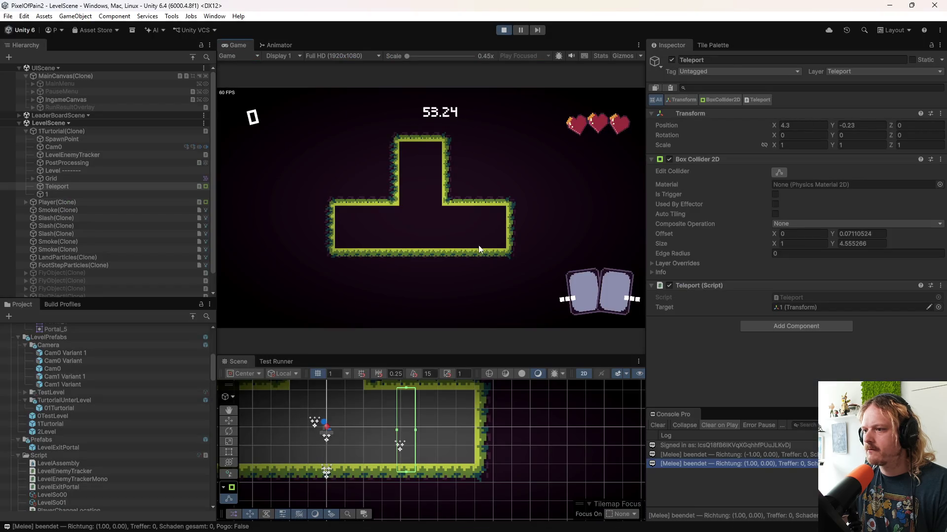
pyautogui.click(460, 235)
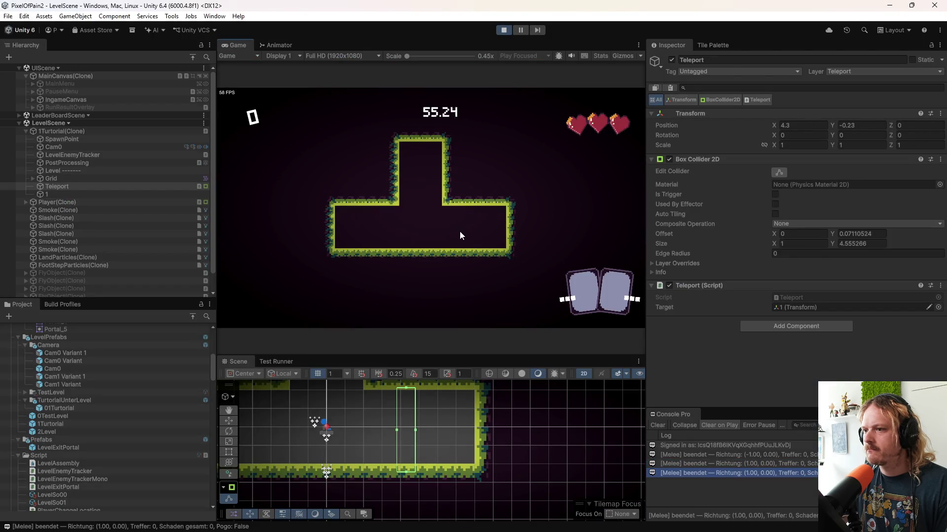
pyautogui.doubleClick(75, 203)
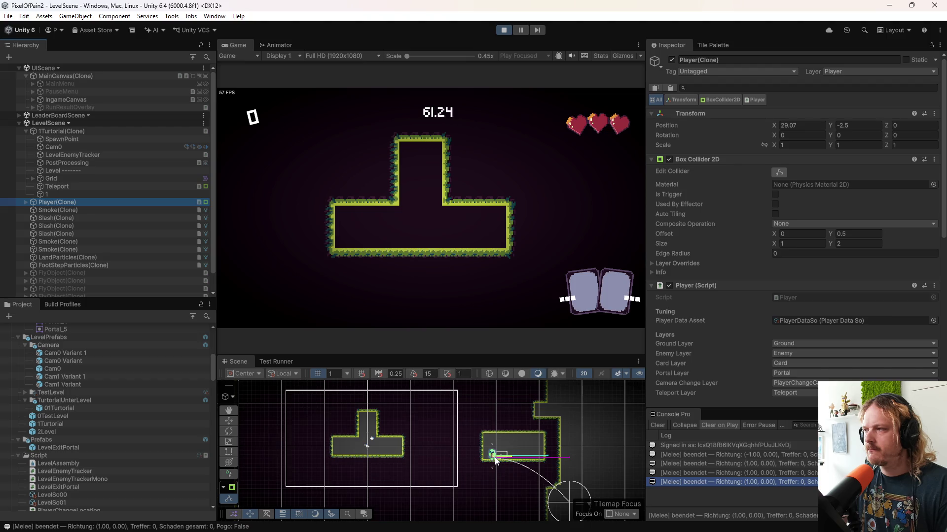
pyautogui.click(415, 205)
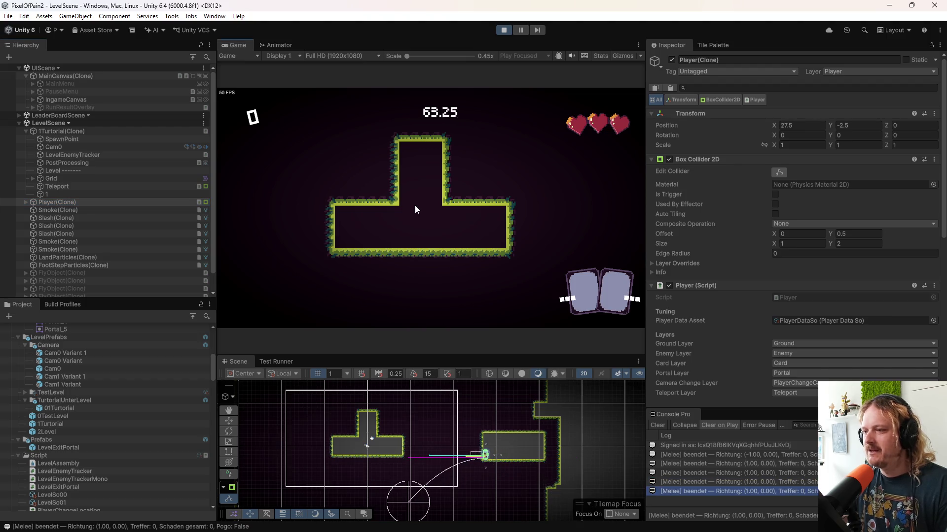
pyautogui.press('d')
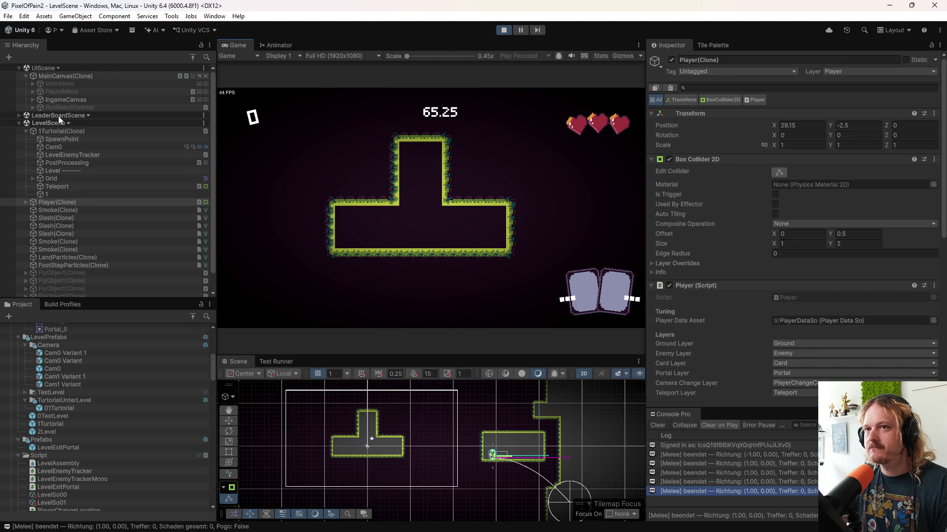
pyautogui.click(25, 73)
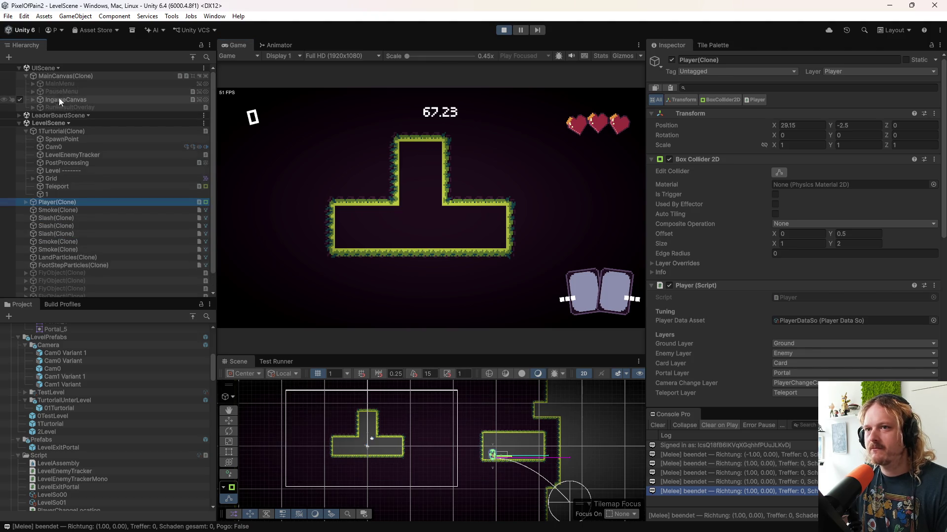
pyautogui.click(32, 99)
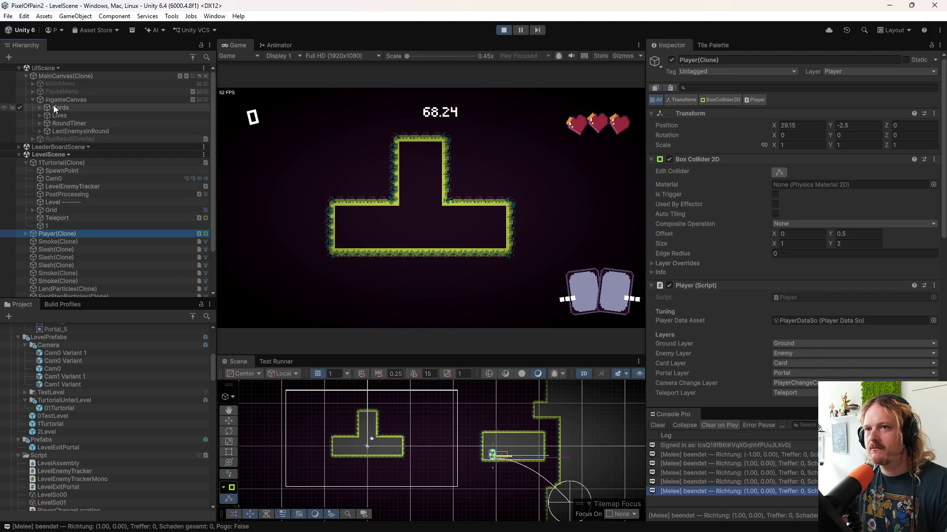
pyautogui.click(25, 76)
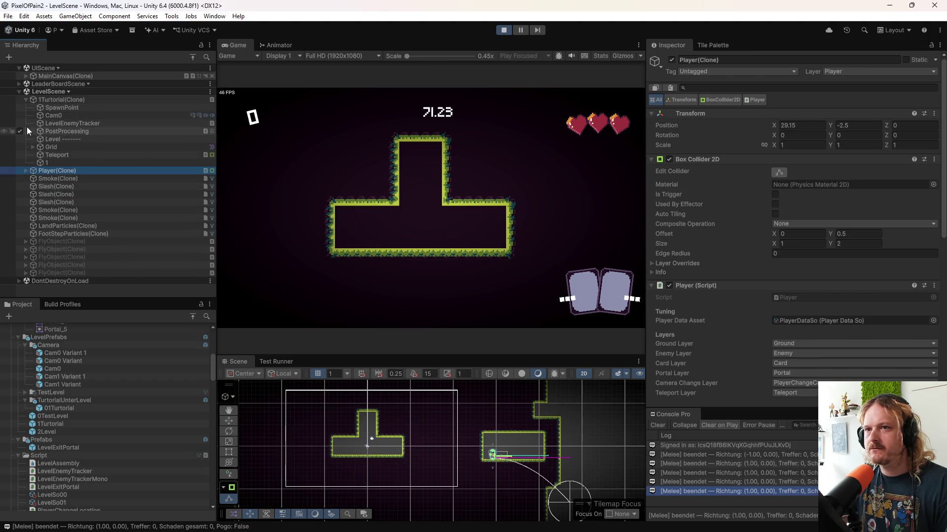
# - Review the level camera Cam0's Cinemachine components in the Inspector
pyautogui.click(55, 116)
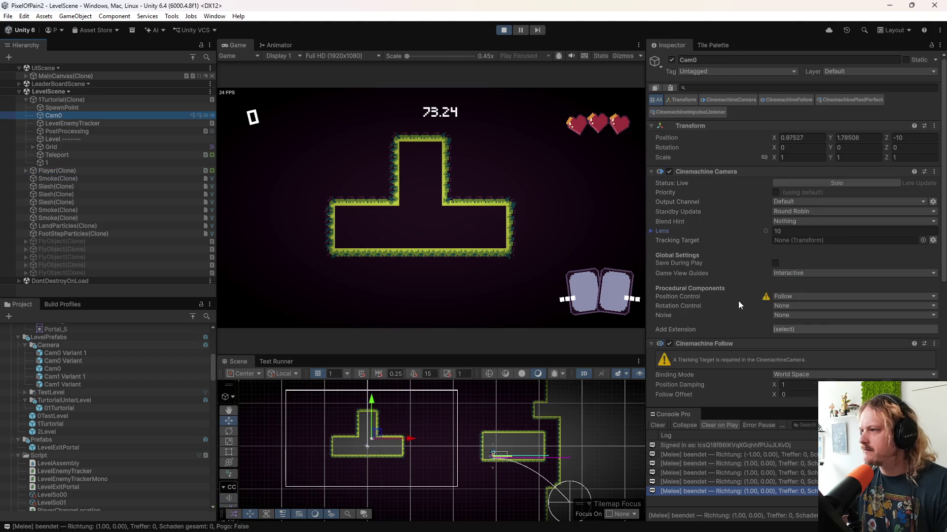
pyautogui.scroll(-5, 739, 291)
pyautogui.scroll(4, 736, 295)
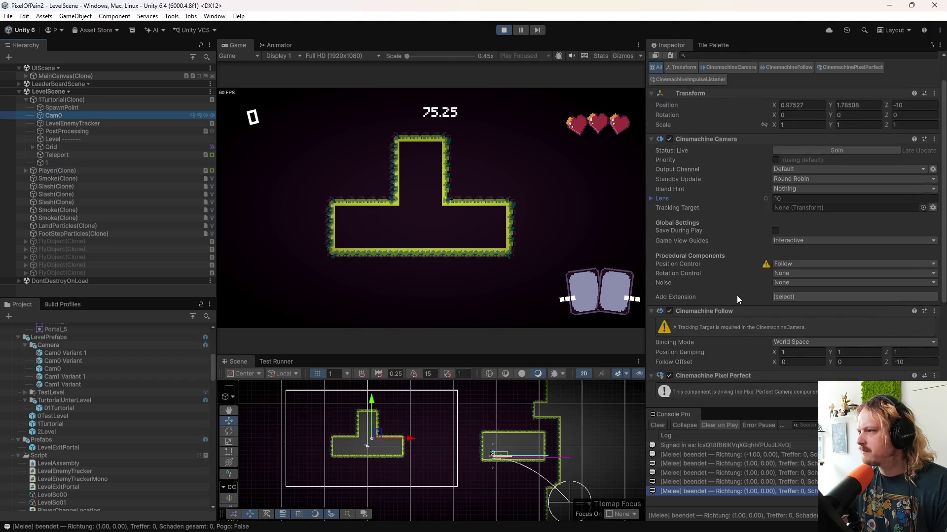
pyautogui.scroll(2, 736, 297)
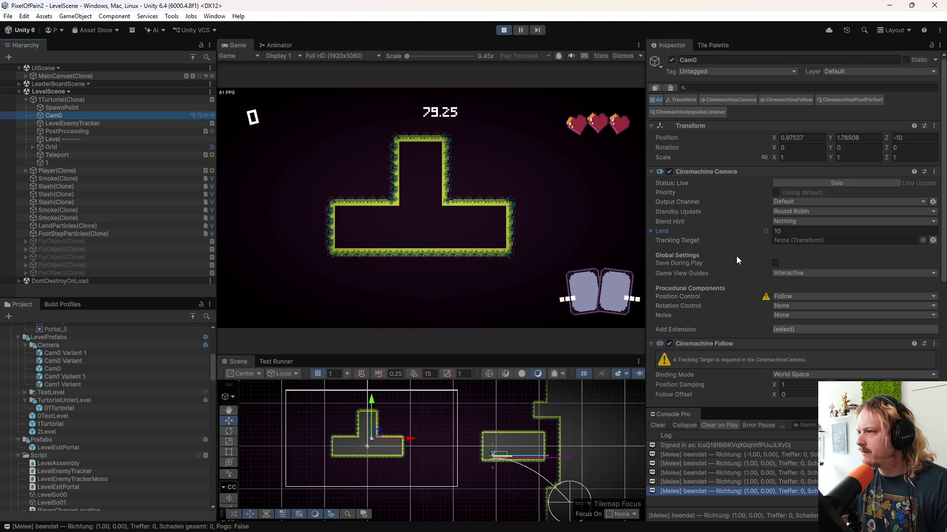
pyautogui.scroll(-5, 720, 310)
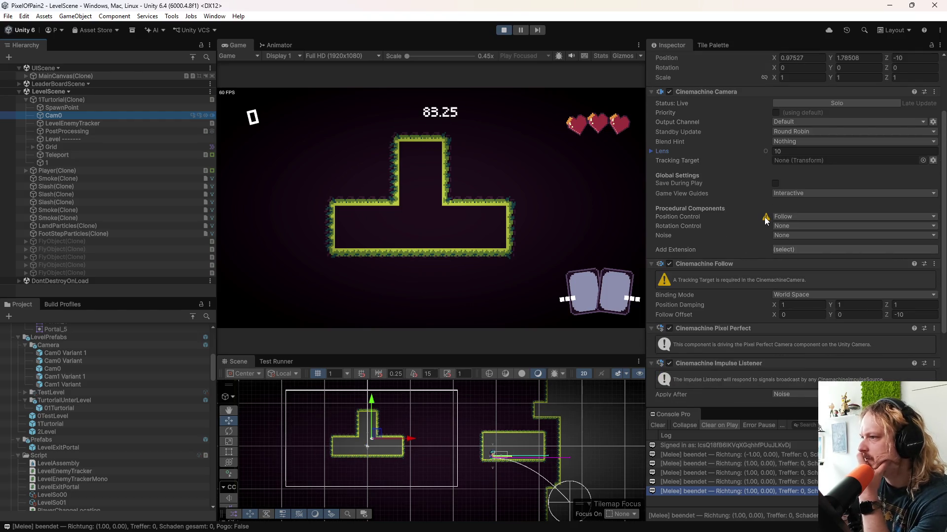
# - Inspect Main Camera and UiCamera inside DontDestroyOnLoad > Cameras(Clone)
pyautogui.click(19, 280)
pyautogui.scroll(-3, 31, 270)
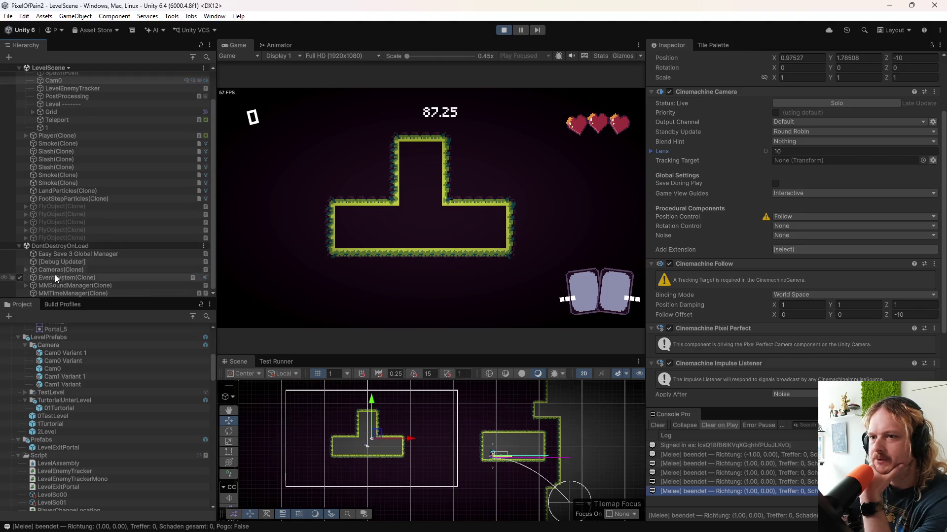
pyautogui.click(26, 269)
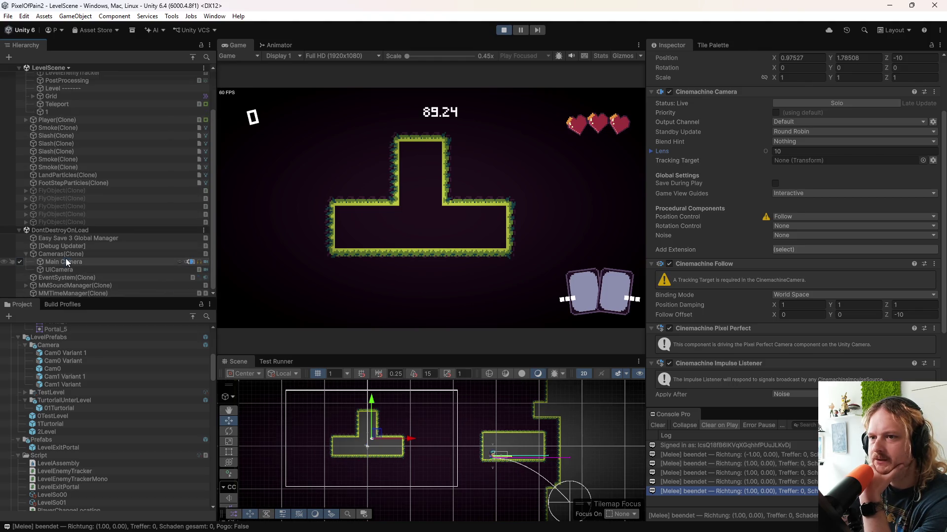
pyautogui.click(66, 261)
pyautogui.click(66, 269)
pyautogui.click(70, 262)
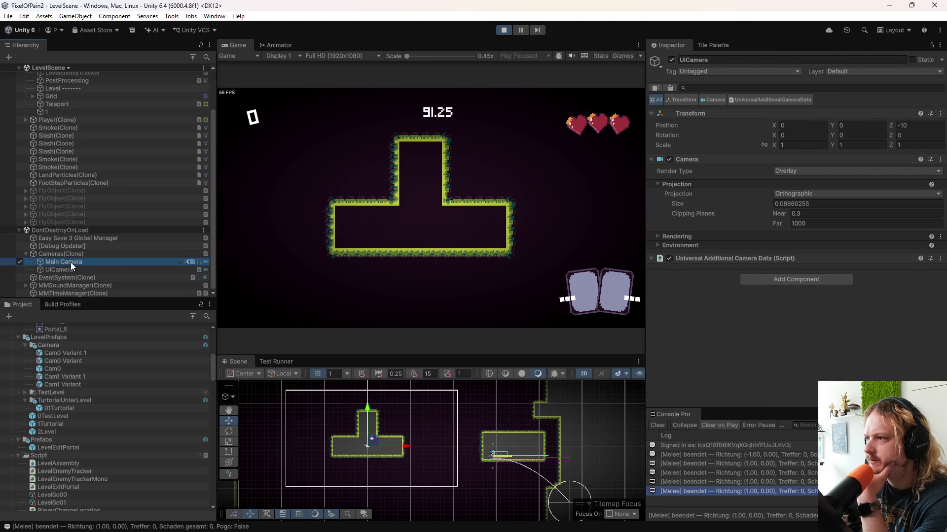
pyautogui.scroll(-5, 702, 266)
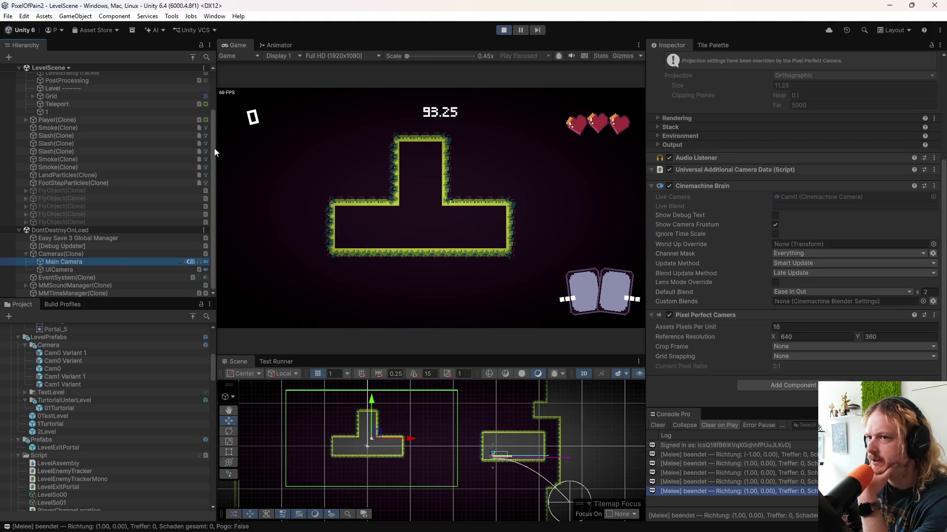
pyautogui.scroll(3, 74, 148)
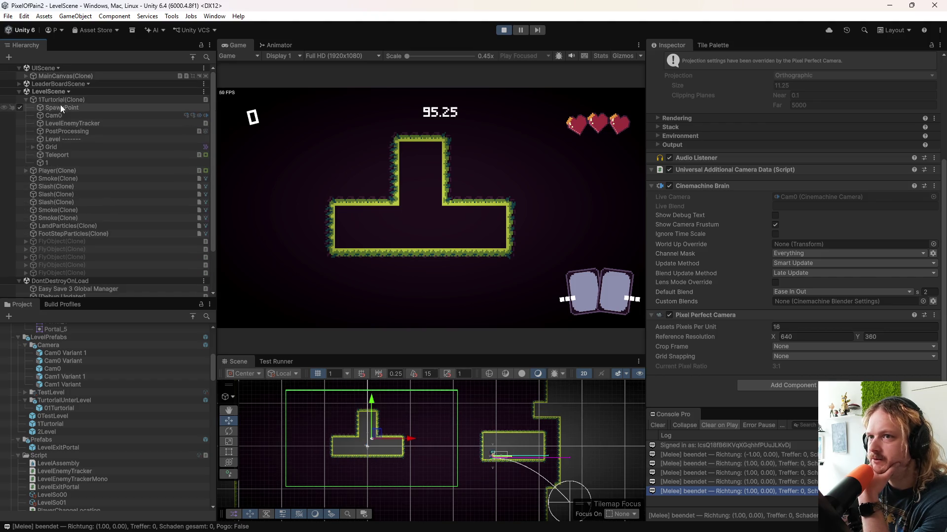
# - Recheck Cam0, keeping Position Control on Follow, then stop play mode
pyautogui.click(53, 115)
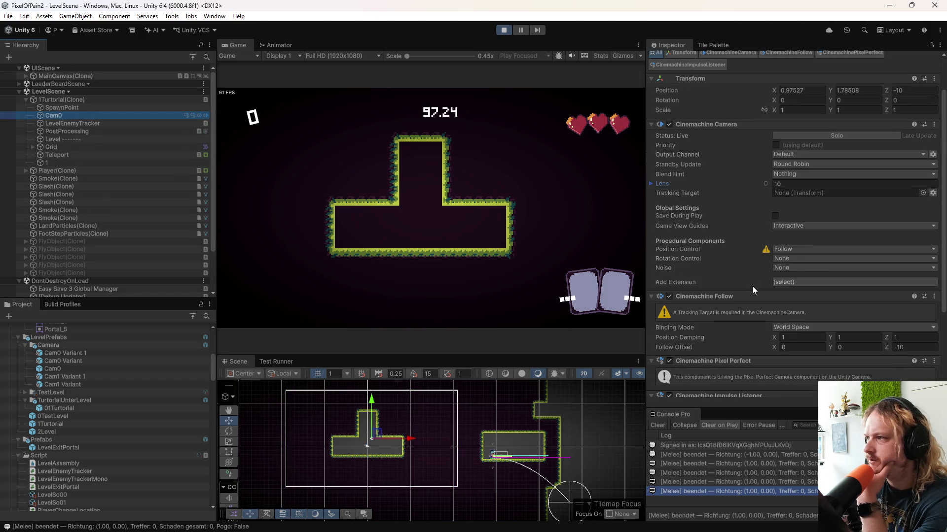
pyautogui.click(787, 251)
pyautogui.click(683, 250)
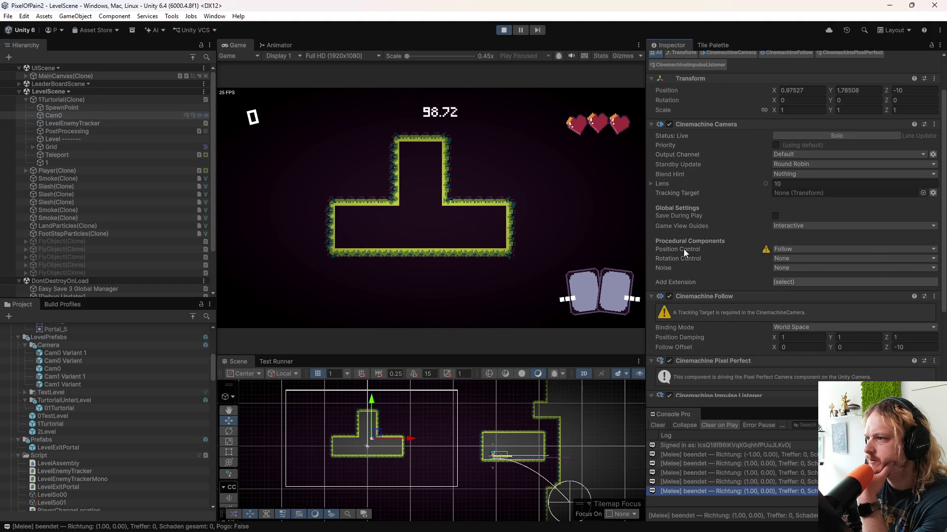
pyautogui.scroll(-5, 706, 296)
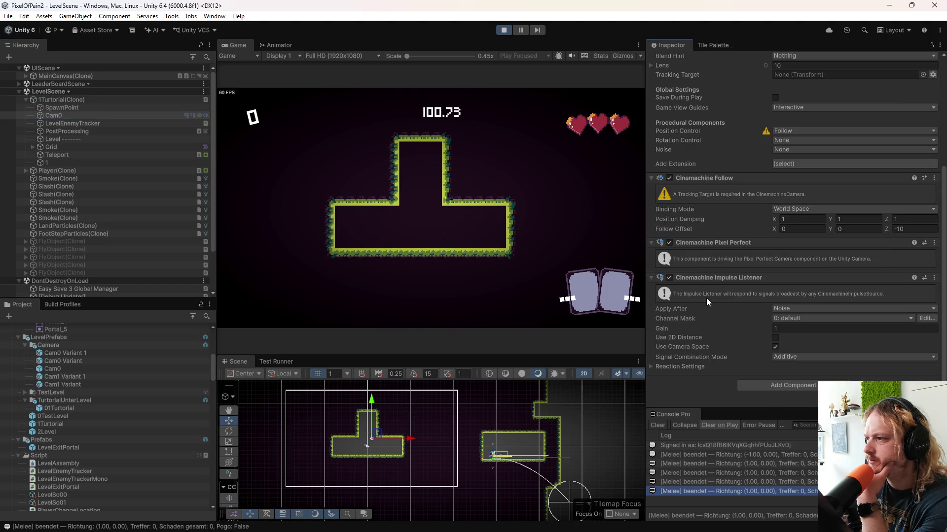
pyautogui.scroll(5, 706, 299)
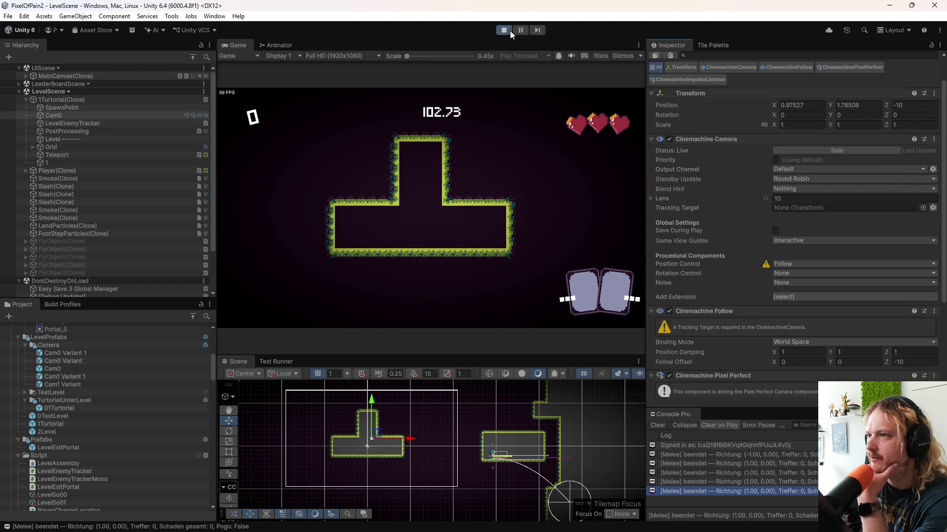
pyautogui.click(510, 30)
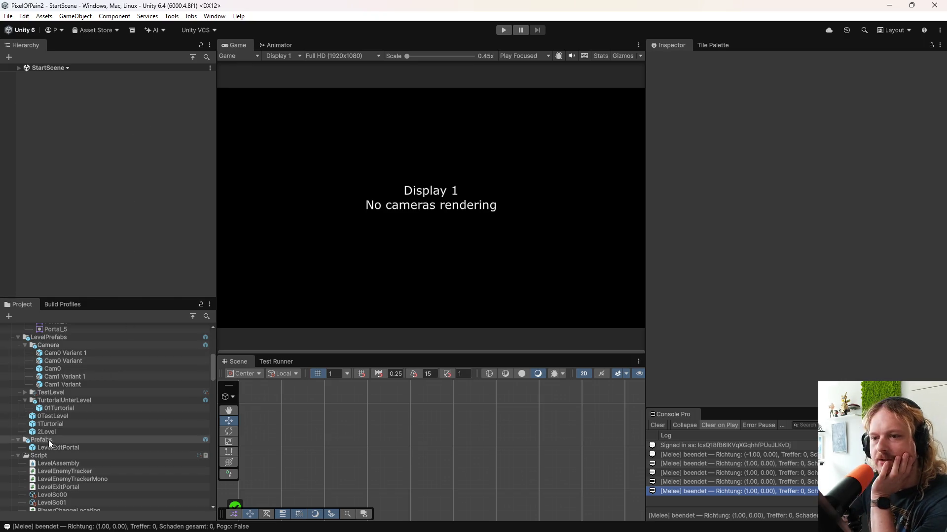
pyautogui.doubleClick(57, 424)
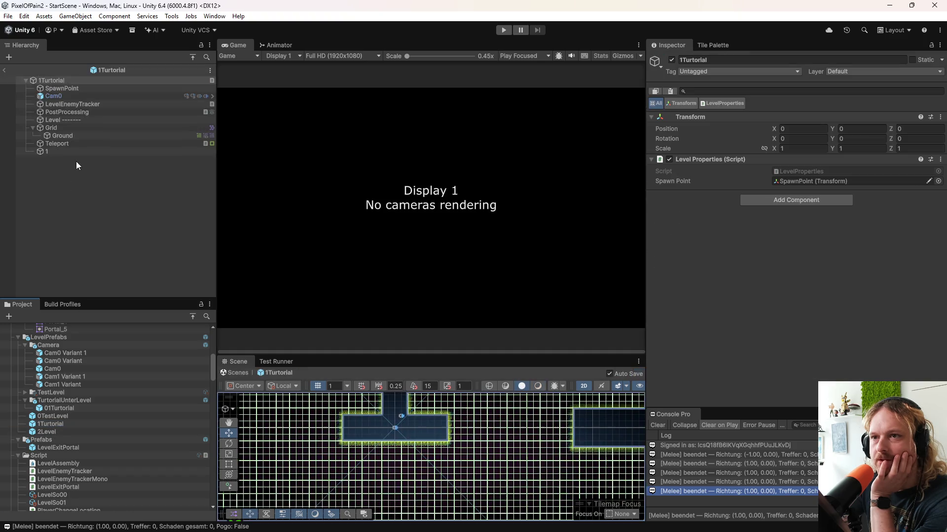
pyautogui.click(61, 152)
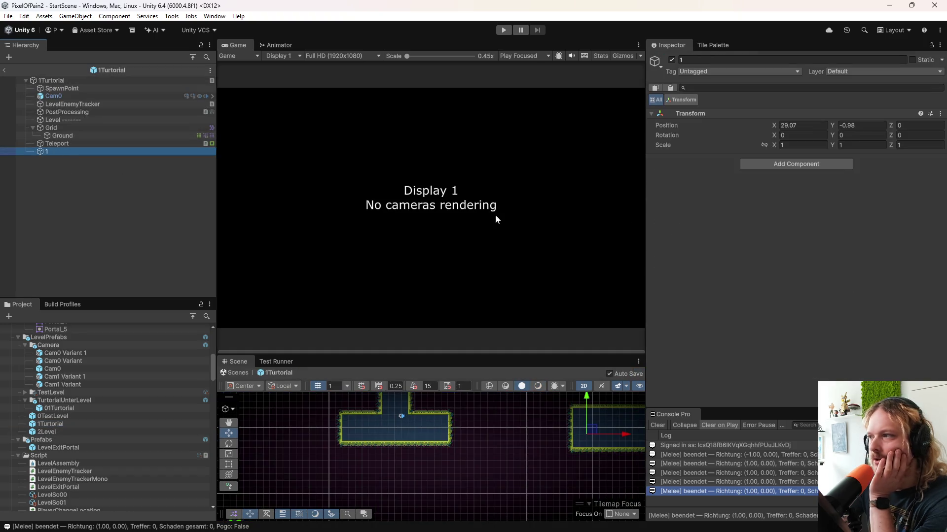
pyautogui.click(99, 143)
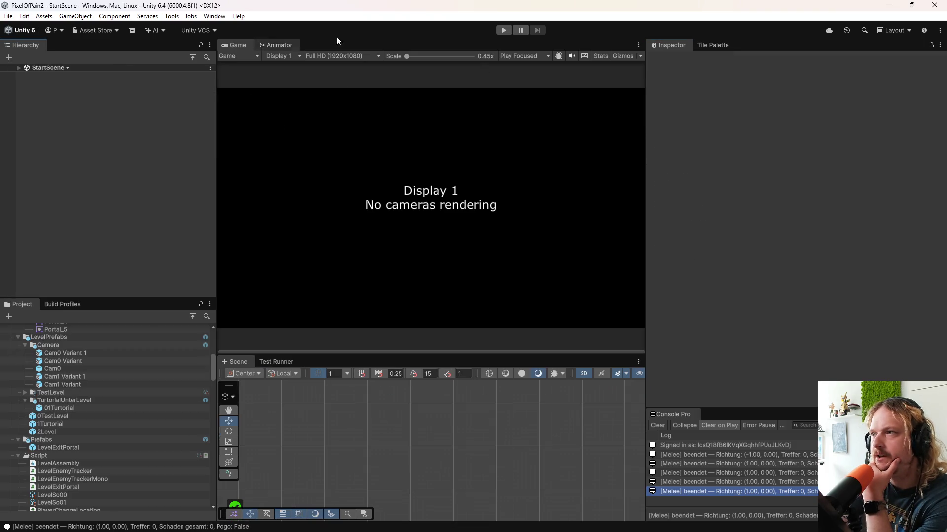
# - Start play, load Level 1, and select Cam0 under 1Turtorial(Clone)
pyautogui.click(504, 30)
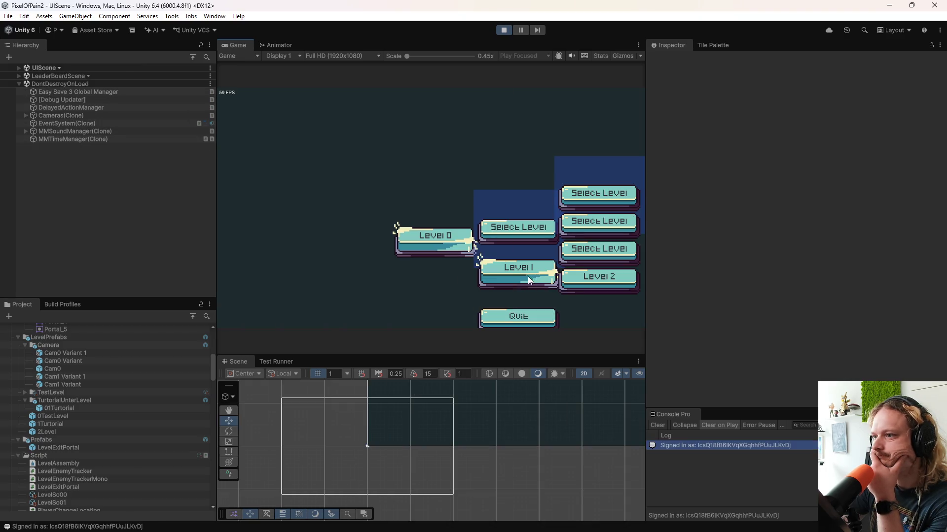
pyautogui.click(529, 280)
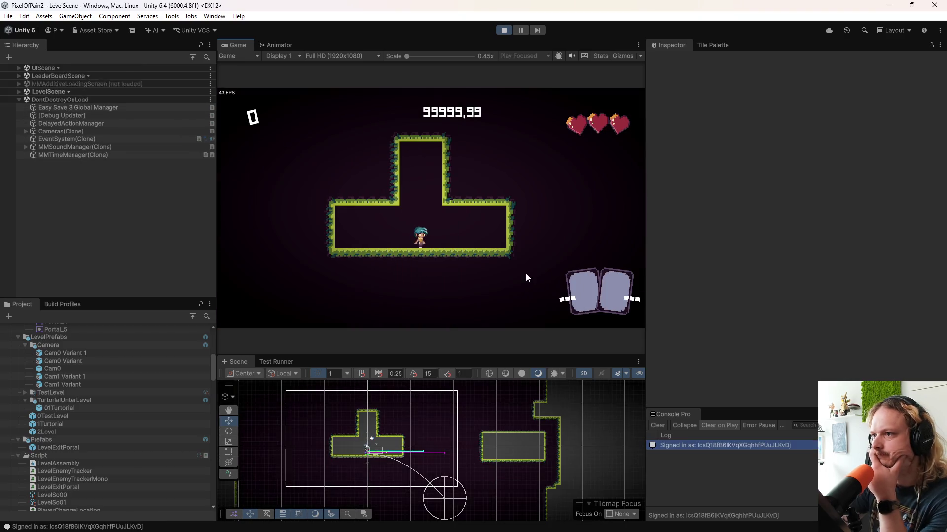
pyautogui.press('Left')
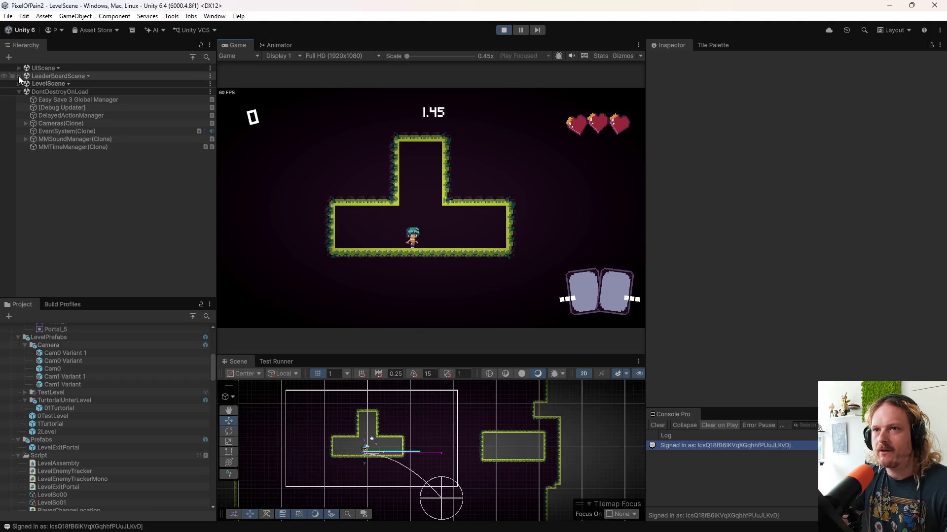
pyautogui.click(18, 83)
pyautogui.click(18, 83)
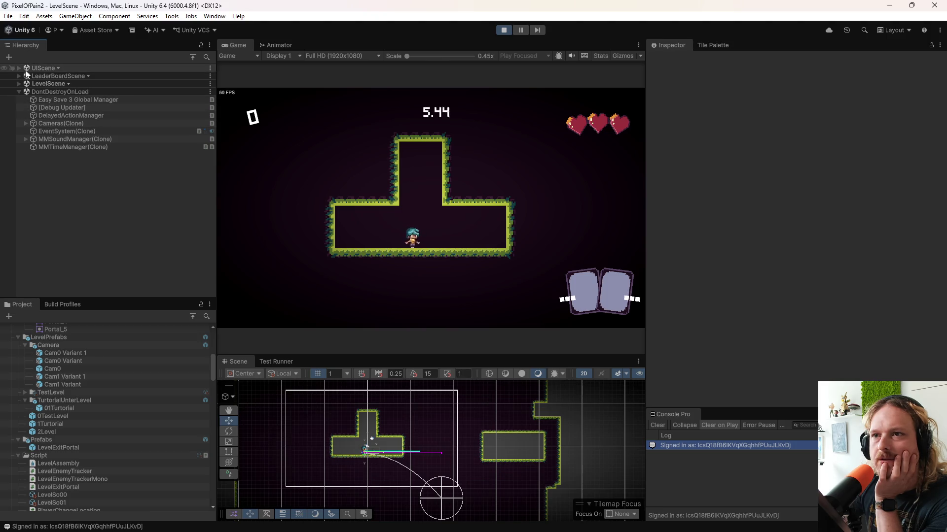
pyautogui.click(19, 83)
pyautogui.click(26, 92)
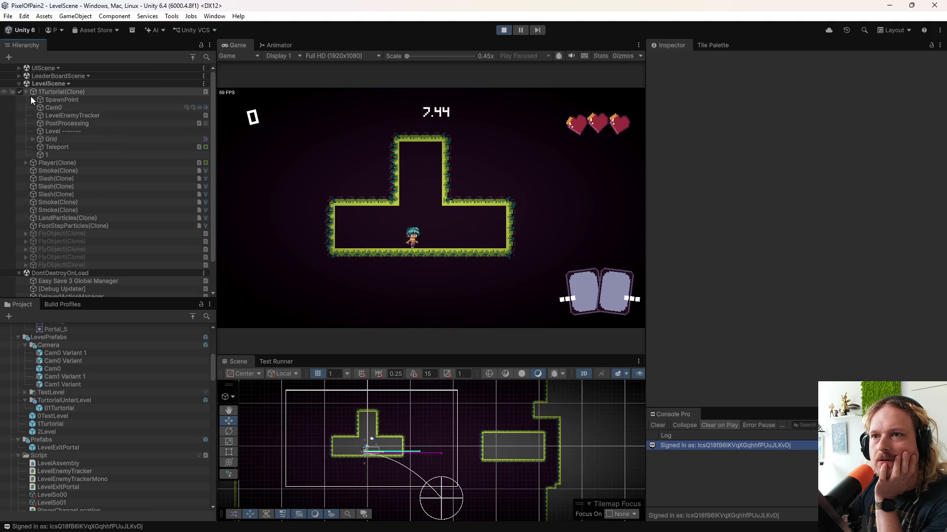
pyautogui.click(53, 107)
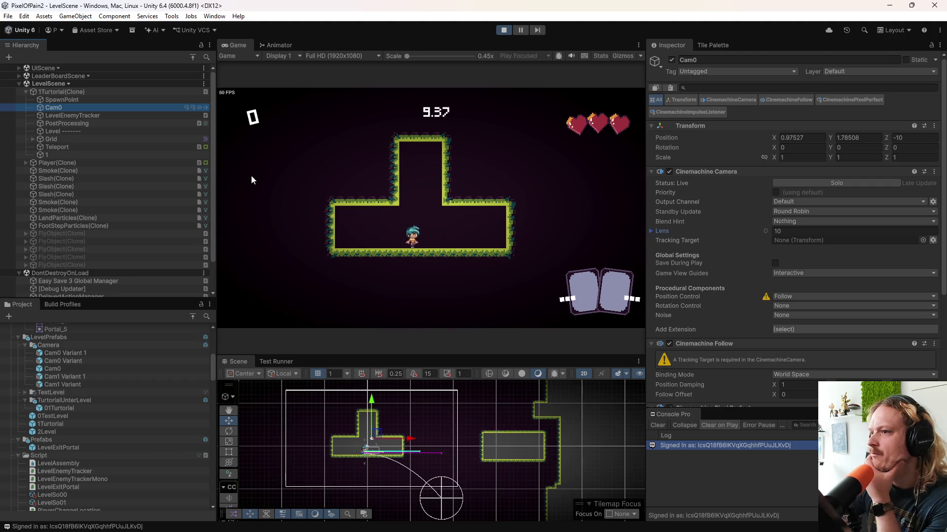
# - Run and slash with the character, enlarge the console to read the melee log, then stop
pyautogui.press('d')
pyautogui.click(457, 225)
pyautogui.press('a')
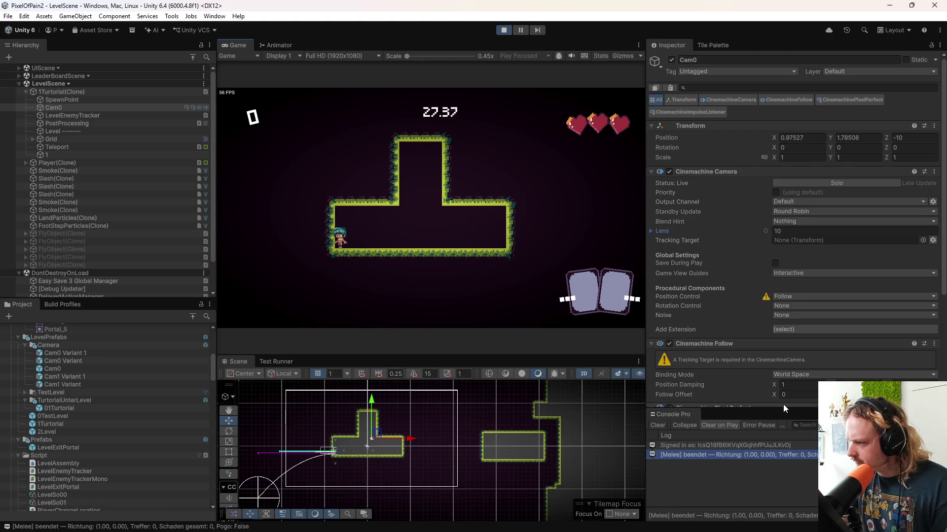
pyautogui.moveTo(784, 407); pyautogui.dragTo(803, 271)
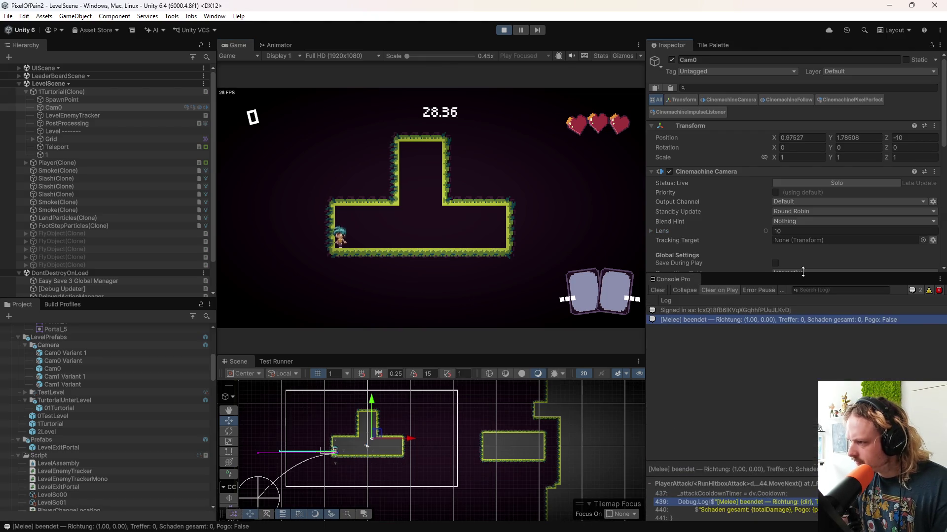
pyautogui.click(502, 28)
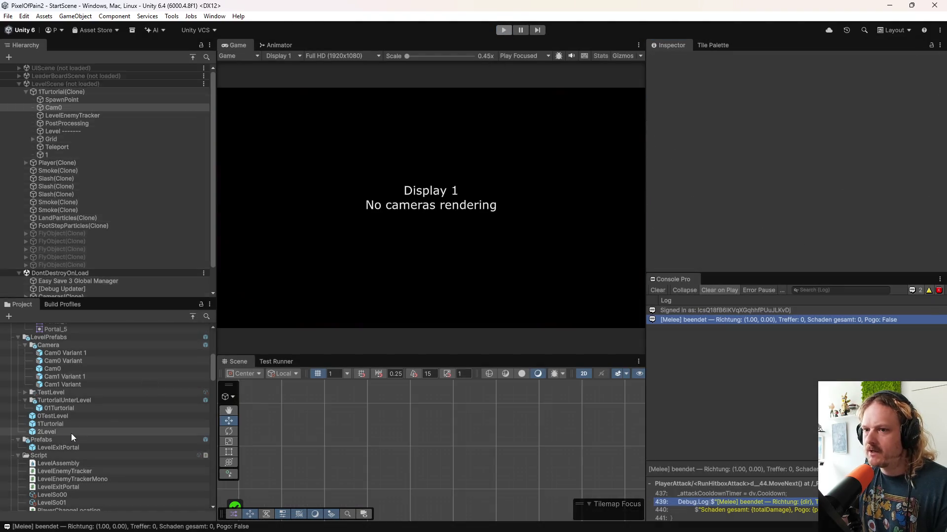
pyautogui.scroll(6, 71, 433)
pyautogui.scroll(-10, 74, 448)
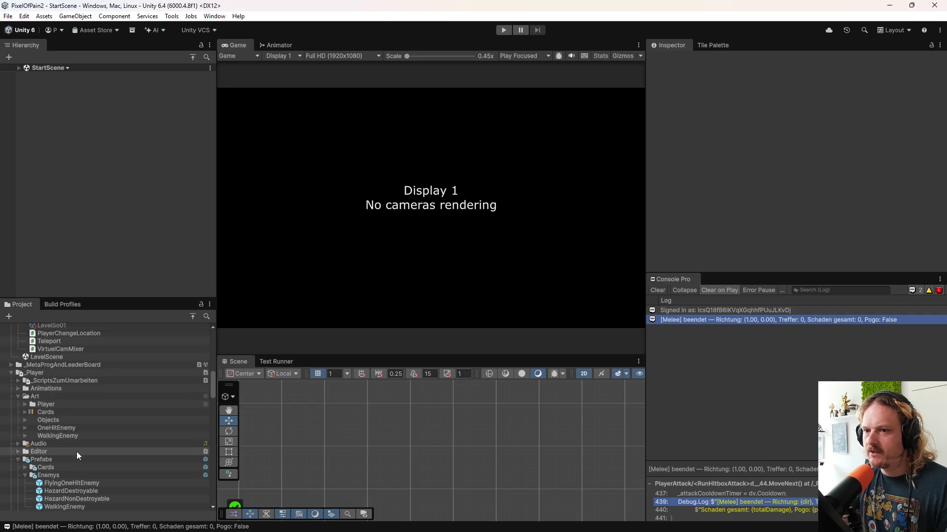
# - Open the 1Turtorial prefab and delete Cam0 from its hierarchy
pyautogui.scroll(15, 77, 459)
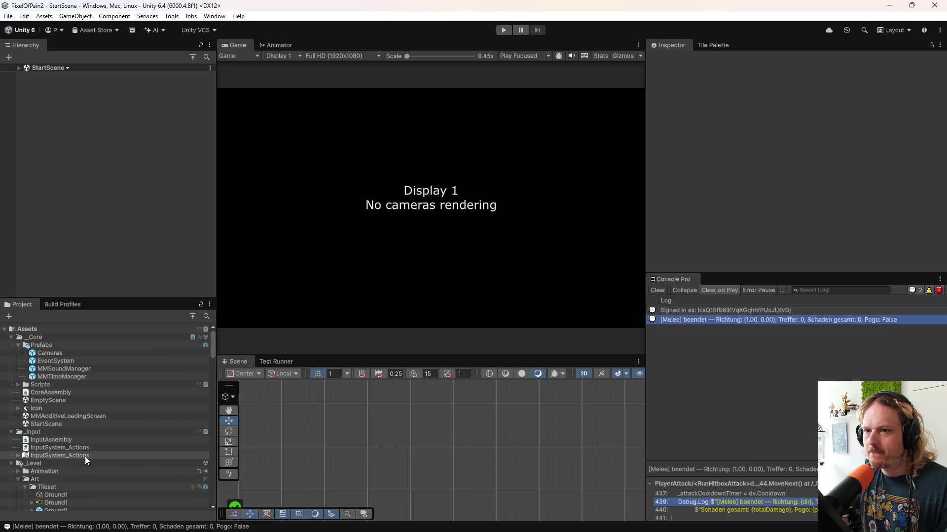
pyautogui.scroll(-10, 79, 419)
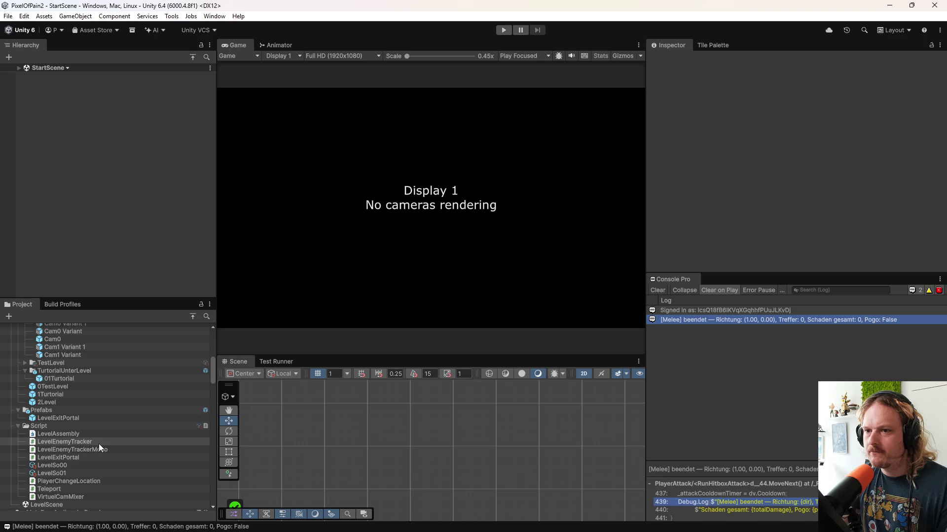
pyautogui.doubleClick(67, 377)
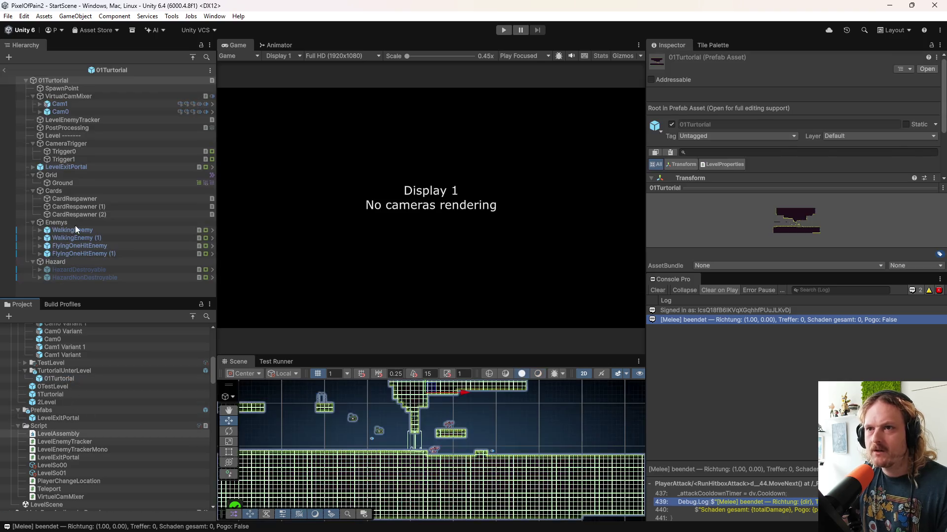
pyautogui.click(64, 96)
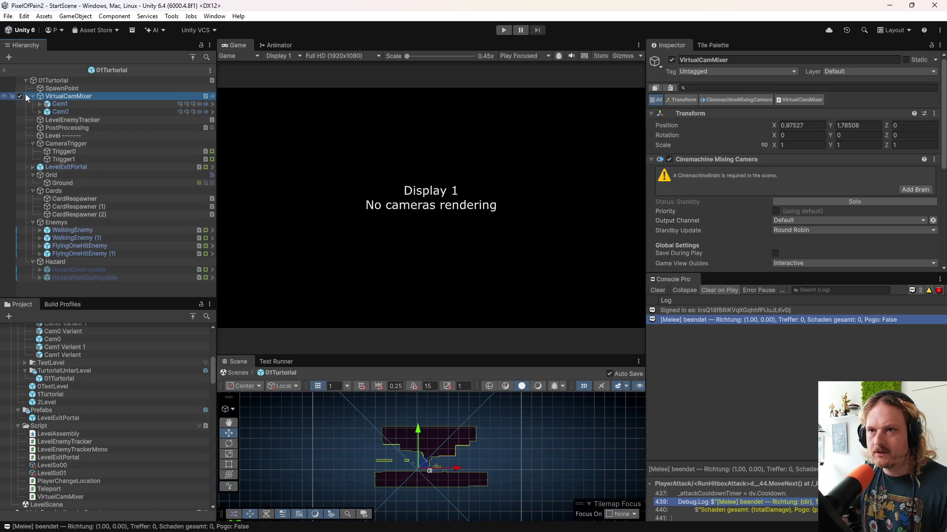
pyautogui.doubleClick(63, 394)
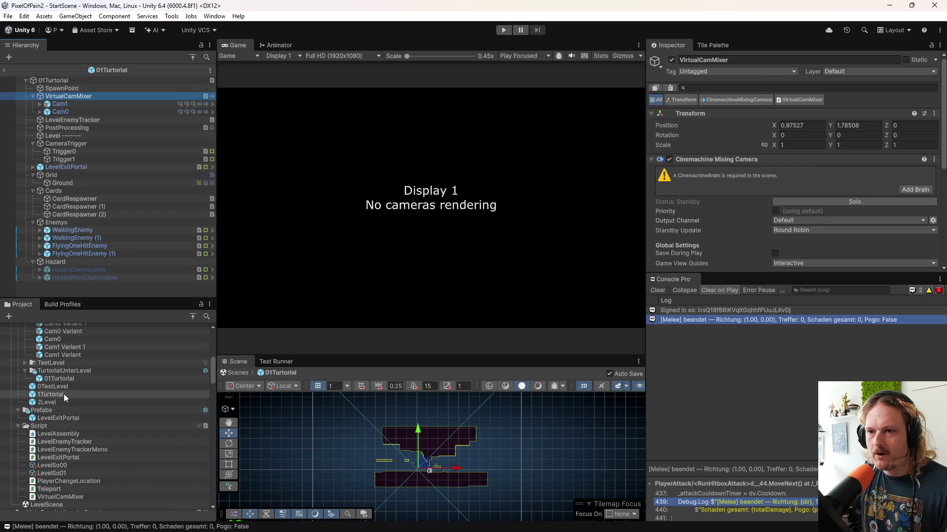
pyautogui.click(69, 96)
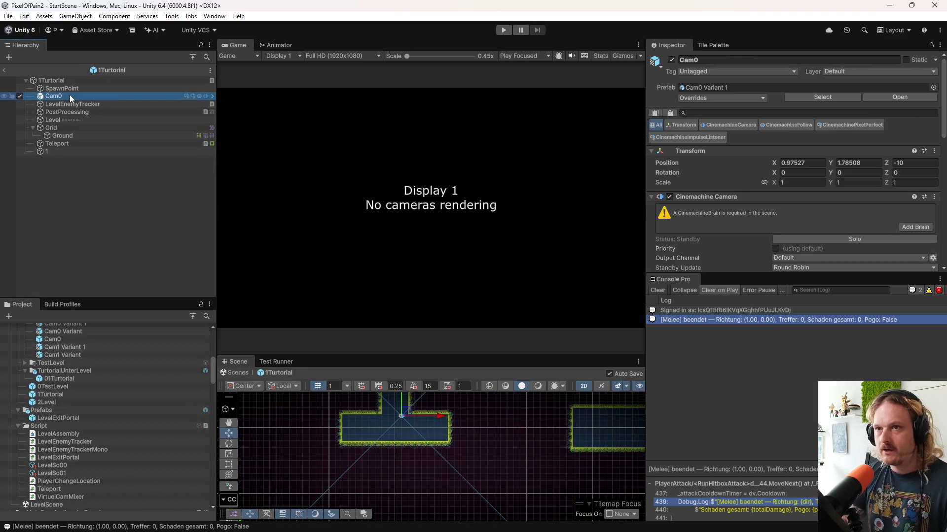
pyautogui.rightClick(63, 90)
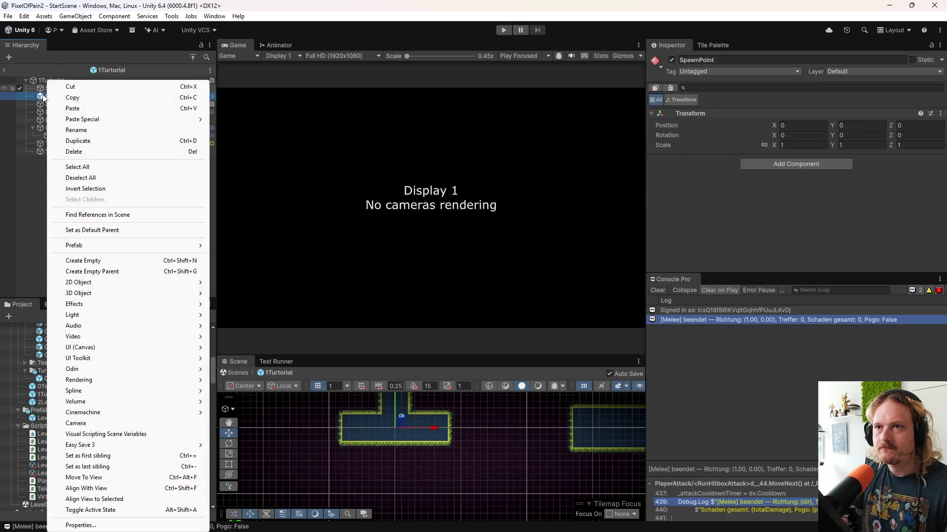
pyautogui.click(54, 97)
pyautogui.rightClick(54, 98)
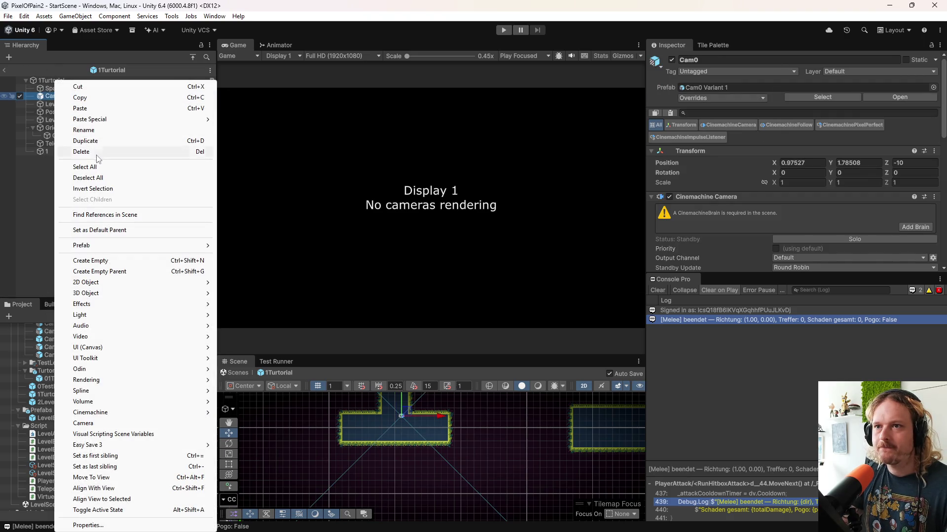
pyautogui.click(93, 152)
# - Delete the Cam0 Variant 1 prefab asset from the Camera folder
pyautogui.scroll(3, 58, 351)
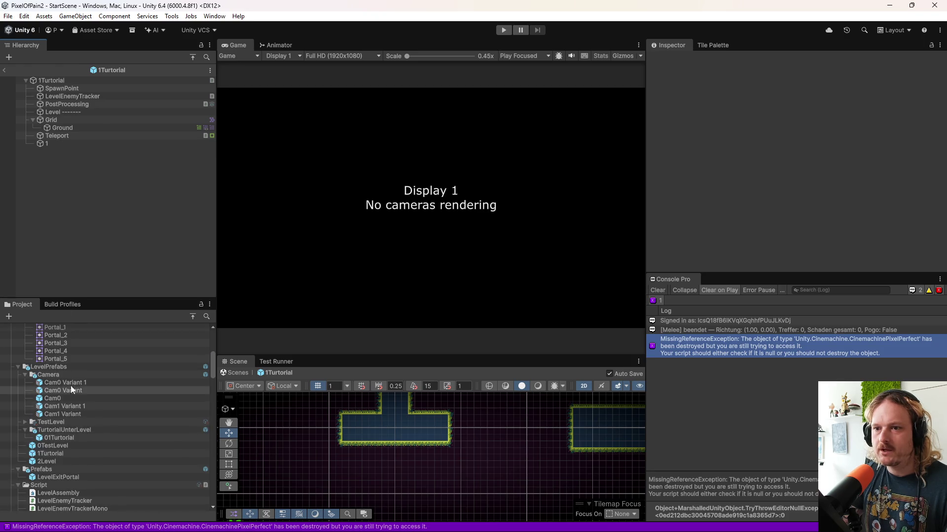
pyautogui.click(76, 383)
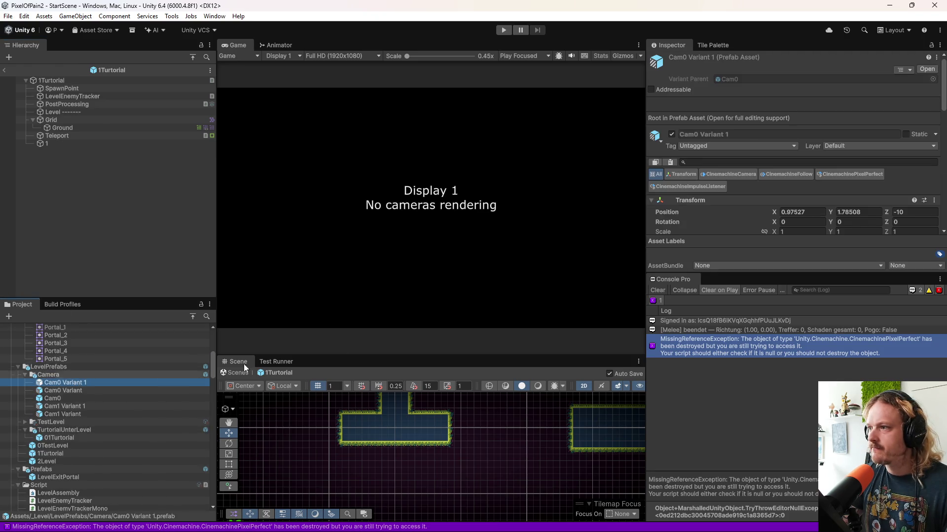
pyautogui.scroll(-5, 710, 197)
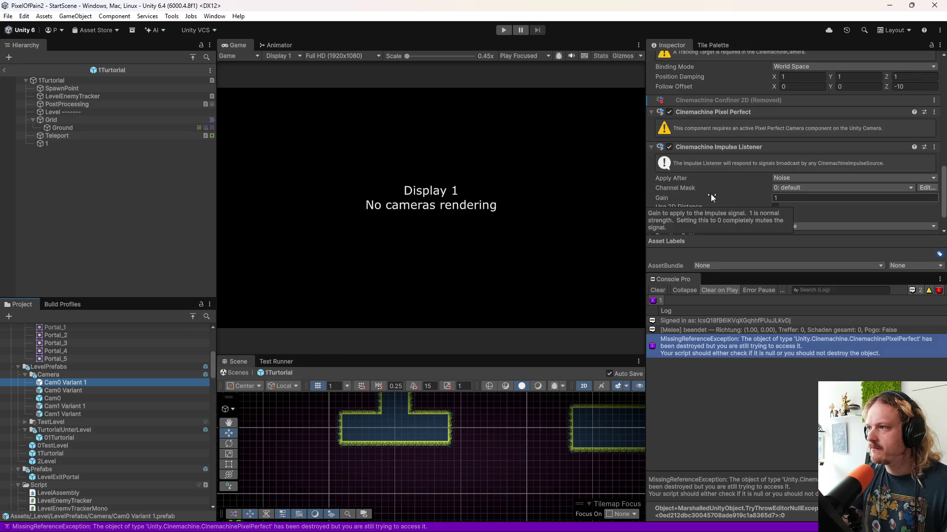
pyautogui.rightClick(64, 383)
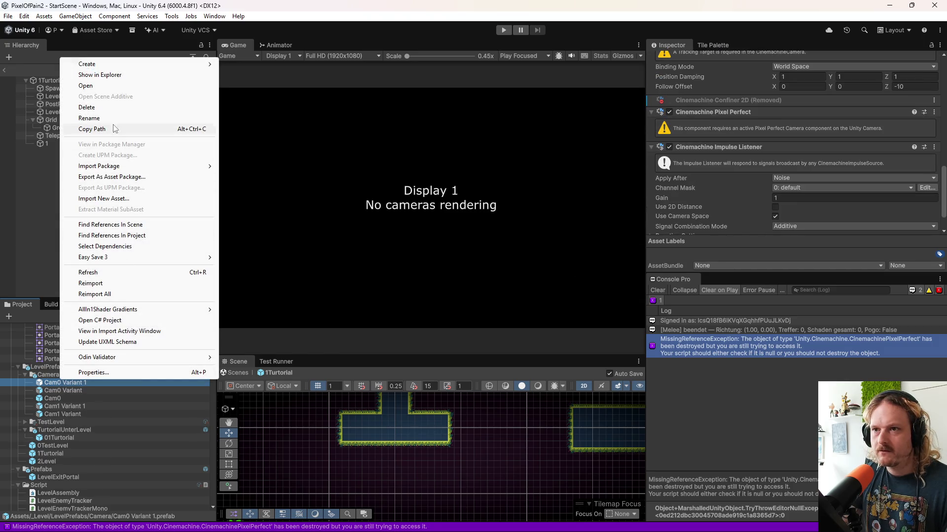
pyautogui.click(87, 107)
pyautogui.click(487, 291)
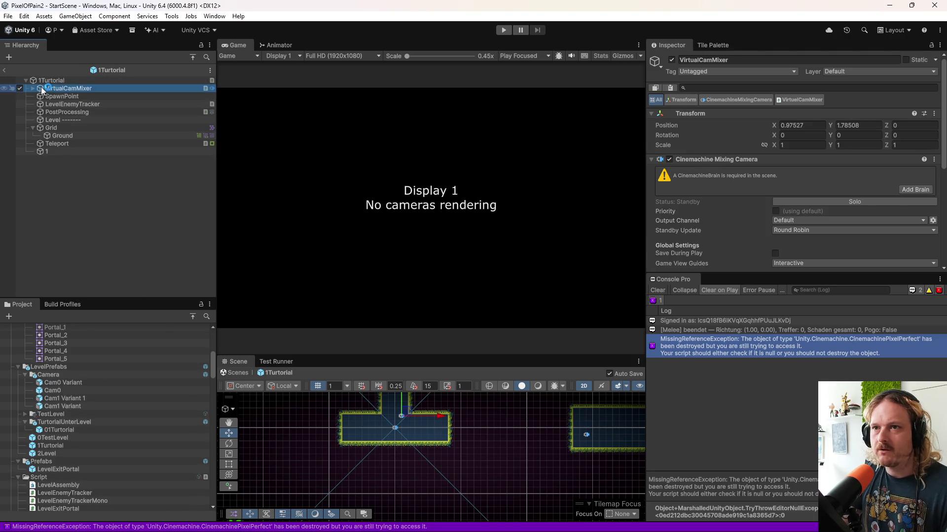
# - Move VirtualCamMixer below SpawnPoint and delete its Cam1 camera
pyautogui.moveTo(66, 95); pyautogui.dragTo(67, 99)
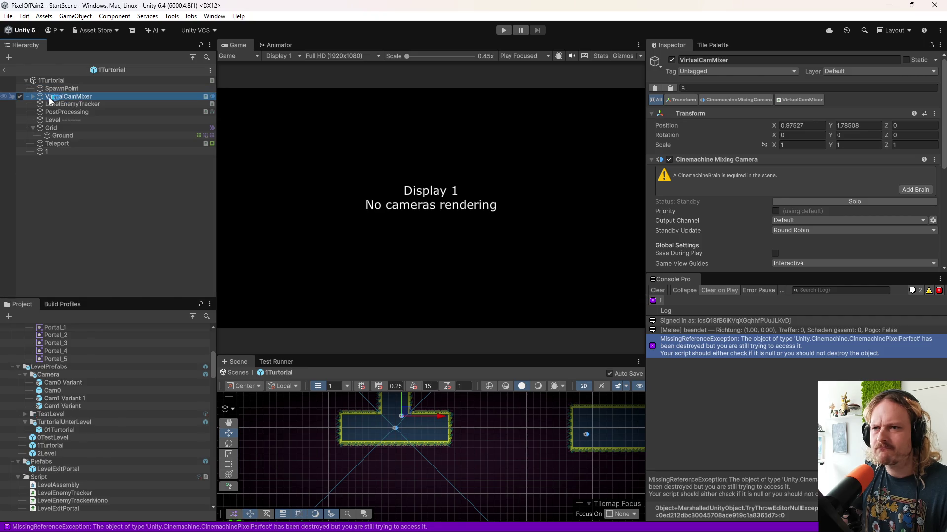
pyautogui.click(32, 95)
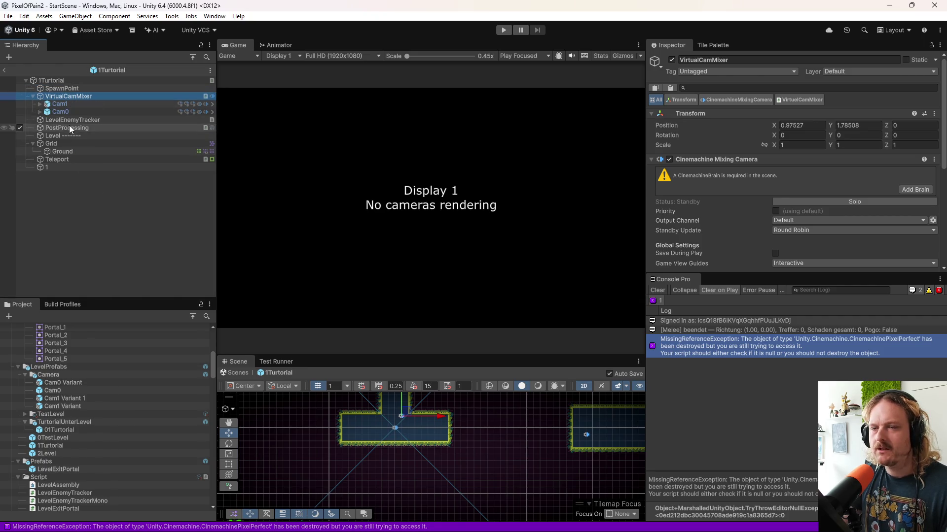
pyautogui.click(70, 104)
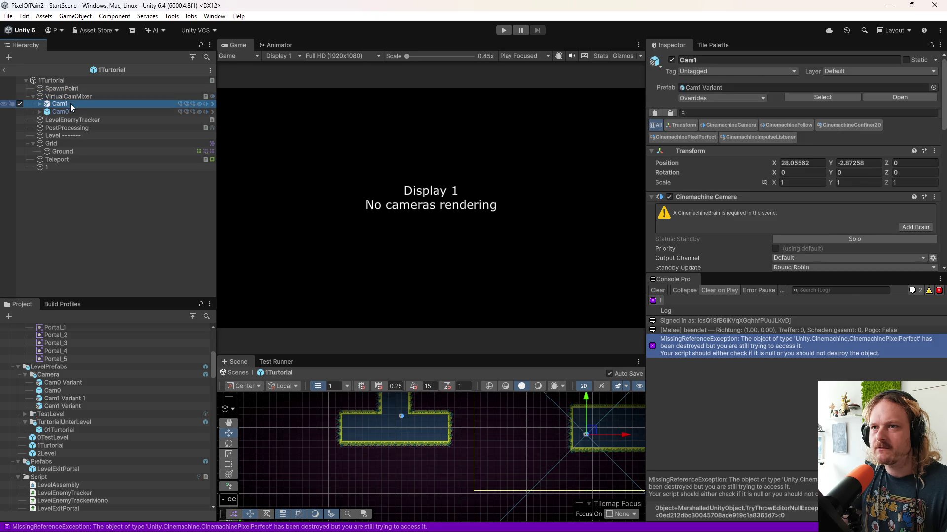
pyautogui.rightClick(70, 104)
pyautogui.click(97, 163)
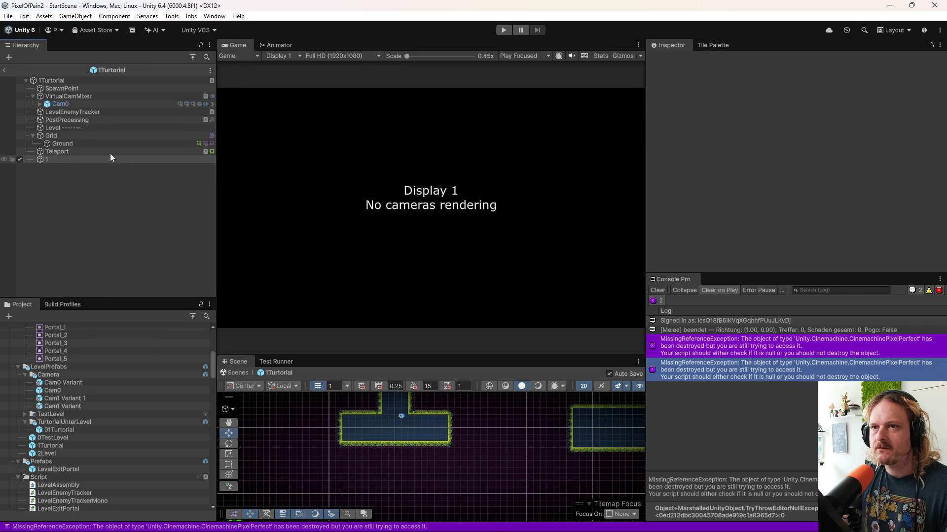
# - Frame the remaining Cam0 and expand it to reveal its child 0
pyautogui.doubleClick(60, 104)
pyautogui.click(40, 104)
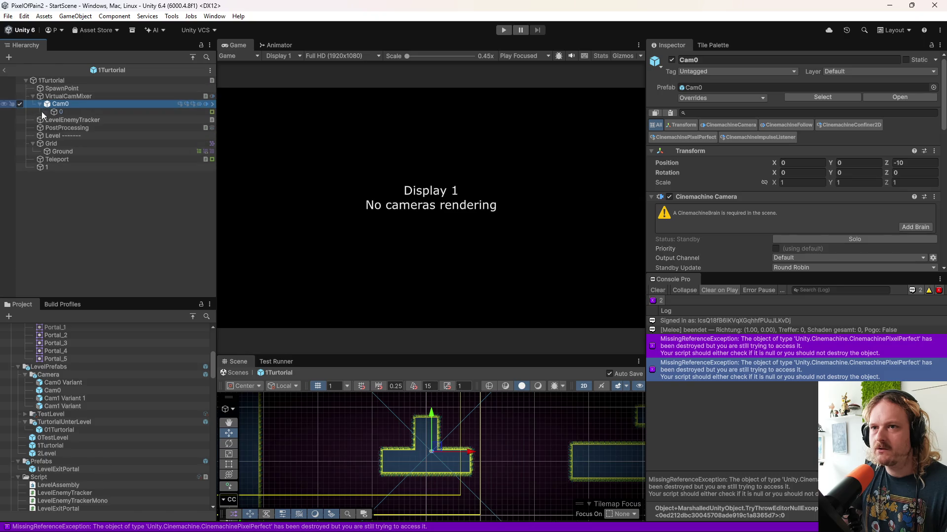
pyautogui.scroll(-5, 427, 483)
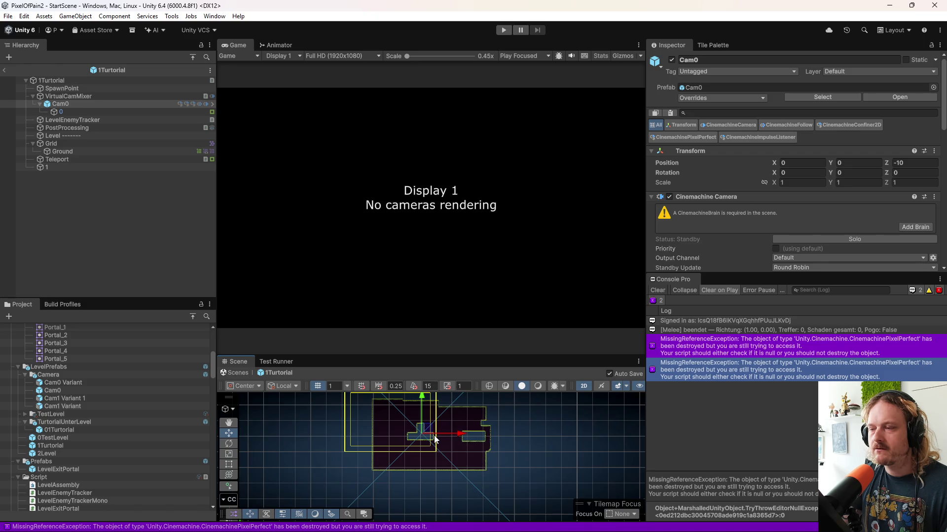
pyautogui.scroll(-4, 435, 439)
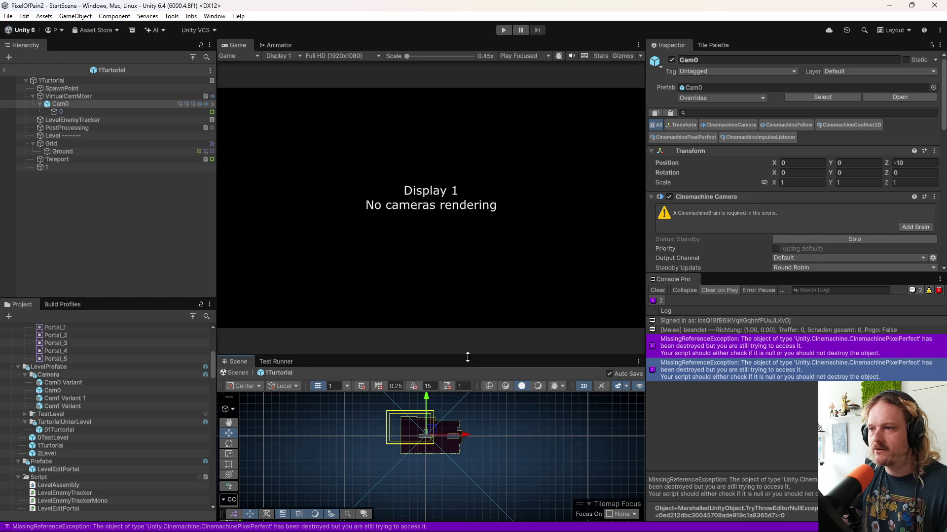
# - Enlarge the Scene view and select Cam0's child object 0
pyautogui.moveTo(467, 357); pyautogui.dragTo(450, 204)
pyautogui.scroll(-3, 417, 340)
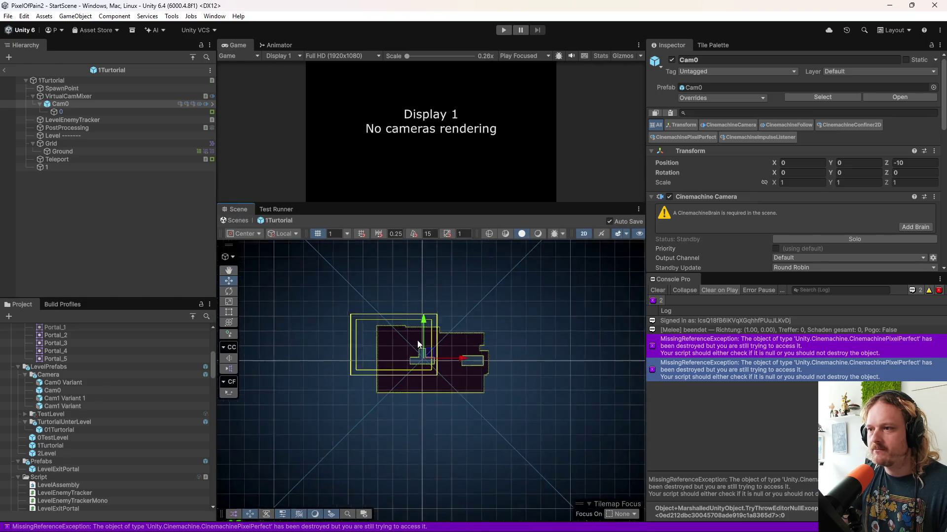
pyautogui.click(90, 114)
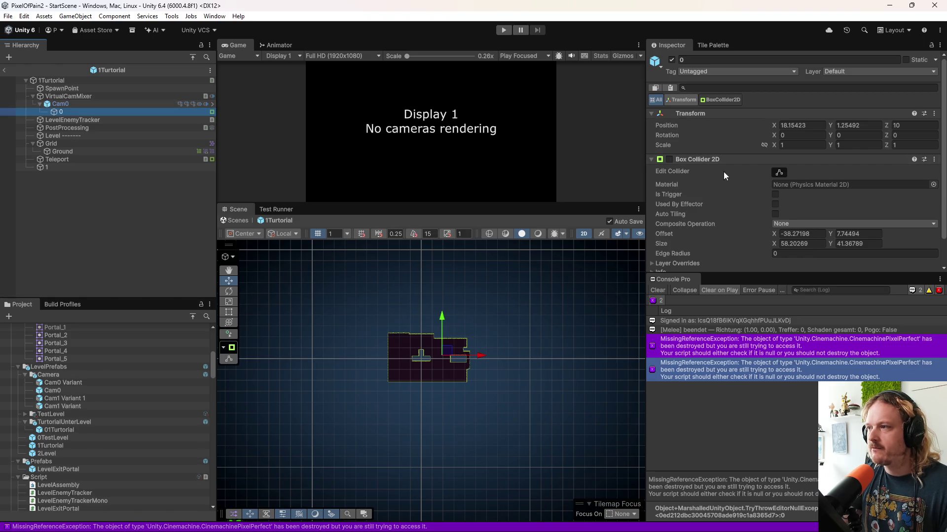
pyautogui.click(89, 108)
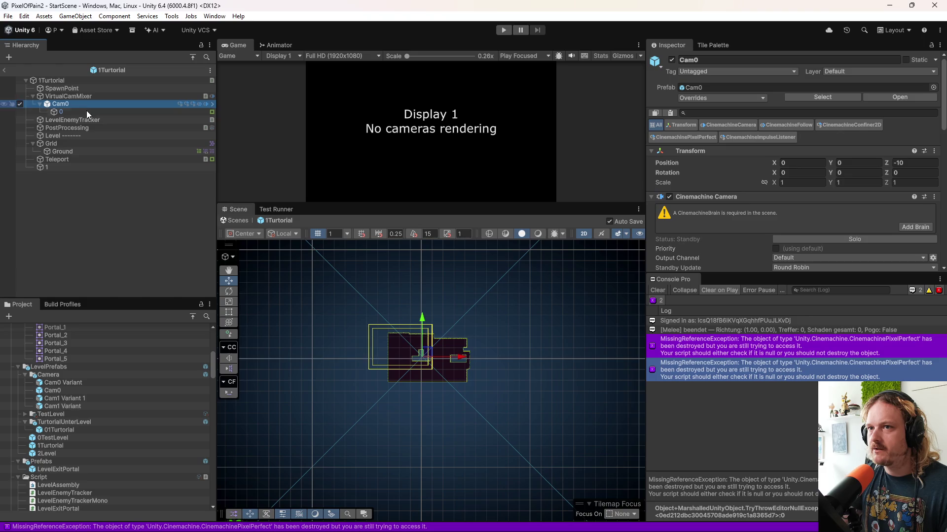
pyautogui.click(86, 111)
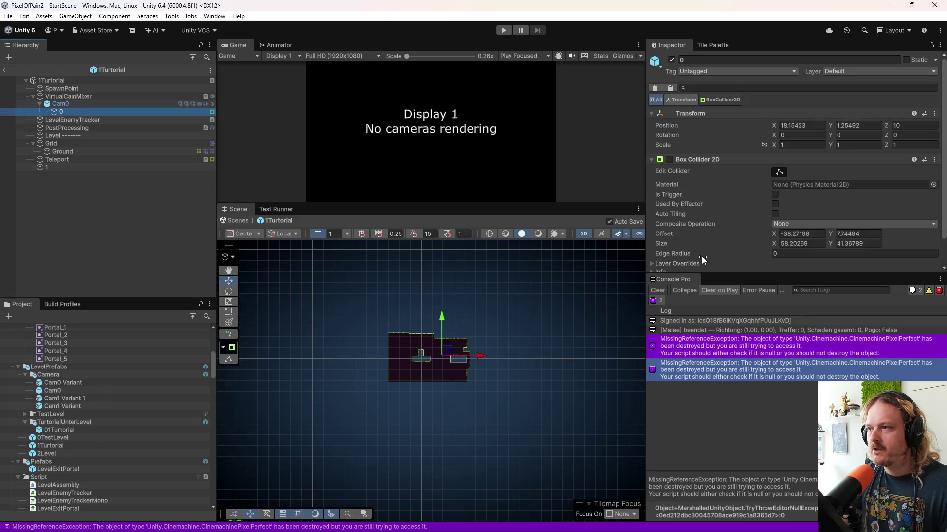
# - Stretch child 0's Box Collider 2D to 266.522 × 203.4947, then drag Cam0 into the Camera folder
pyautogui.click(779, 172)
pyautogui.moveTo(432, 350); pyautogui.dragTo(544, 368)
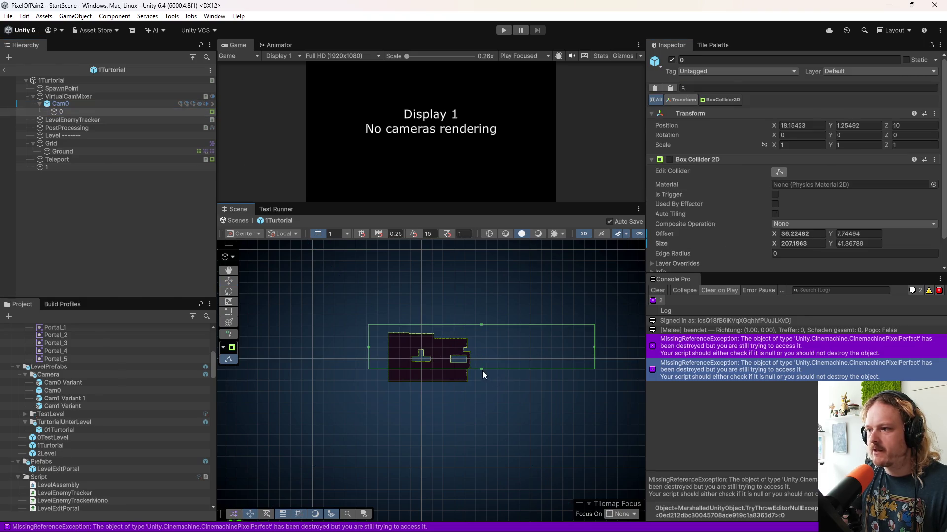
pyautogui.moveTo(481, 370); pyautogui.dragTo(484, 436)
pyautogui.moveTo(368, 380); pyautogui.dragTo(304, 381)
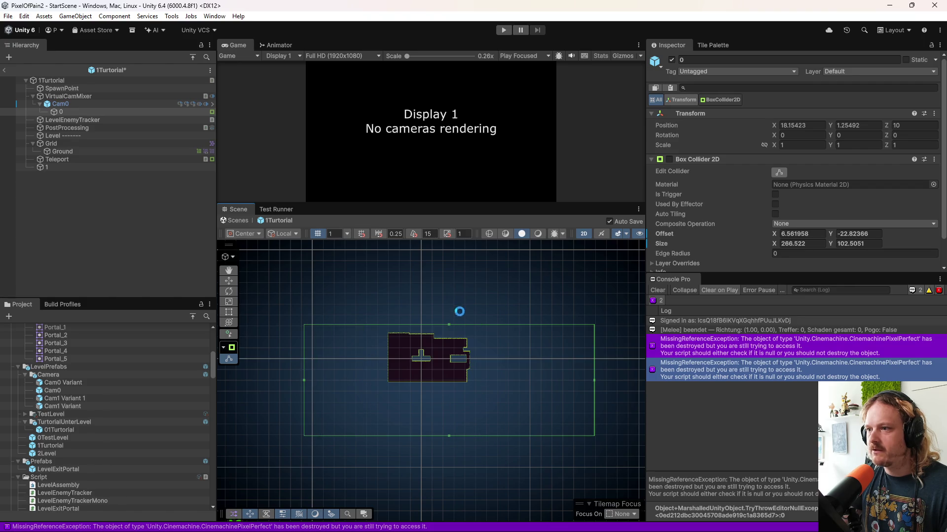
pyautogui.moveTo(448, 324); pyautogui.dragTo(457, 215)
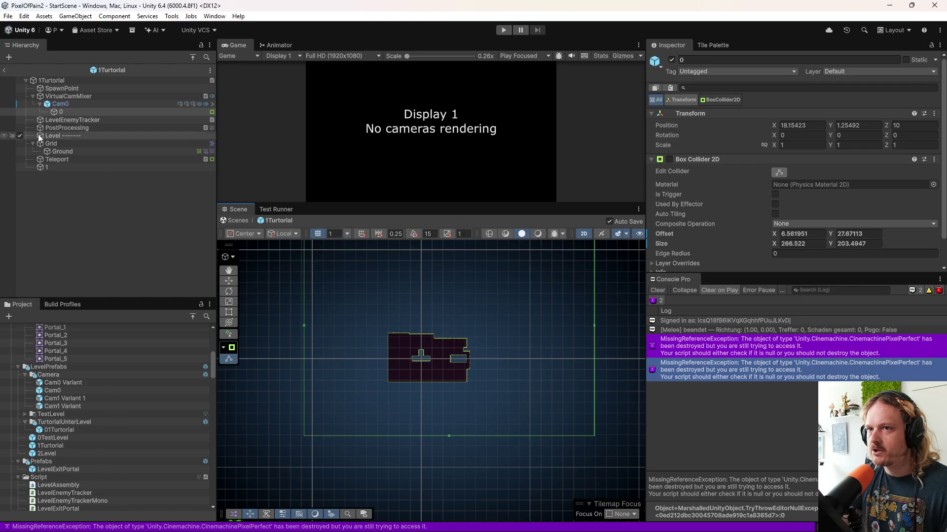
pyautogui.click(60, 106)
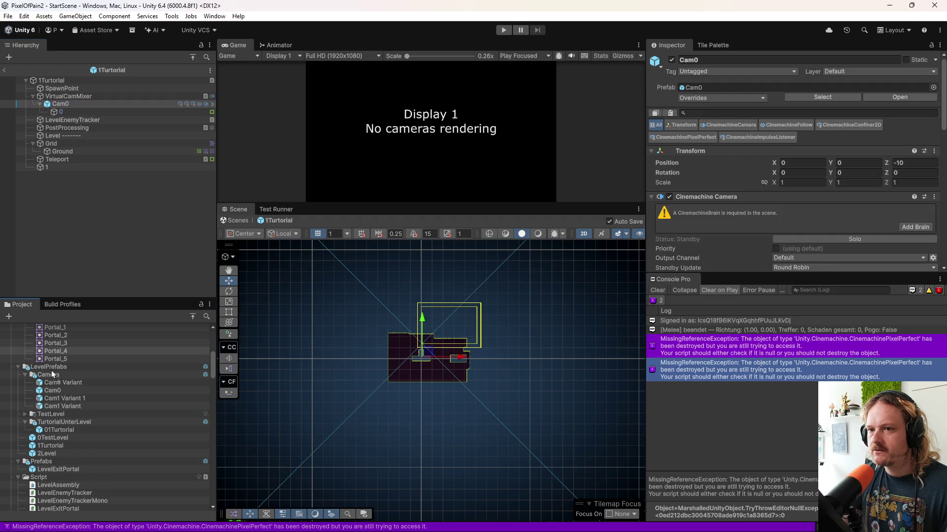
pyautogui.moveTo(53, 375); pyautogui.dragTo(53, 376)
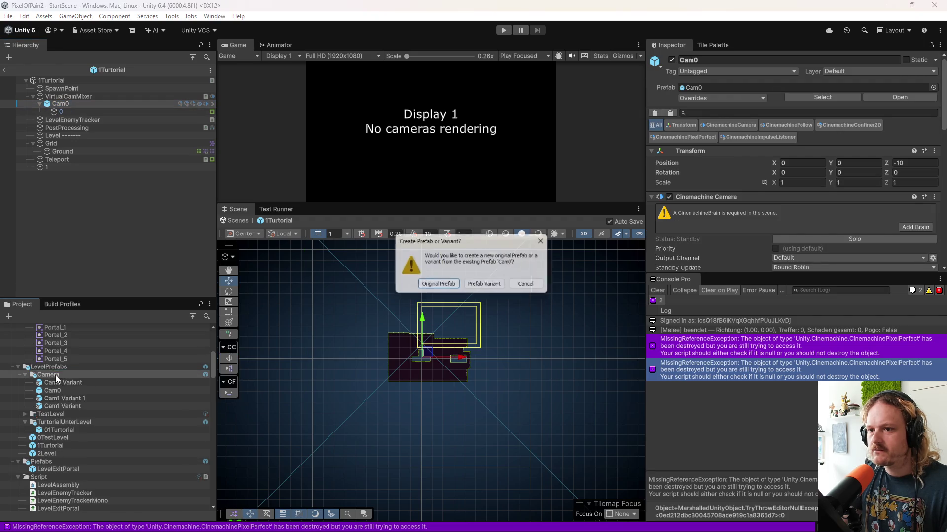
# - Save Cam0 as a prefab variant and inspect the VirtualCamMixer settings
pyautogui.click(486, 286)
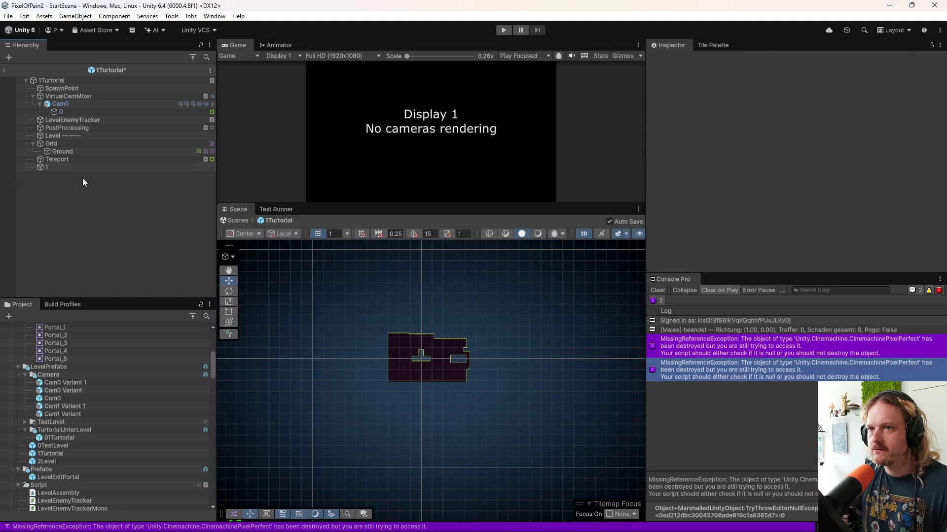
pyautogui.click(96, 97)
pyautogui.scroll(-5, 700, 238)
pyautogui.scroll(-1, 699, 238)
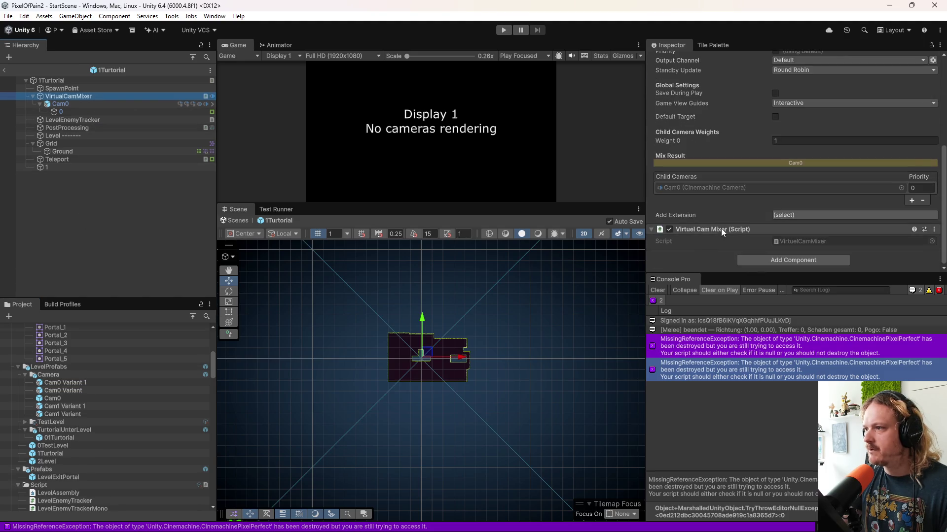
pyautogui.scroll(5, 702, 235)
# - Recheck VirtualCamMixer's components, exit Prefab Mode and start the game in Play mode
pyautogui.click(93, 205)
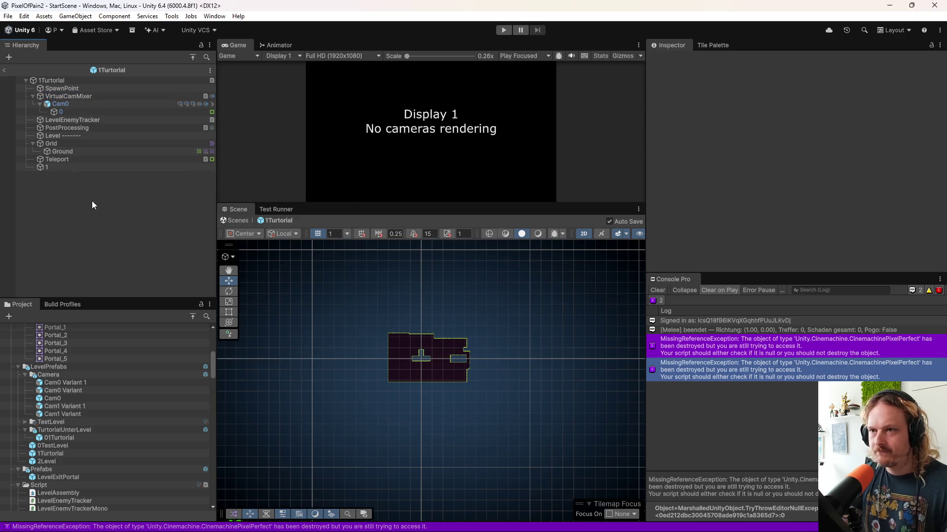
pyautogui.click(74, 97)
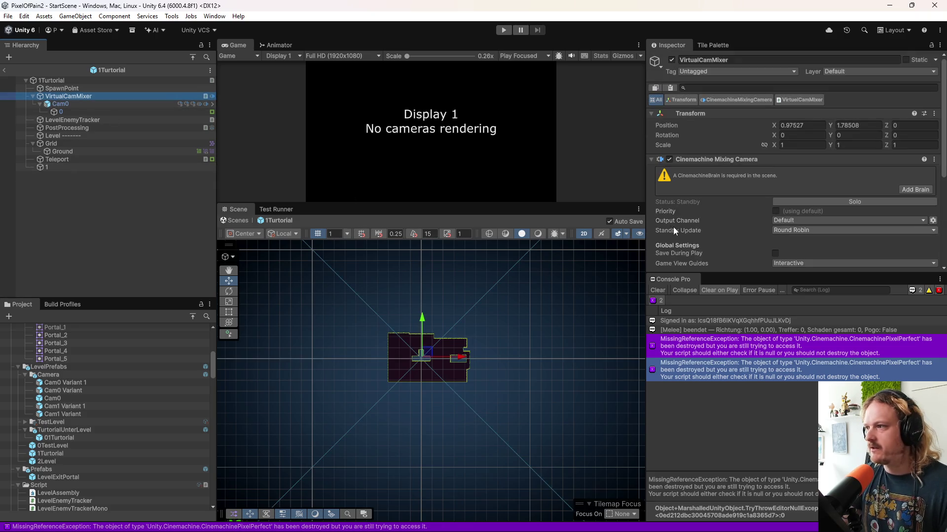
pyautogui.scroll(-6, 738, 215)
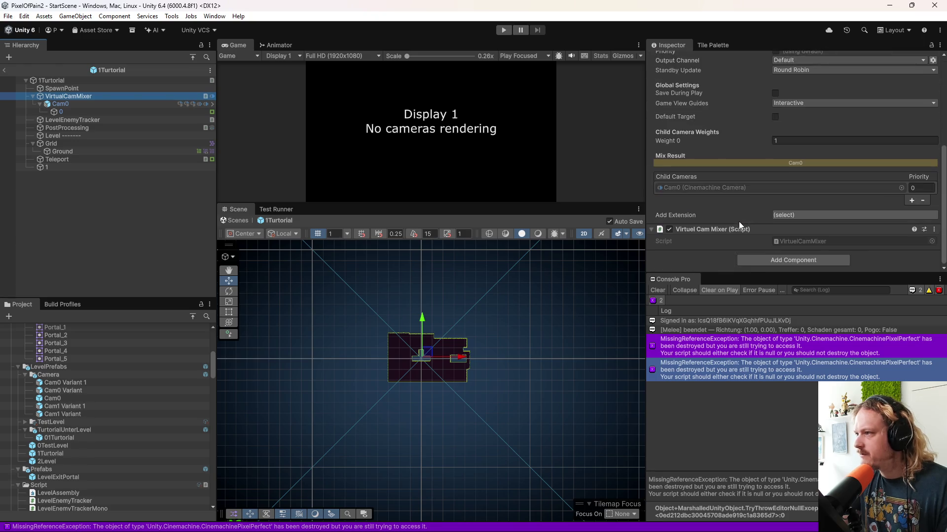
pyautogui.click(4, 70)
pyautogui.click(505, 30)
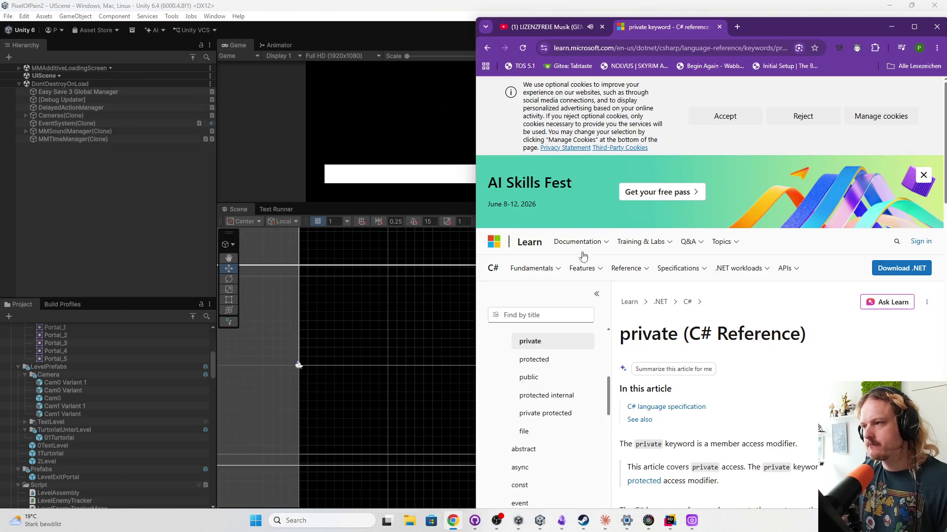
# - Search for the streamer's Twitch channel in Chrome and open it
pyautogui.click(474, 520)
pyautogui.click(738, 27)
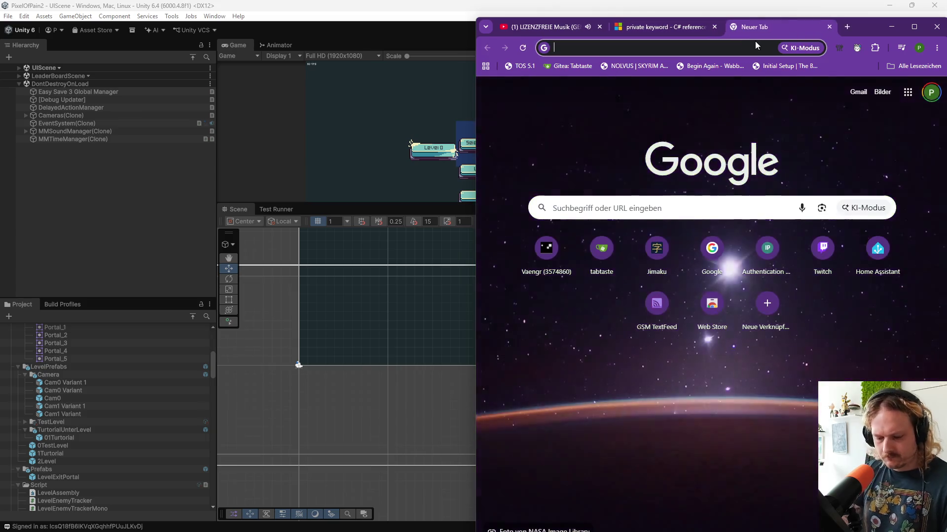
pyautogui.write('greifenberg twitc')
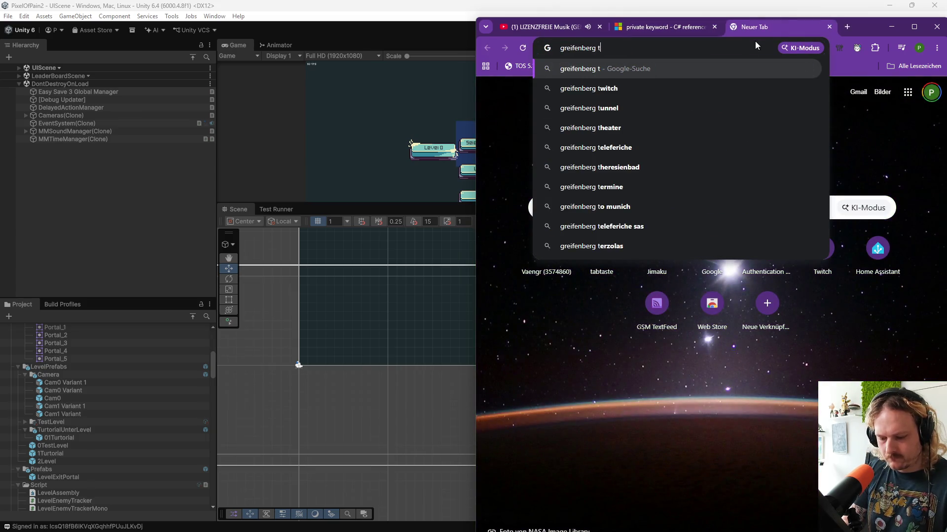
pyautogui.write('h')
pyautogui.press('Return')
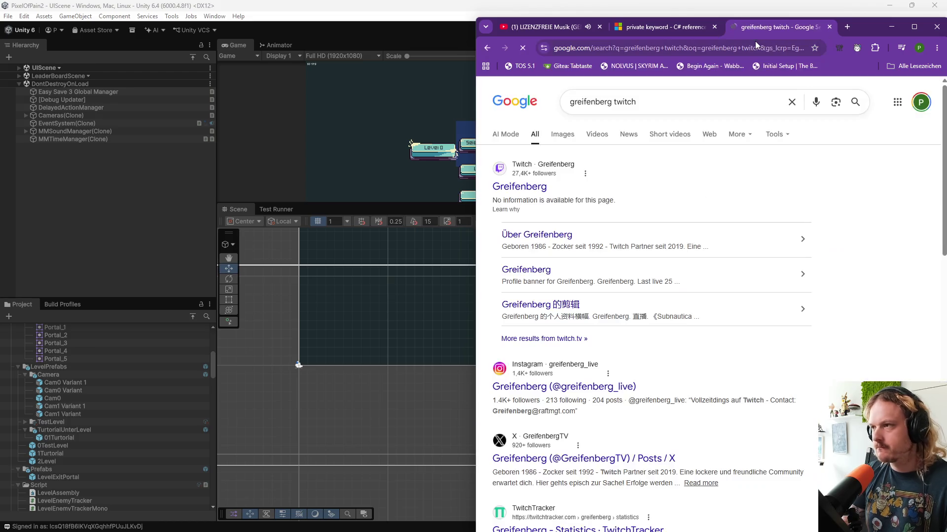
pyautogui.click(513, 187)
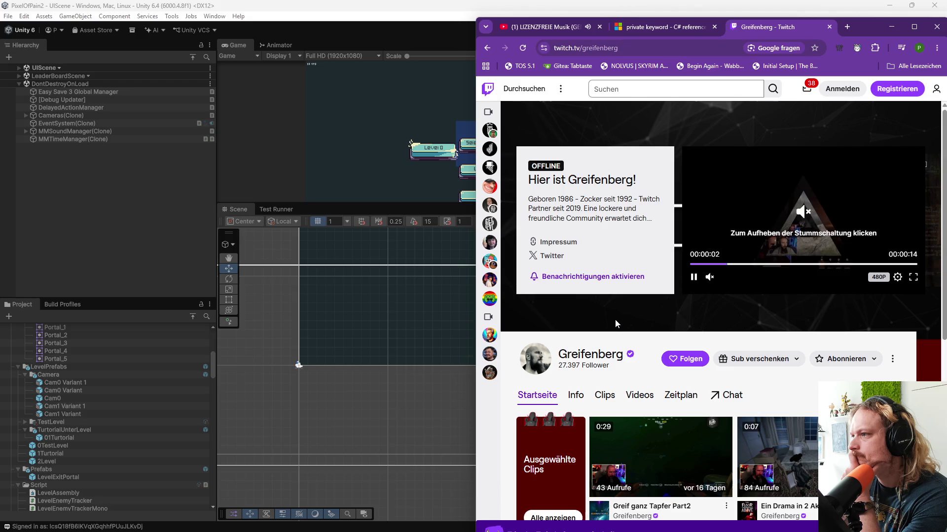
# - Browse the channel and view a clip, then close the tab and start Level 1 in Unity
pyautogui.scroll(-1, 617, 319)
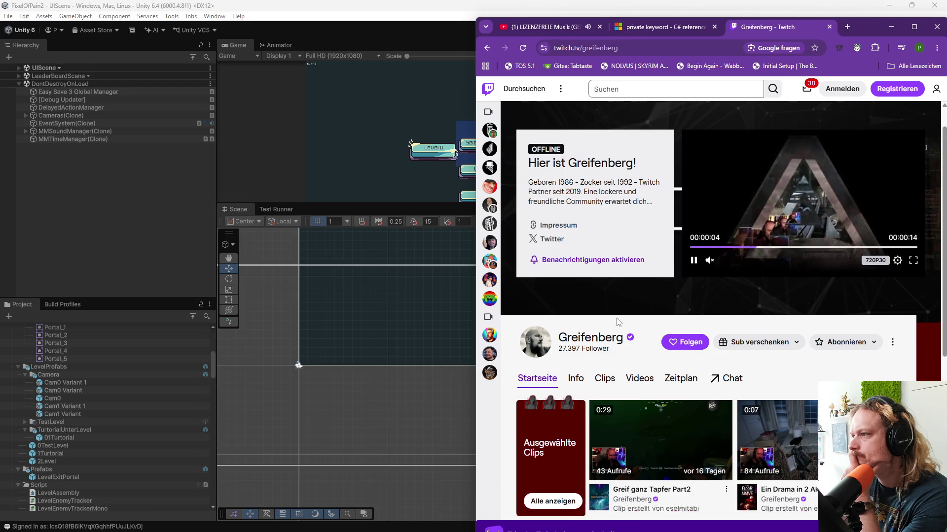
pyautogui.scroll(-4, 617, 321)
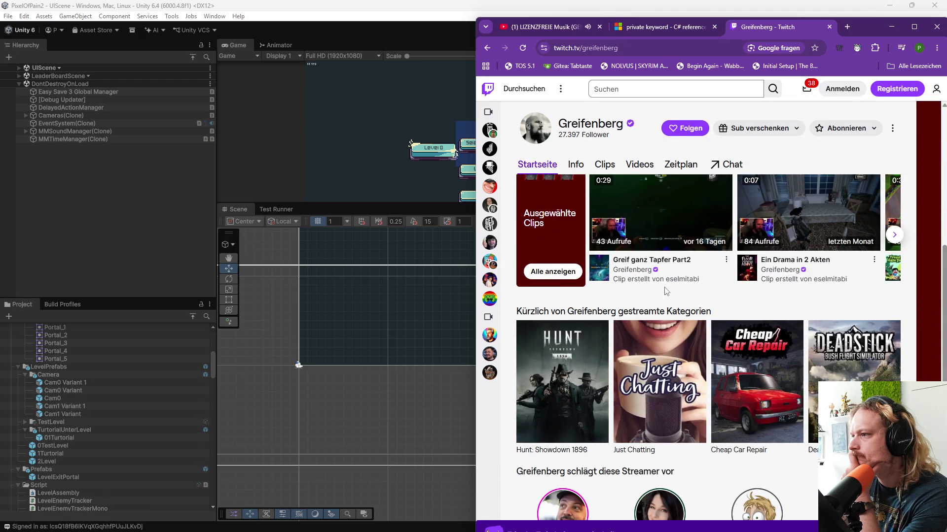
pyautogui.scroll(-1, 676, 297)
pyautogui.scroll(6, 695, 297)
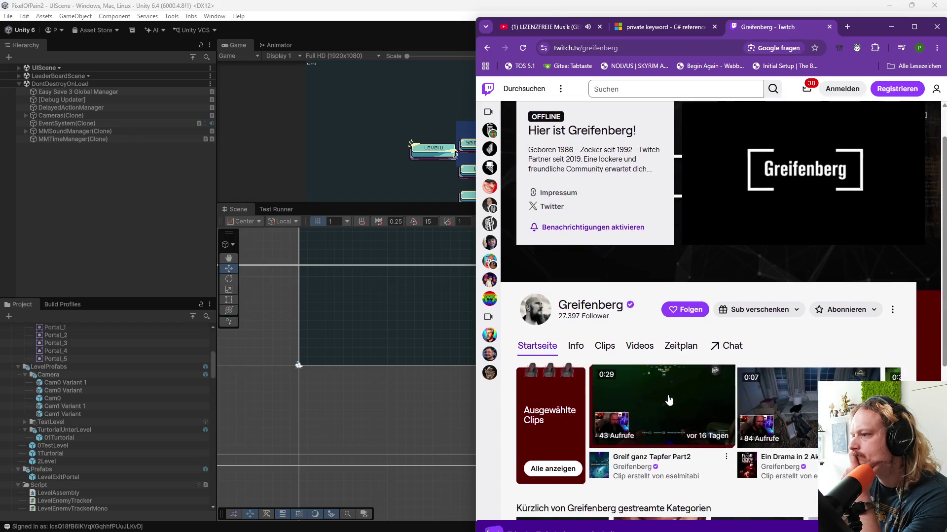
pyautogui.click(668, 397)
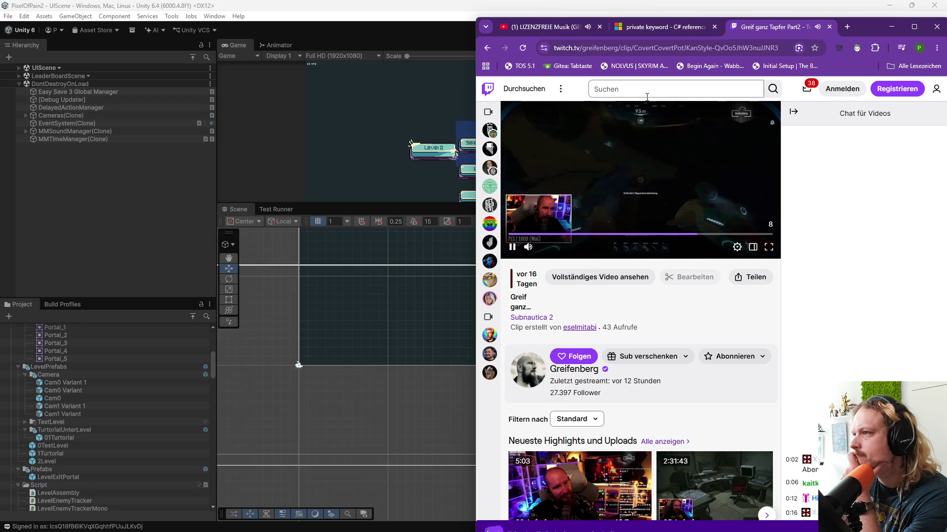
pyautogui.click(829, 27)
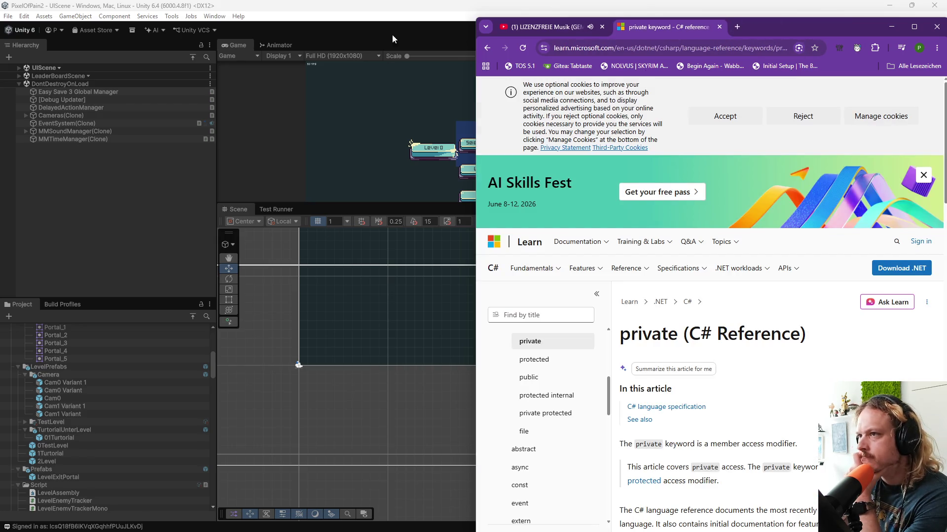
pyautogui.click(445, 75)
pyautogui.click(478, 166)
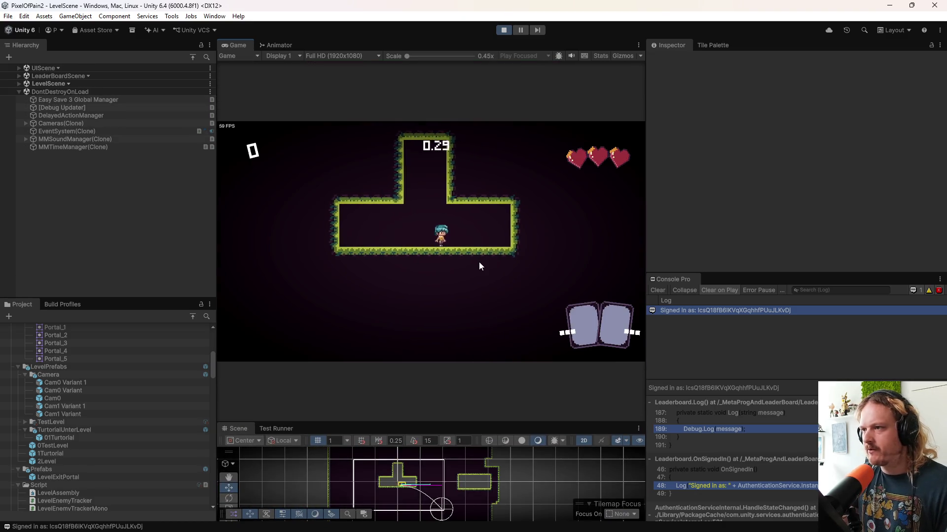
# - Walk the character left and right in the tutorial room, then stop Play mode
pyautogui.click(478, 261)
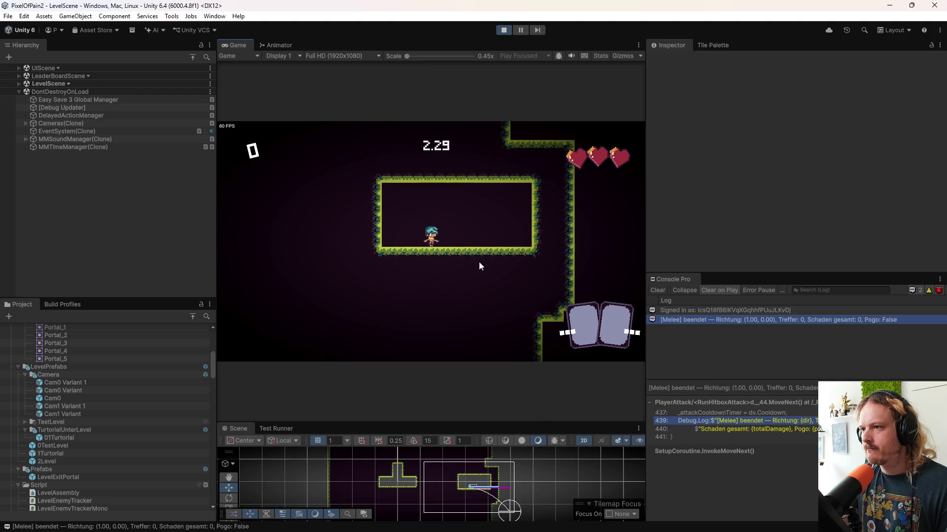
pyautogui.press('Left')
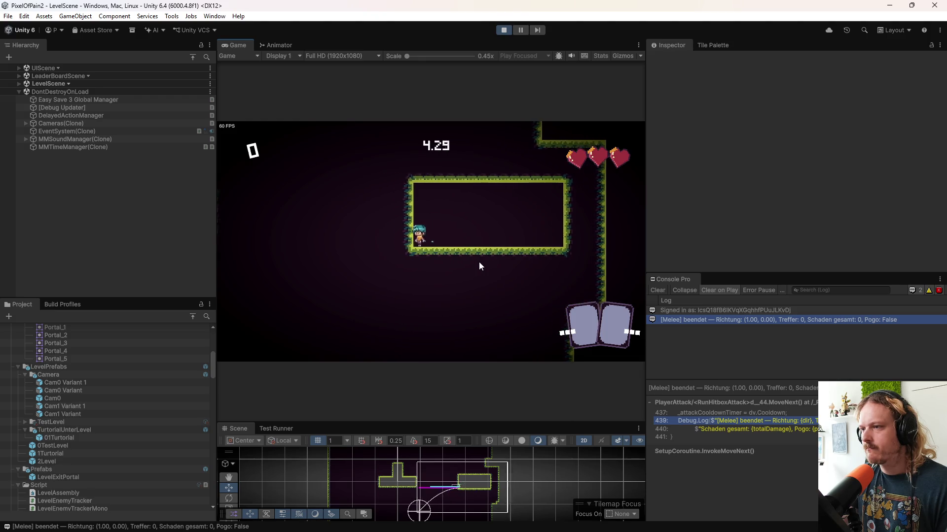
pyautogui.press('Right')
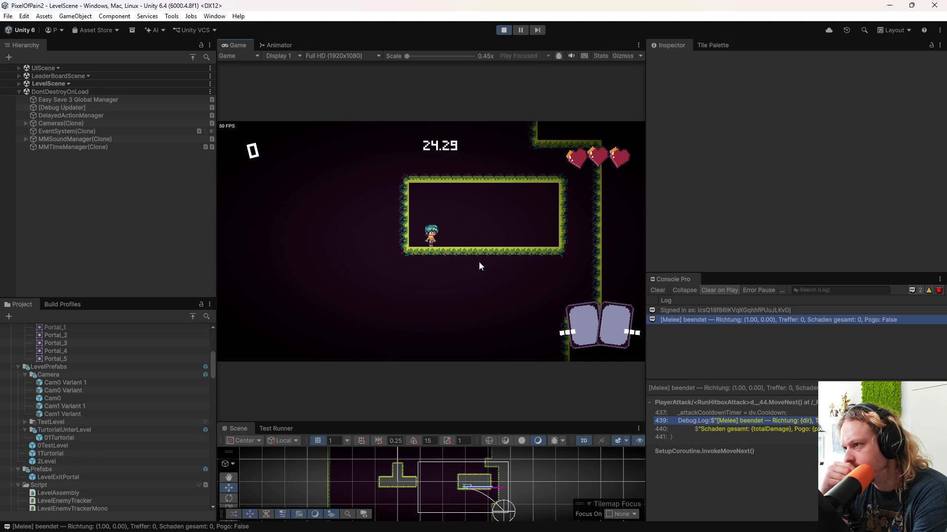
pyautogui.click(502, 30)
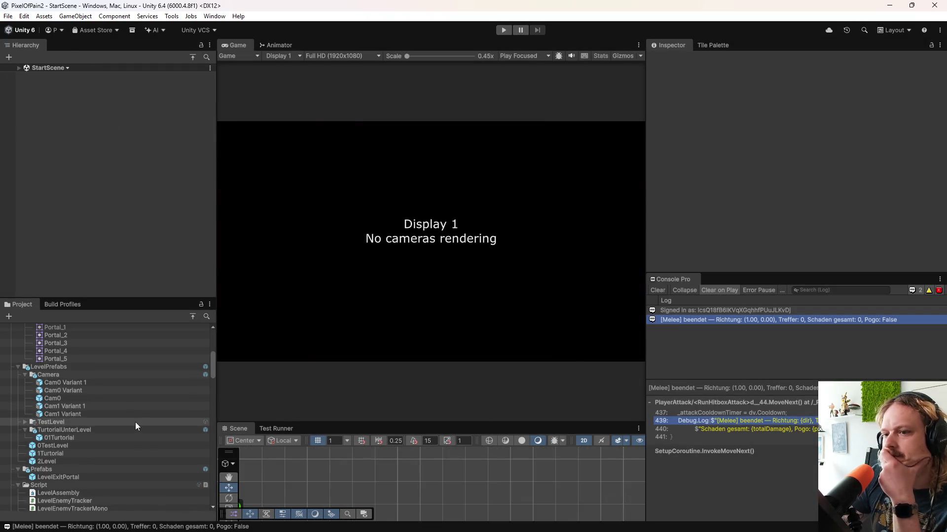
# - Open the 1Turtorial prefab and delete the TurtorialUnterLevel folder from LevelPrefabs
pyautogui.click(67, 454)
pyautogui.doubleClick(67, 454)
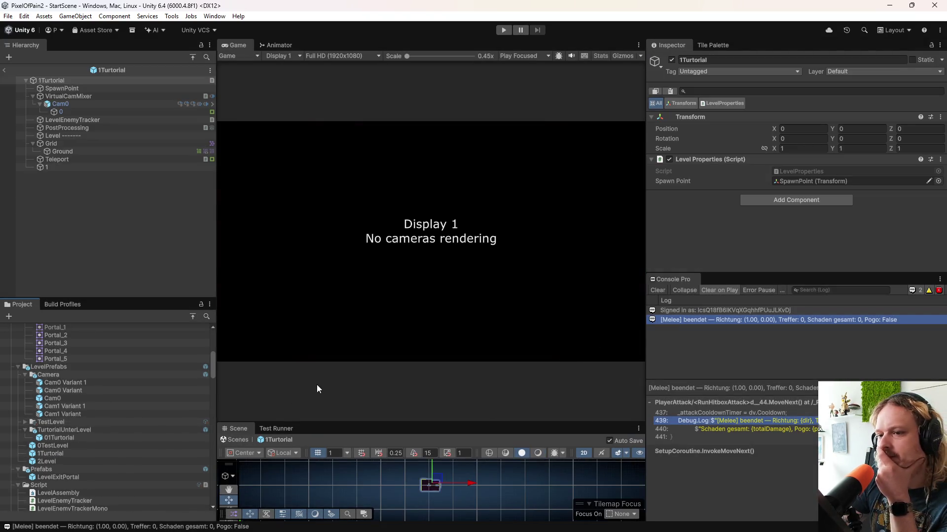
pyautogui.click(68, 431)
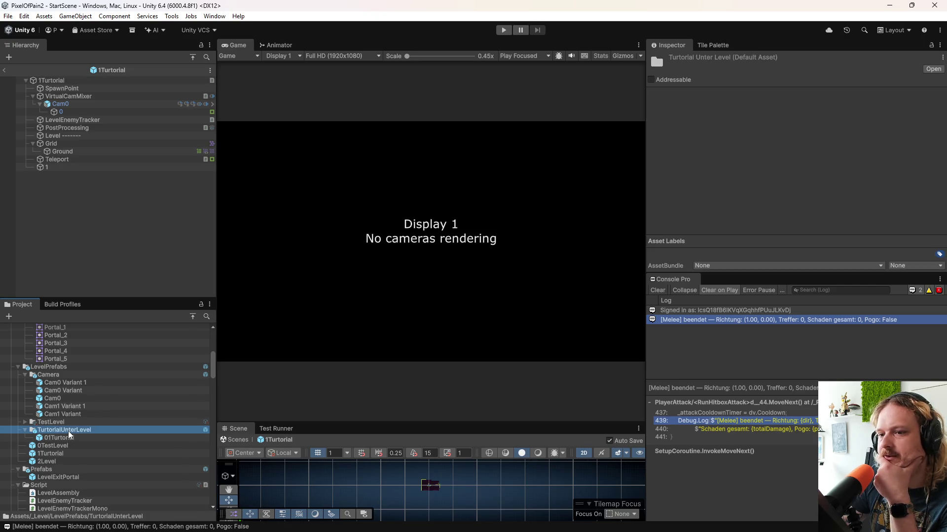
pyautogui.rightClick(68, 431)
pyautogui.click(116, 159)
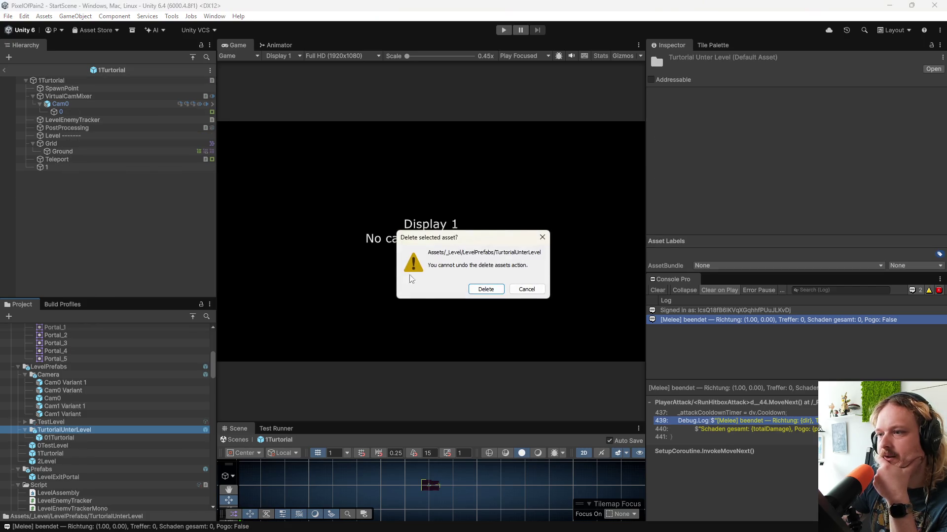
pyautogui.click(484, 291)
pyautogui.click(75, 436)
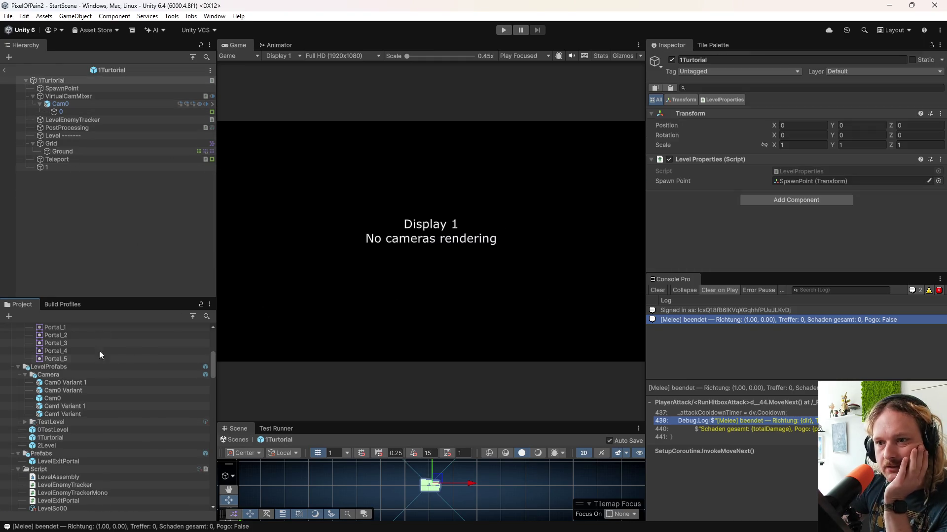
# - Enlarge the Scene view by narrowing the Inspector and Hierarchy panels
pyautogui.moveTo(481, 420)
pyautogui.mouseDown()
pyautogui.moveTo(513, 179)
pyautogui.moveTo(567, 102)
pyautogui.mouseUp()
pyautogui.moveTo(647, 201)
pyautogui.mouseDown()
pyautogui.moveTo(845, 212)
pyautogui.moveTo(816, 211)
pyautogui.mouseUp()
pyautogui.moveTo(216, 201); pyautogui.dragTo(108, 201)
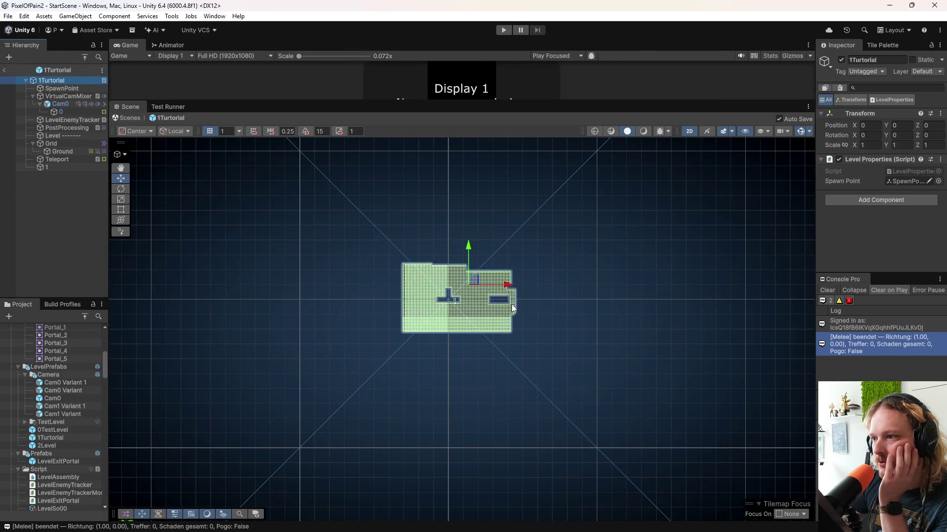
# - Zoom the Scene view in on the rectangular room and widen the Hierarchy again
pyautogui.scroll(3, 435, 344)
pyautogui.scroll(4, 407, 258)
pyautogui.scroll(8, 407, 258)
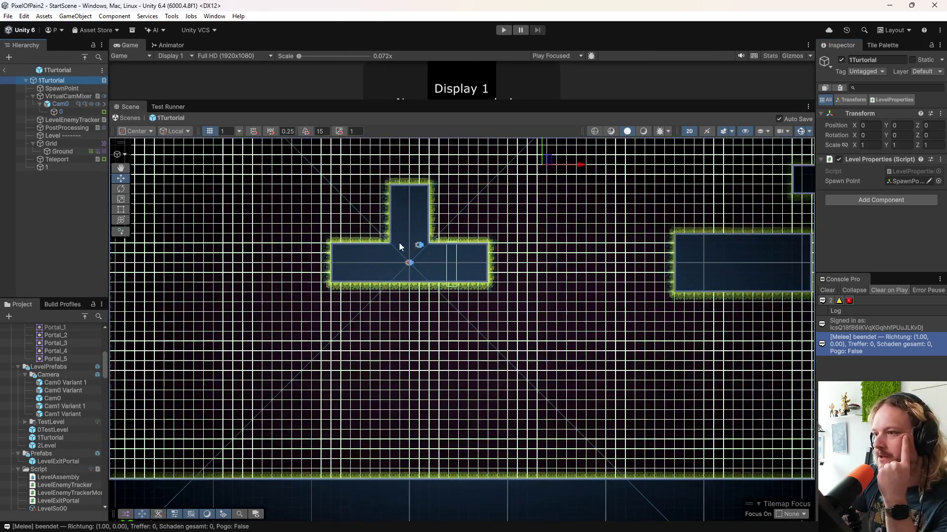
pyautogui.scroll(-5, 647, 257)
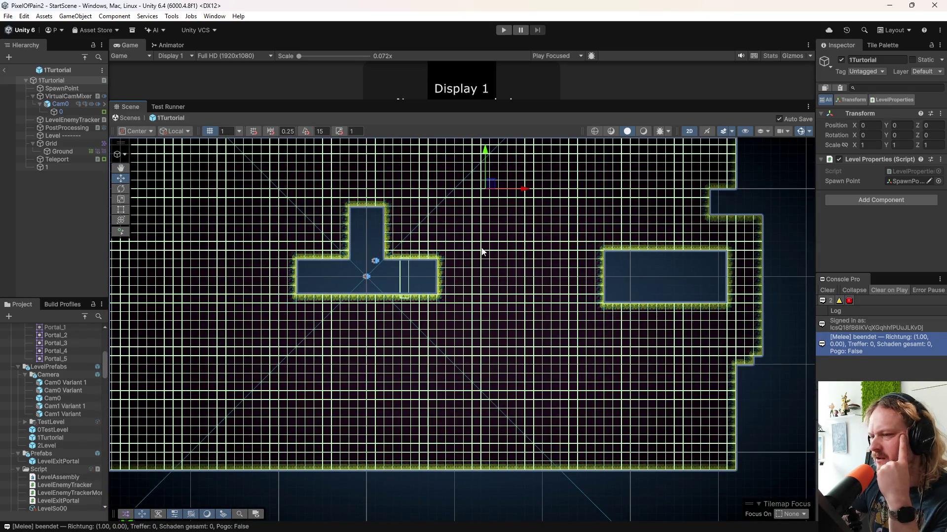
pyautogui.scroll(2, 370, 289)
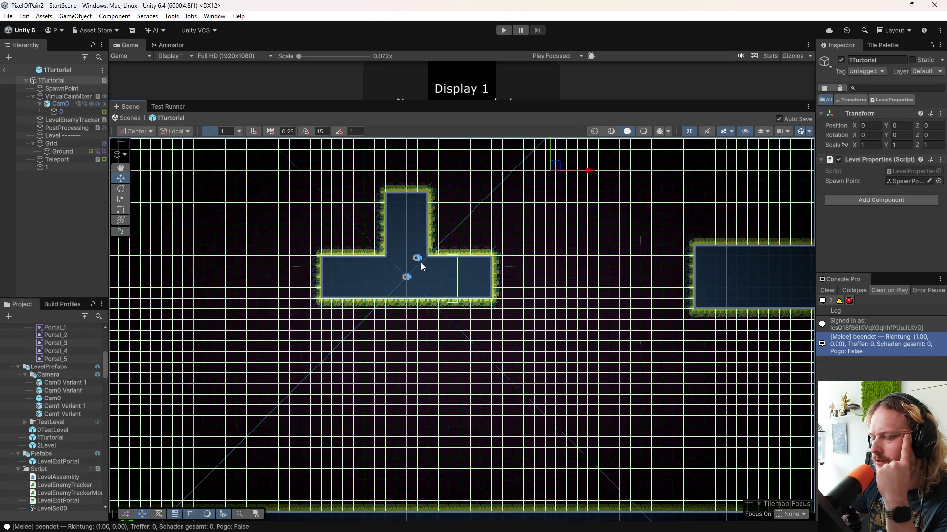
pyautogui.scroll(3, 353, 270)
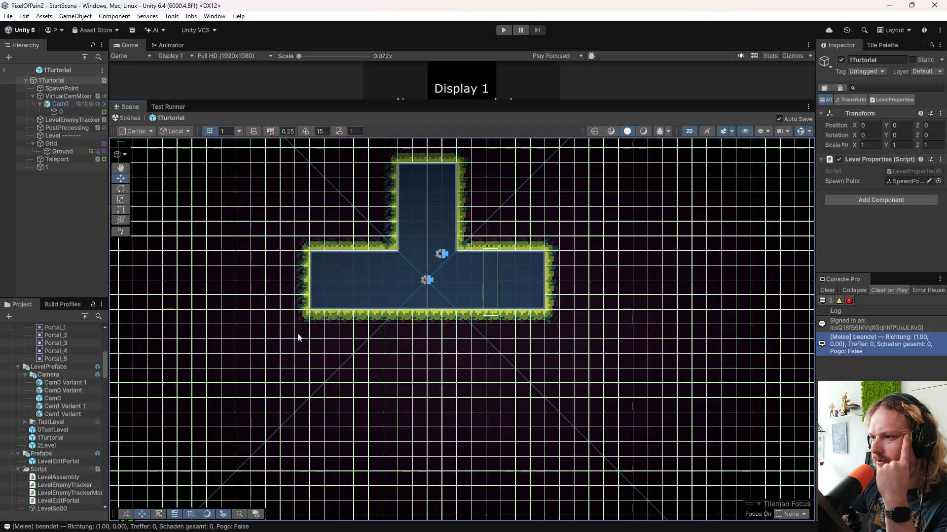
pyautogui.scroll(-5, 322, 276)
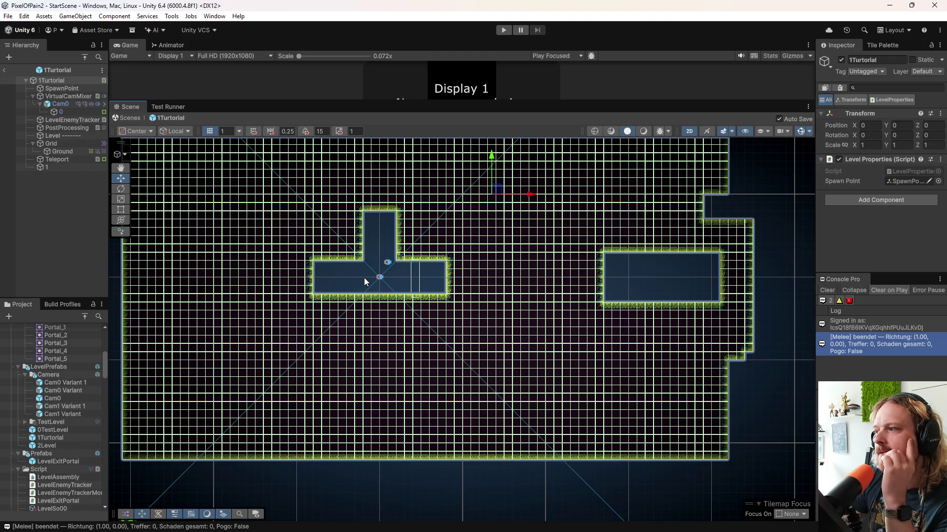
pyautogui.scroll(6, 684, 291)
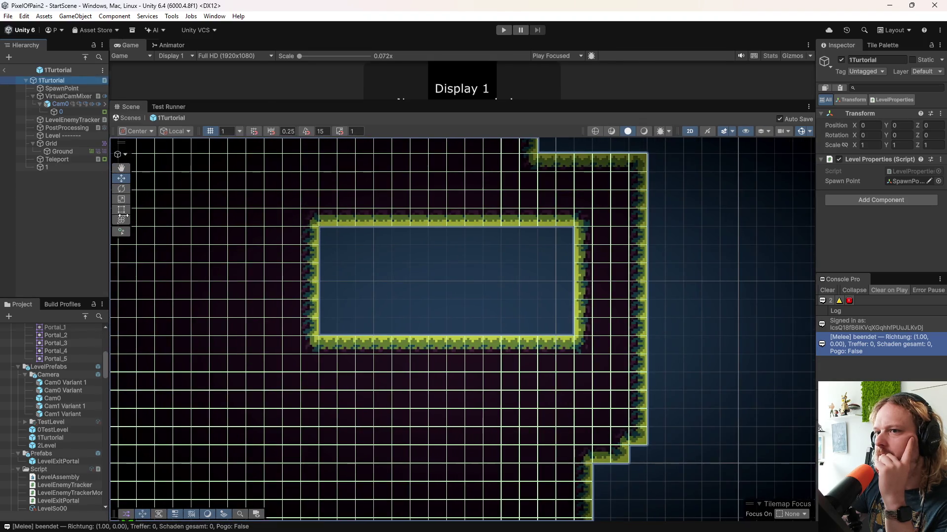
pyautogui.moveTo(109, 219); pyautogui.dragTo(229, 220)
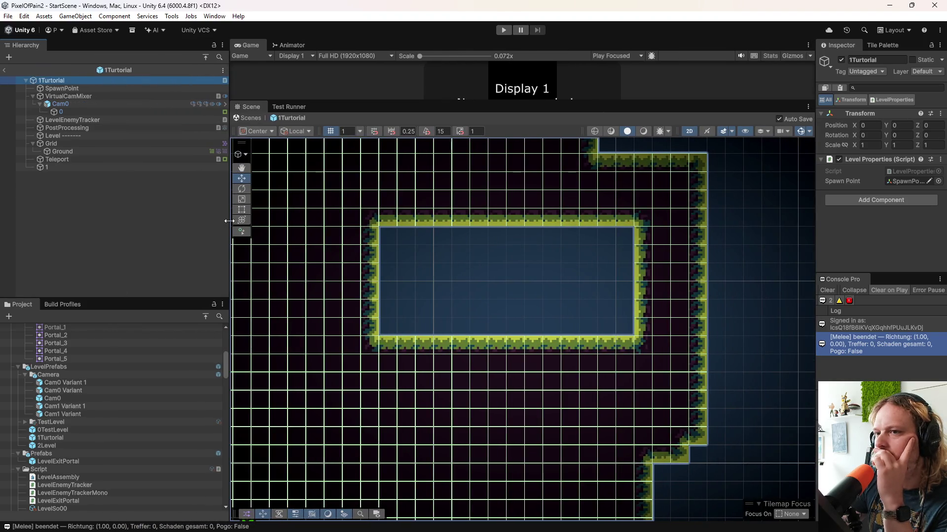
pyautogui.scroll(5, 516, 287)
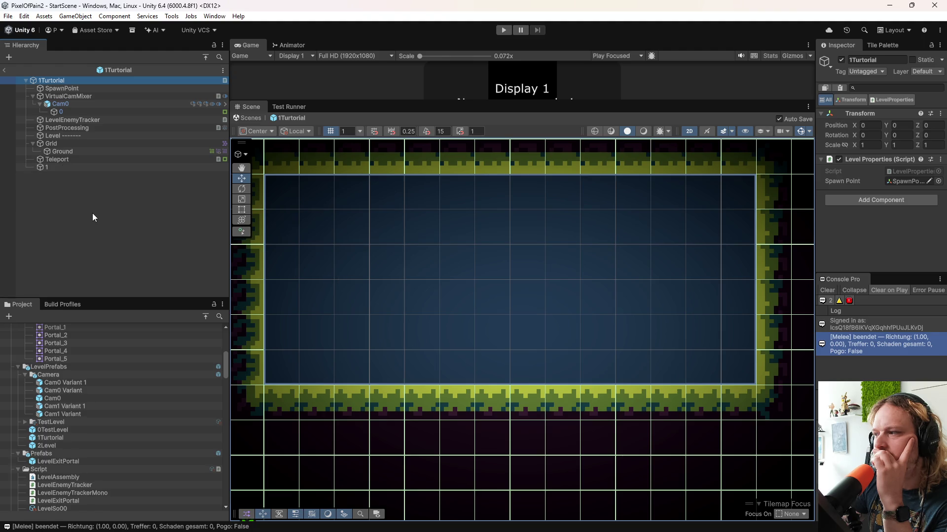
# - Add a 2D Square sprite to the 1Turtorial prefab
pyautogui.rightClick(70, 192)
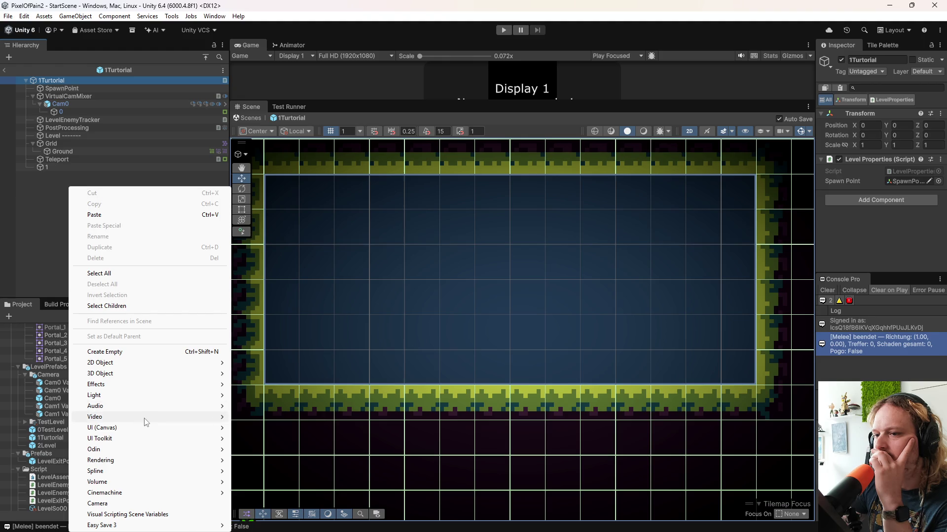
pyautogui.moveTo(145, 422)
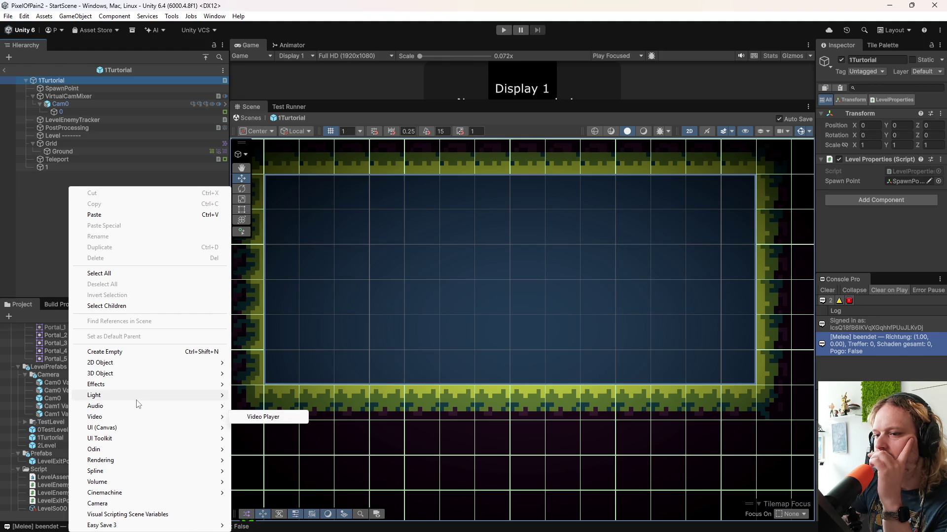
pyautogui.moveTo(131, 366)
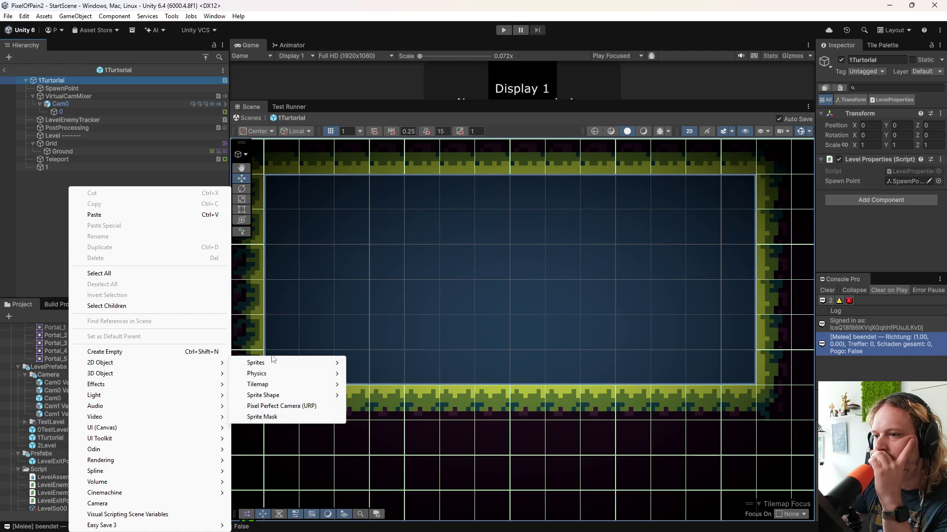
pyautogui.moveTo(278, 364)
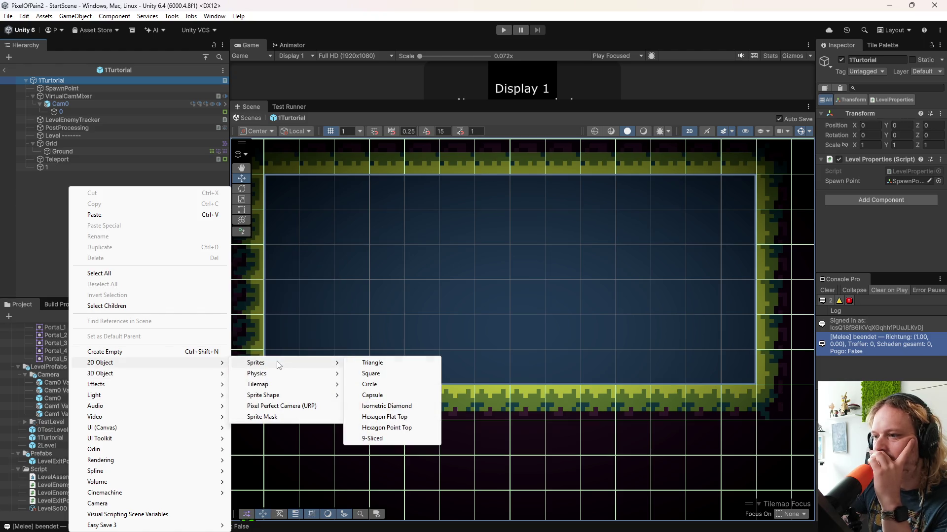
pyautogui.click(396, 374)
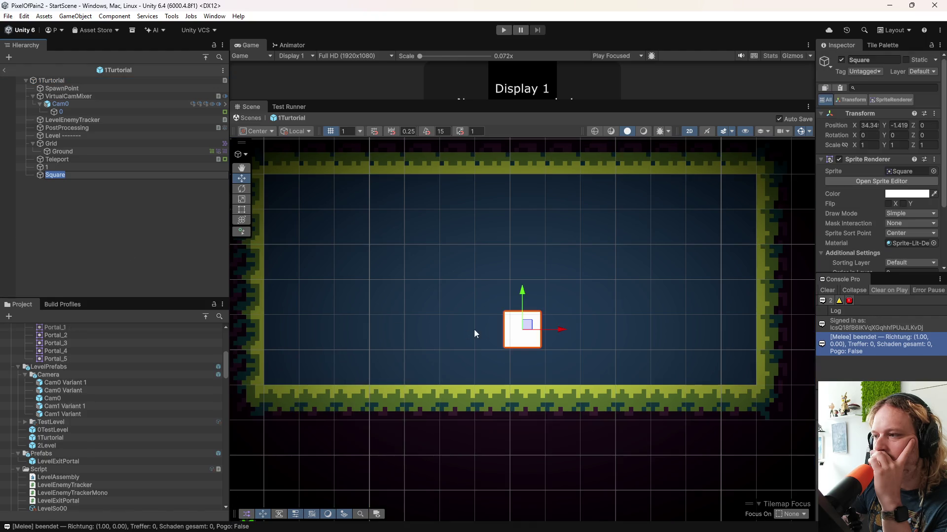
# - Move the Square to the room's upper-left at 32.28, 1.01 and widen the Inspector
pyautogui.moveTo(529, 325)
pyautogui.mouseDown()
pyautogui.moveTo(367, 222)
pyautogui.moveTo(303, 194)
pyautogui.moveTo(479, 266)
pyautogui.moveTo(515, 217)
pyautogui.moveTo(520, 286)
pyautogui.moveTo(457, 242)
pyautogui.mouseUp()
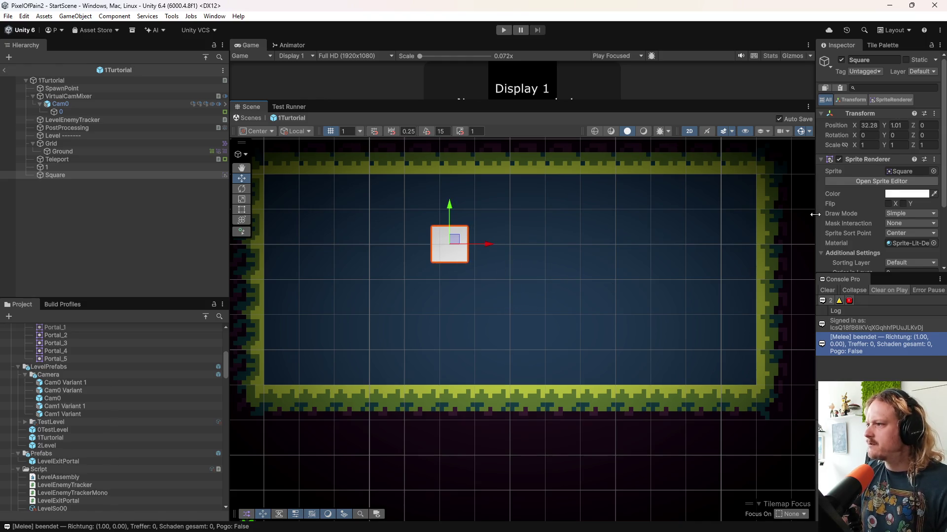
pyautogui.moveTo(814, 214); pyautogui.dragTo(729, 199)
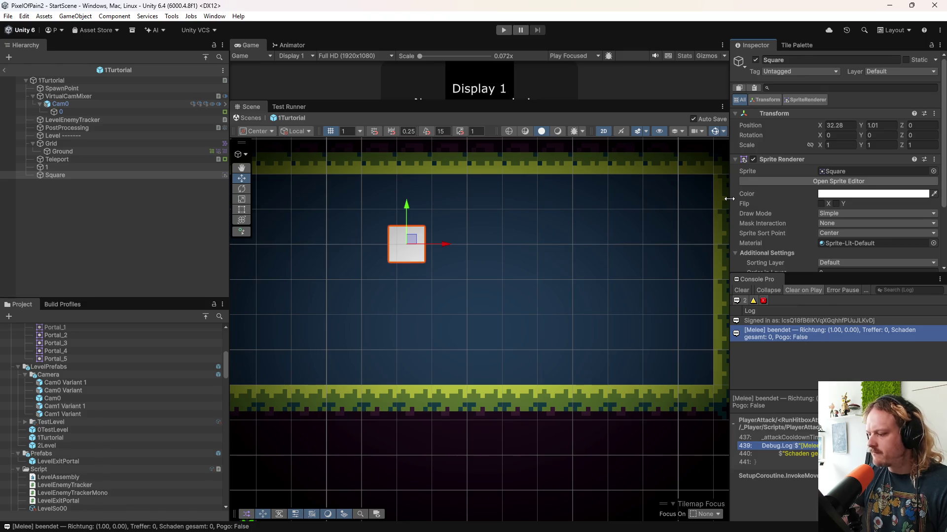
pyautogui.scroll(-3, 469, 327)
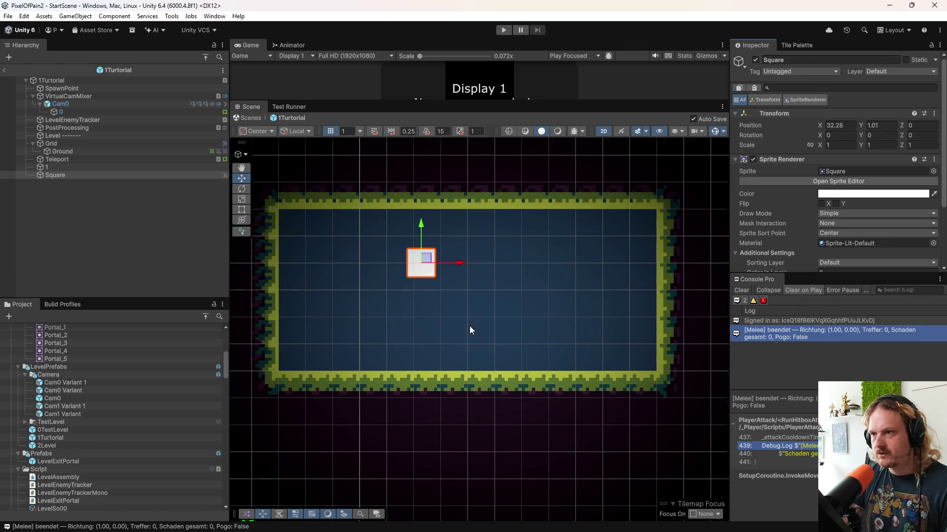
pyautogui.scroll(2, 469, 326)
pyautogui.scroll(-2, 472, 357)
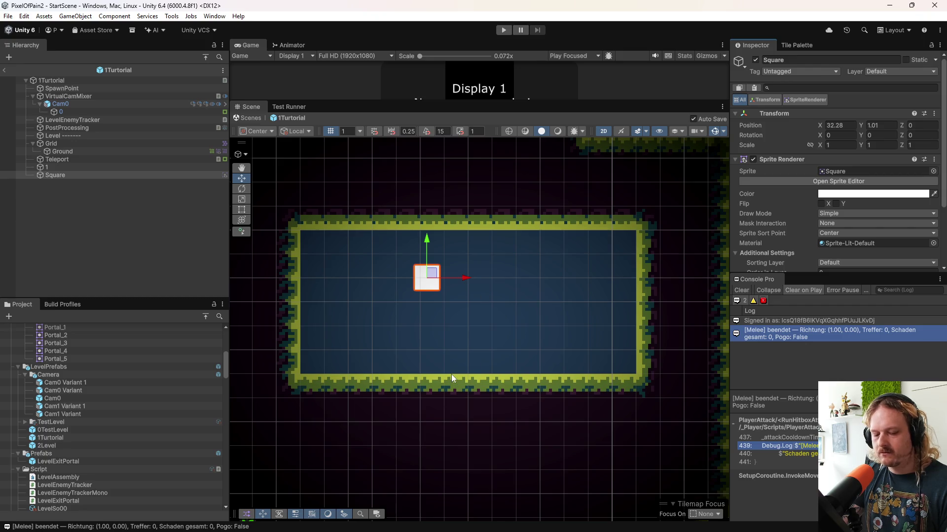
# - Launch Calculator via a 'rechner' search and compute 8 × 16 = 128
pyautogui.press('super')
pyautogui.write('rechner')
pyautogui.press('Return')
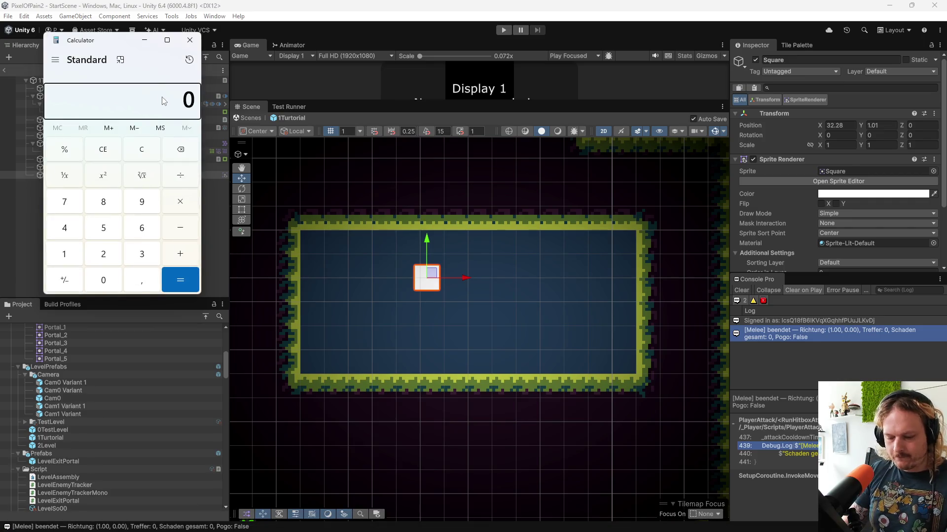
pyautogui.write('8')
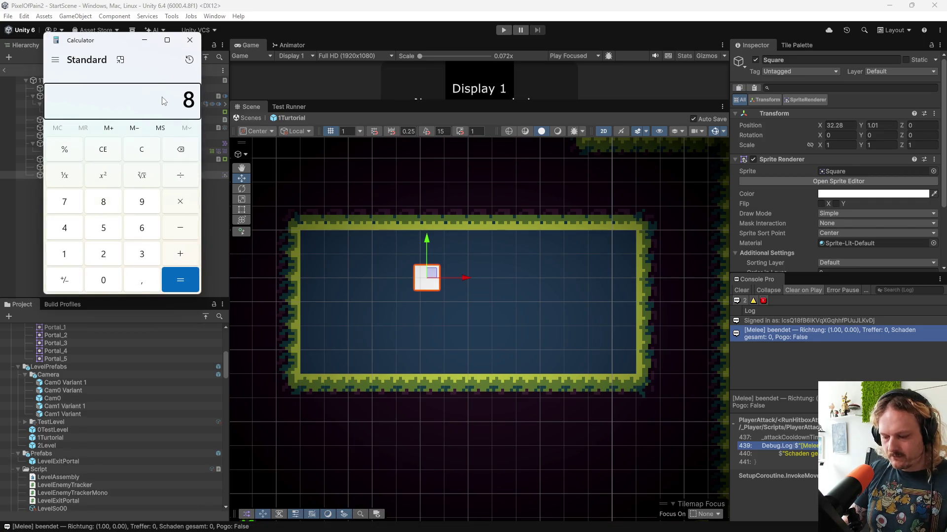
pyautogui.write(' × 16')
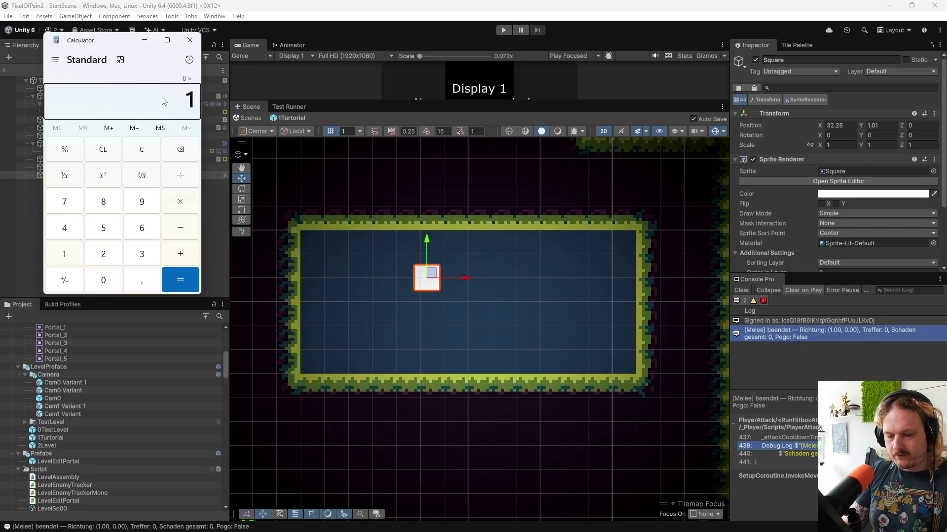
pyautogui.press('Return')
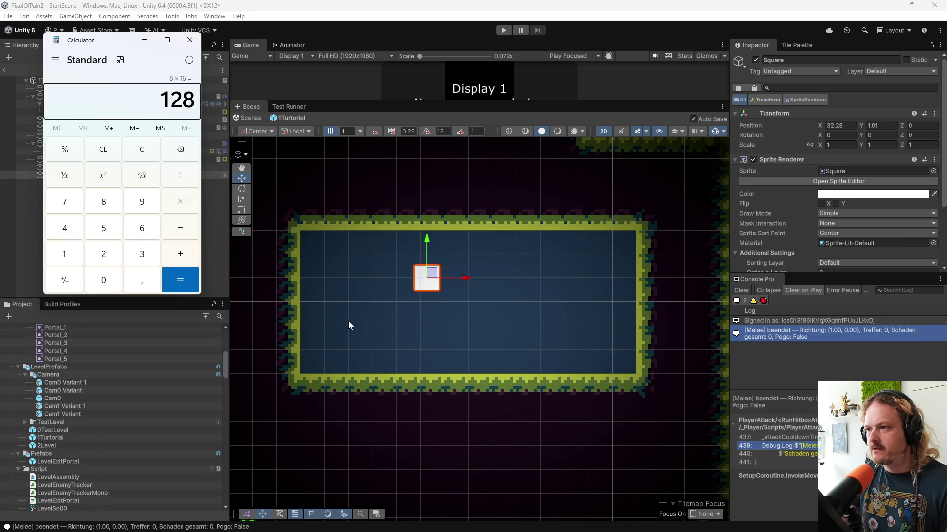
pyautogui.moveTo(444, 528)
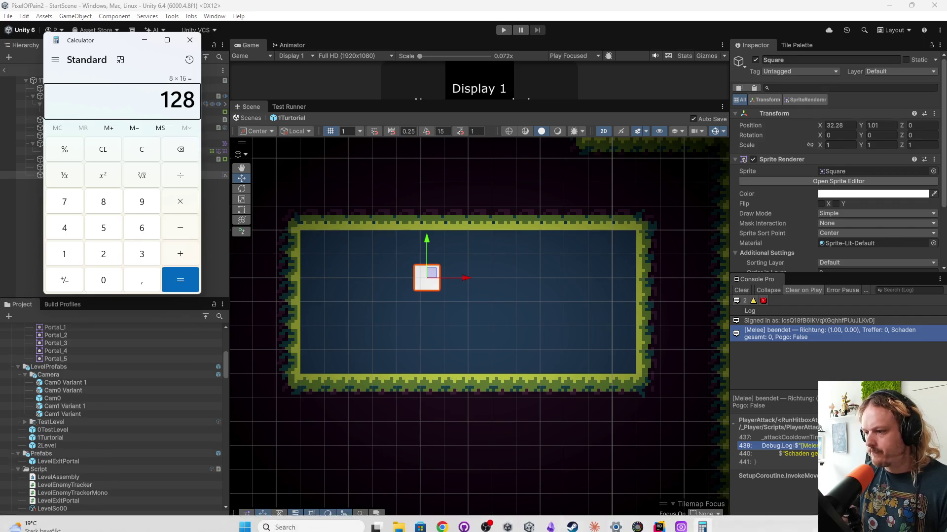
# - Search the Steam library for 'ase' and launch Aseprite
pyautogui.click(572, 521)
pyautogui.doubleClick(342, 217)
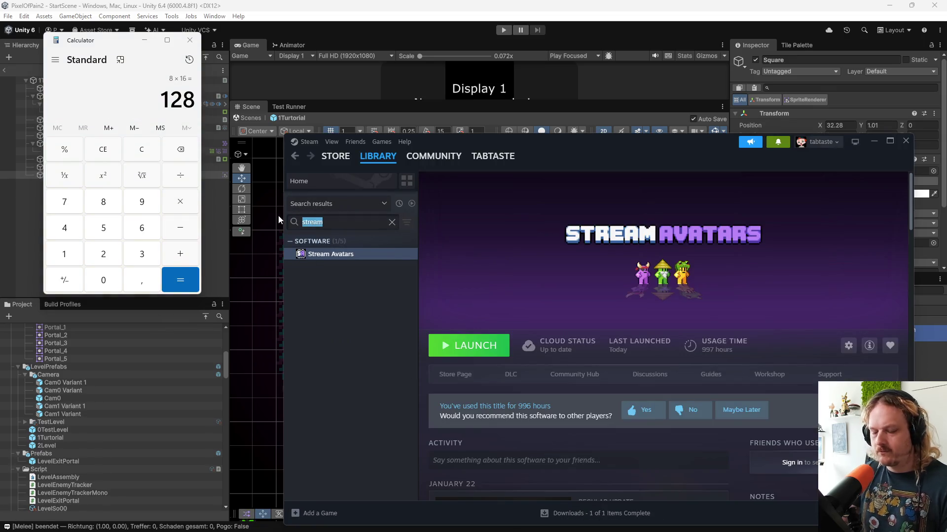
pyautogui.write('ase')
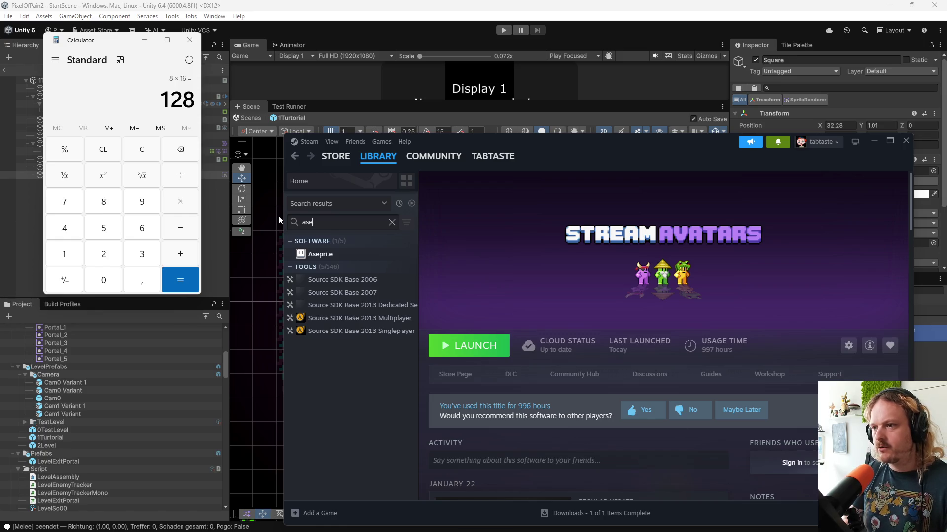
pyautogui.doubleClick(318, 254)
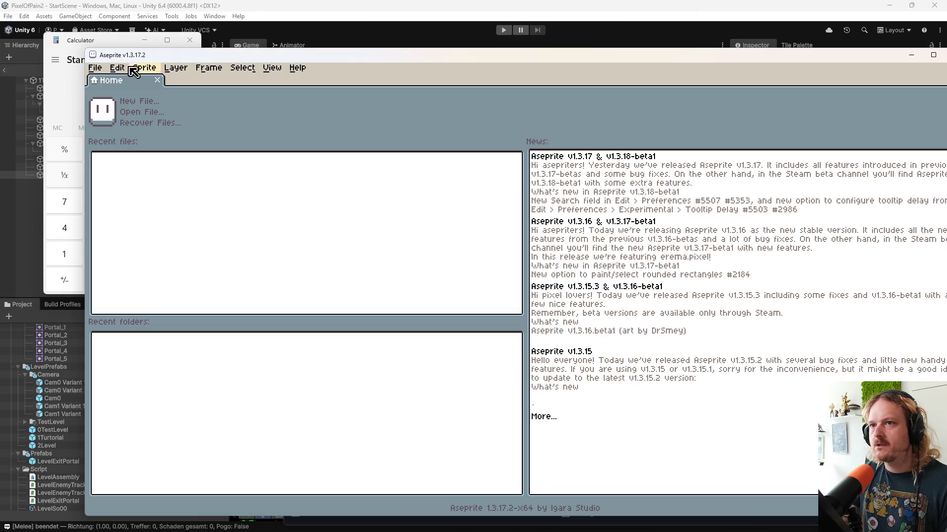
pyautogui.click(95, 68)
# - Create a new 128 × 64 sprite with a transparent background
pyautogui.click(104, 82)
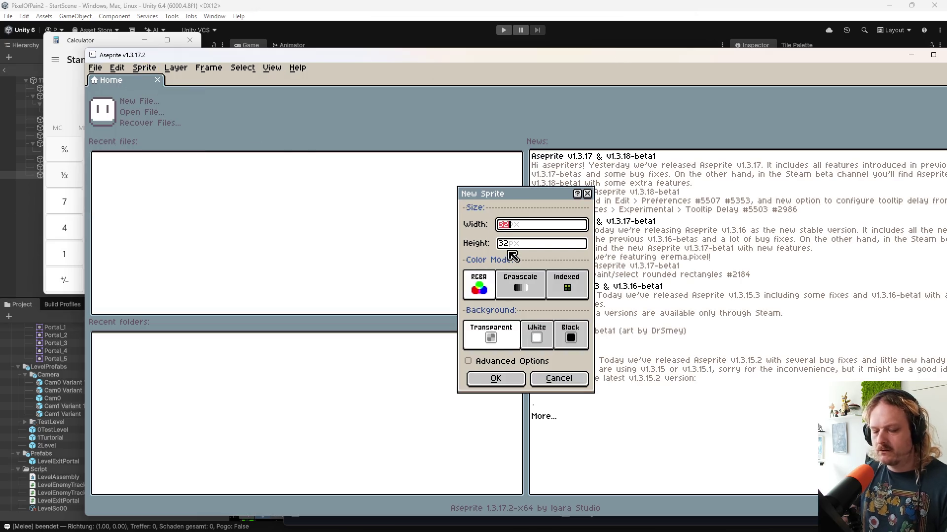
pyautogui.write('128')
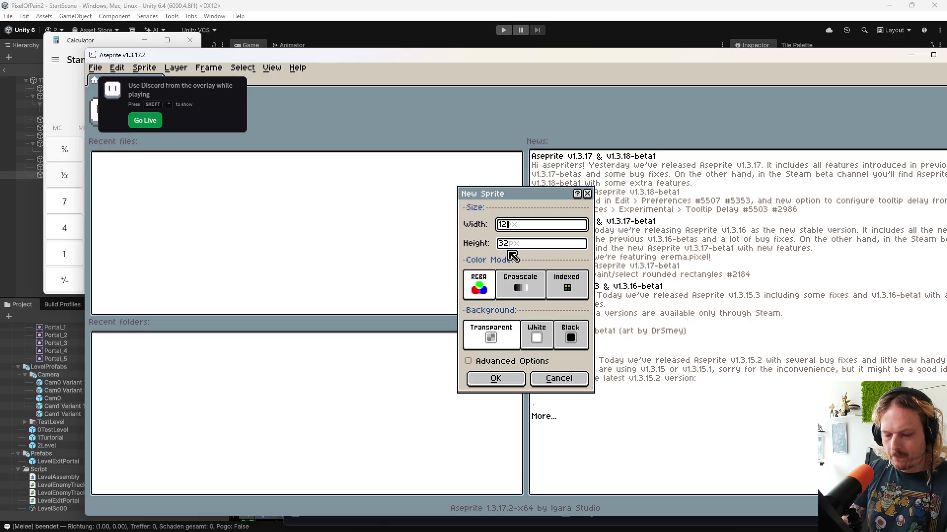
pyautogui.press('Tab')
pyautogui.write('64')
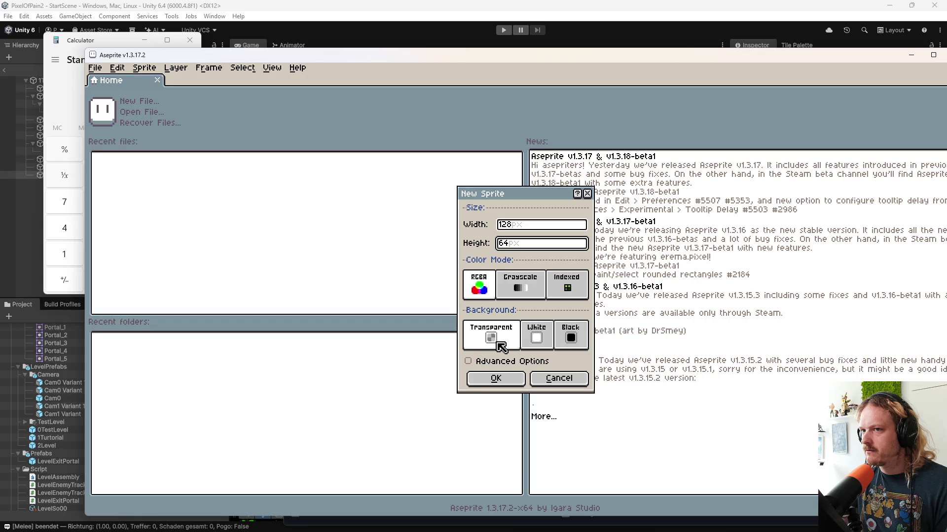
pyautogui.click(508, 382)
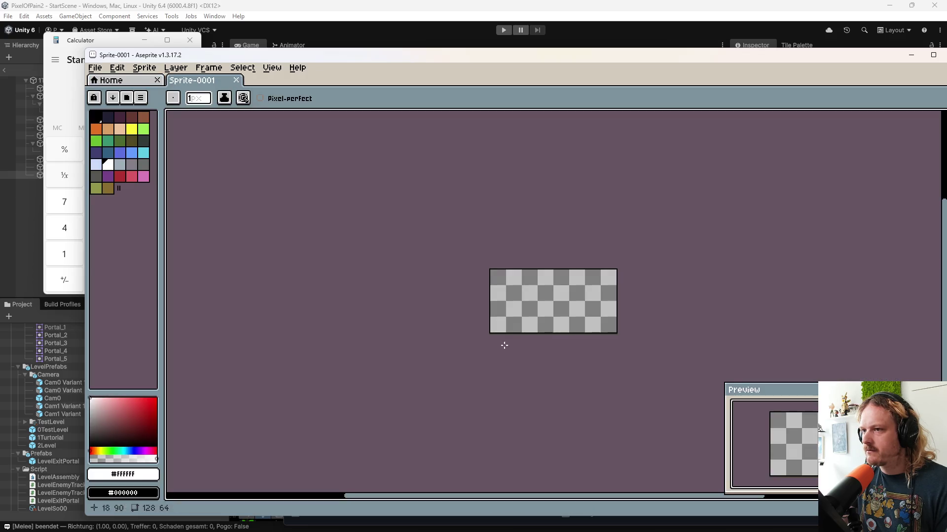
# - Zoom the canvas and reposition the Aseprite window so the whole sprite is visible
pyautogui.scroll(6, 561, 310)
pyautogui.scroll(-1, 567, 286)
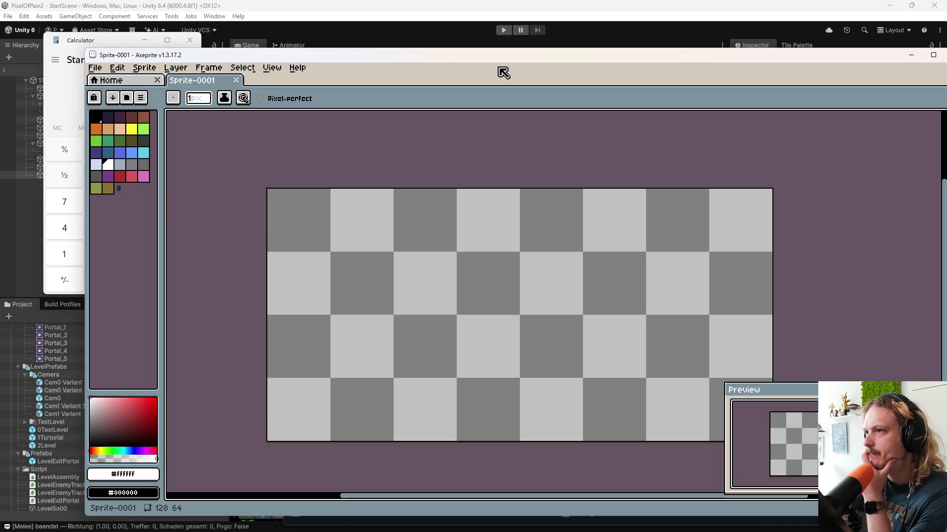
pyautogui.moveTo(499, 56); pyautogui.dragTo(449, 37)
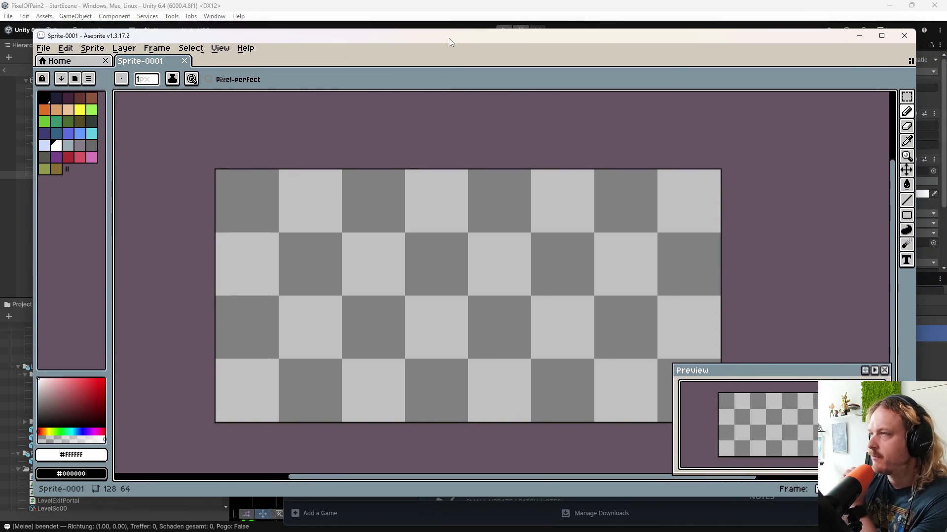
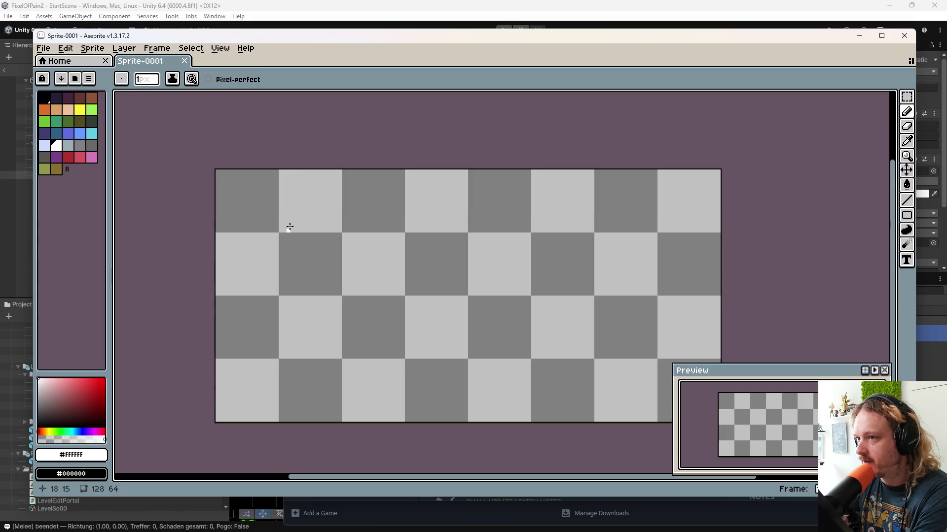
# - Sketch a small mug icon near the top left of the sprite
pyautogui.moveTo(289, 227)
pyautogui.mouseDown()
pyautogui.moveTo(290, 249)
pyautogui.moveTo(320, 216)
pyautogui.moveTo(290, 212)
pyautogui.moveTo(302, 241)
pyautogui.moveTo(314, 227)
pyautogui.moveTo(314, 242)
pyautogui.mouseUp()
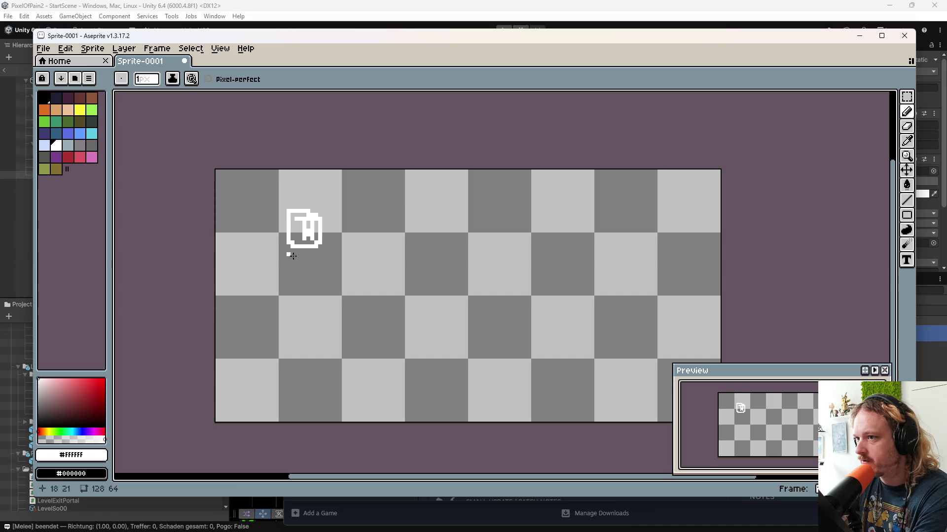
pyautogui.scroll(3, 308, 286)
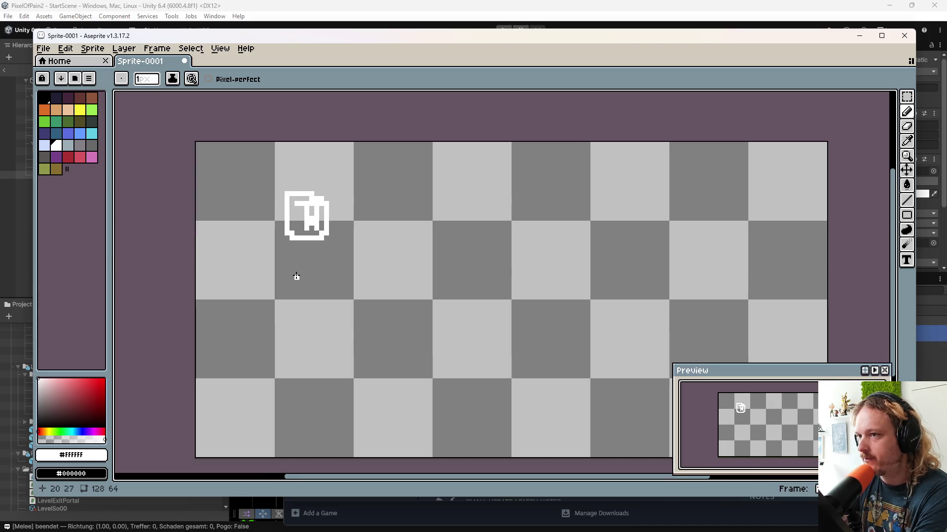
pyautogui.scroll(-1, 358, 280)
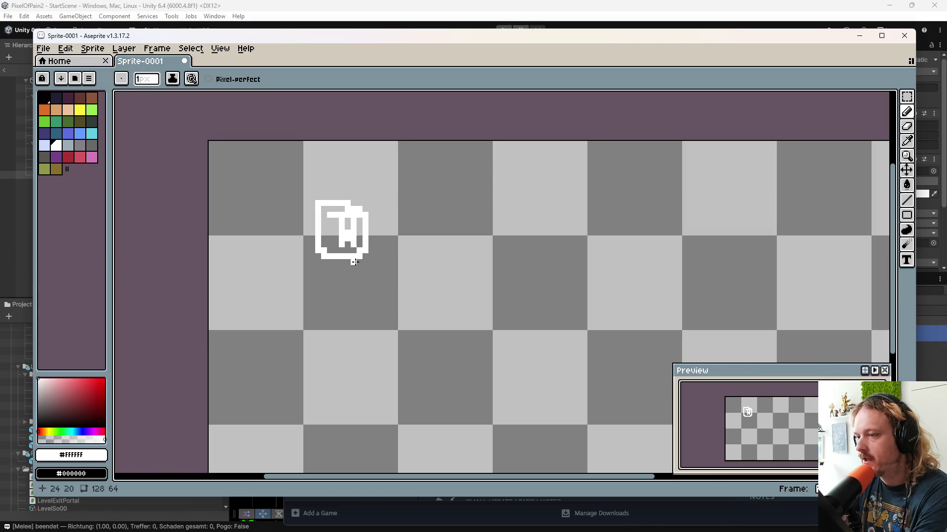
pyautogui.moveTo(358, 267); pyautogui.dragTo(345, 246)
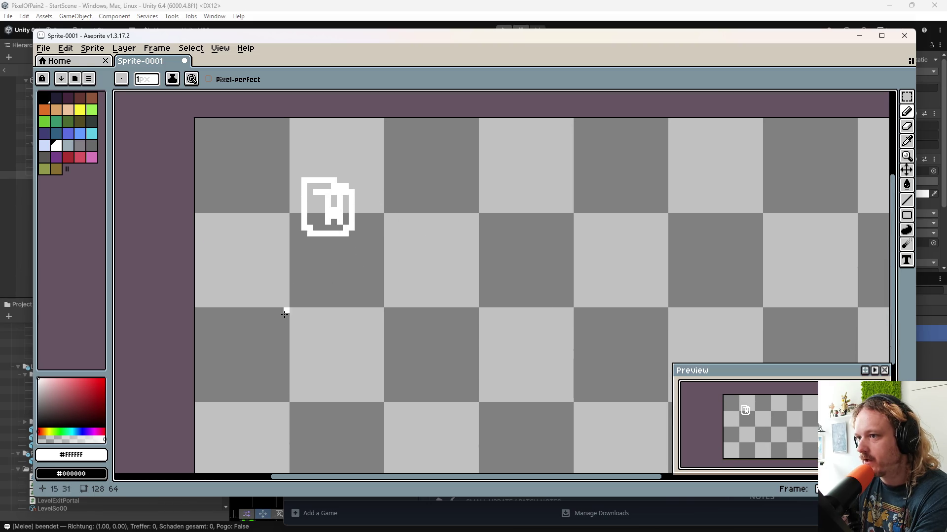
pyautogui.moveTo(315, 357); pyautogui.dragTo(312, 317)
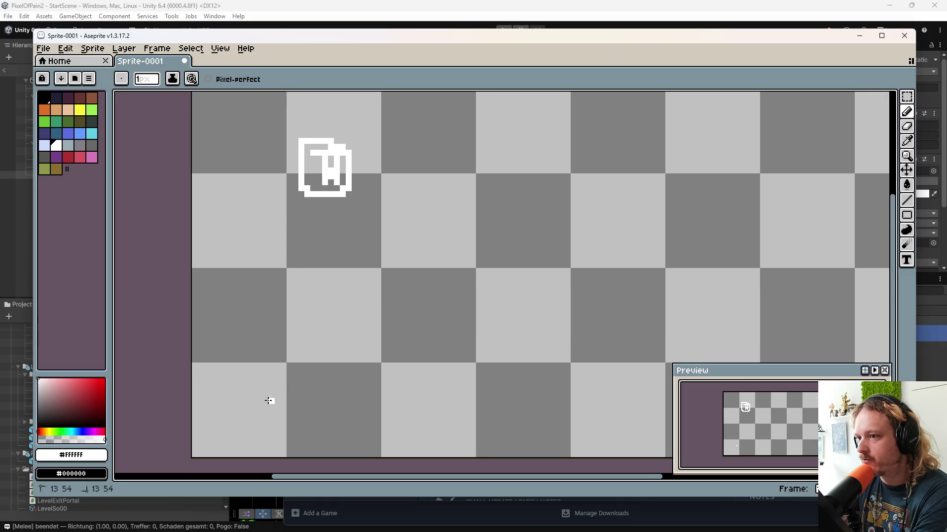
# - Draw a white game controller outline with buttons and a diagonal slash rising from it
pyautogui.moveTo(268, 400)
pyautogui.mouseDown()
pyautogui.moveTo(271, 282)
pyautogui.moveTo(338, 318)
pyautogui.moveTo(382, 272)
pyautogui.moveTo(400, 270)
pyautogui.mouseUp()
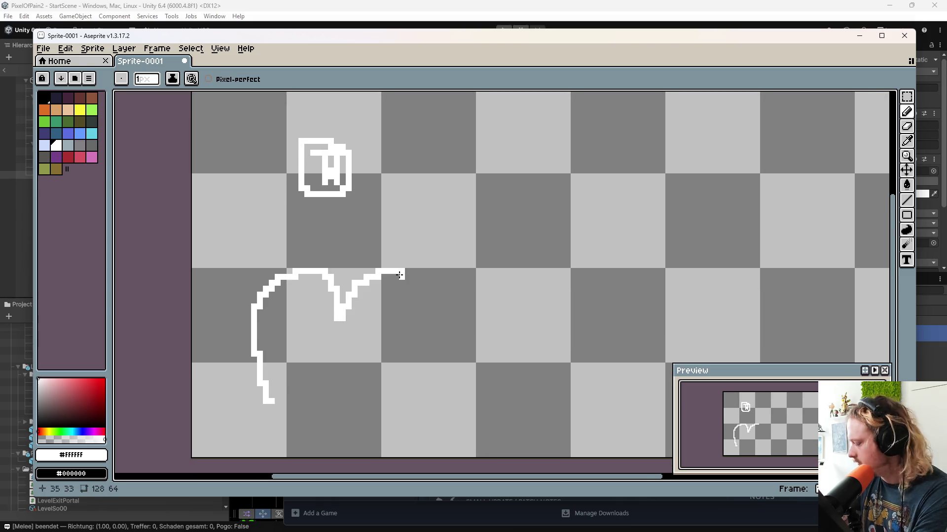
pyautogui.press('v')
pyautogui.hotkey('ctrl', 'z')
pyautogui.press('b')
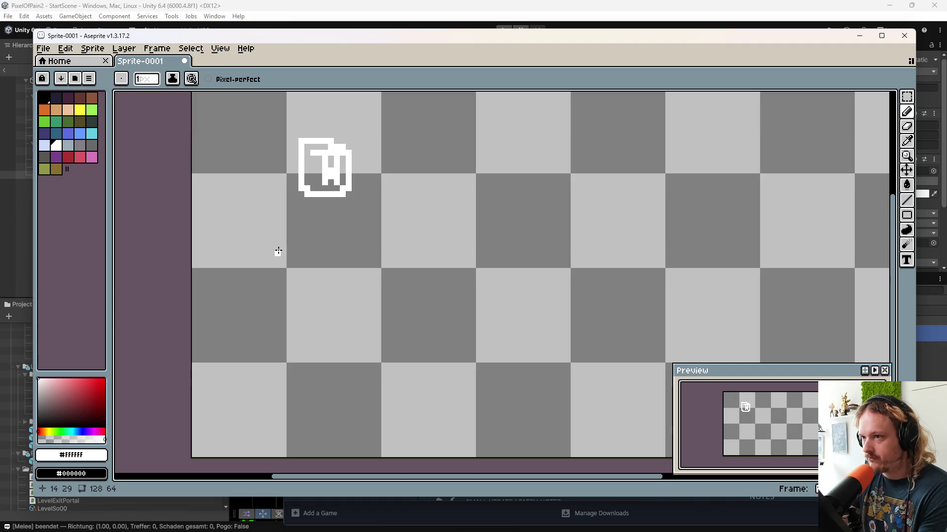
pyautogui.moveTo(276, 254)
pyautogui.mouseDown()
pyautogui.moveTo(405, 253)
pyautogui.moveTo(433, 271)
pyautogui.moveTo(468, 319)
pyautogui.moveTo(490, 392)
pyautogui.moveTo(470, 440)
pyautogui.moveTo(423, 422)
pyautogui.moveTo(399, 370)
pyautogui.moveTo(323, 353)
pyautogui.moveTo(222, 430)
pyautogui.moveTo(200, 382)
pyautogui.moveTo(225, 315)
pyautogui.moveTo(275, 254)
pyautogui.mouseUp()
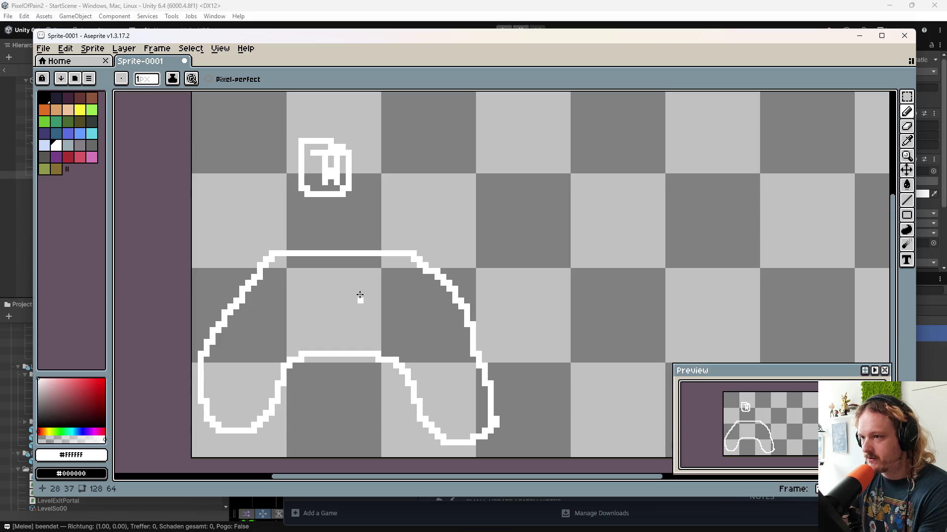
pyautogui.moveTo(397, 272)
pyautogui.mouseDown()
pyautogui.moveTo(392, 296)
pyautogui.moveTo(401, 276)
pyautogui.moveTo(353, 304)
pyautogui.moveTo(431, 302)
pyautogui.moveTo(379, 336)
pyautogui.moveTo(400, 327)
pyautogui.mouseUp()
pyautogui.moveTo(460, 187)
pyautogui.mouseDown()
pyautogui.moveTo(409, 262)
pyautogui.moveTo(388, 274)
pyautogui.moveTo(394, 286)
pyautogui.mouseUp()
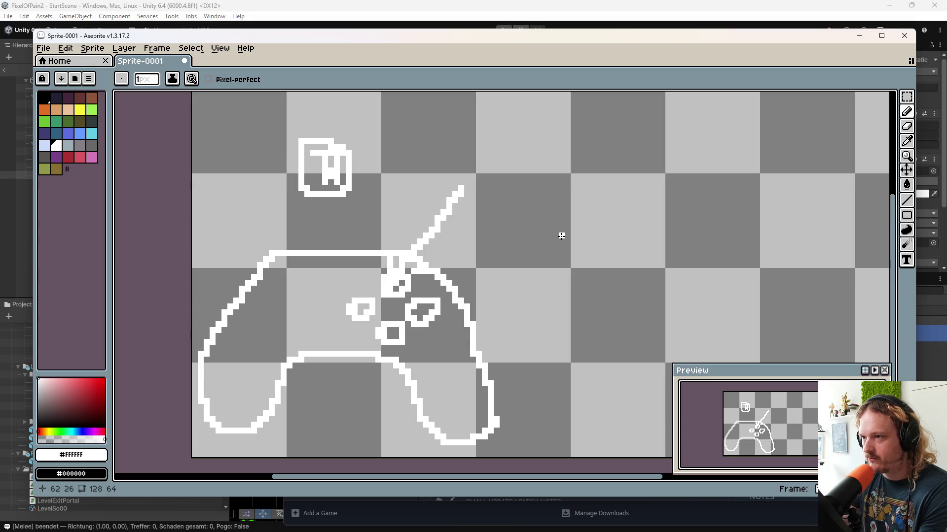
# - Undo the stray pixel on the mug icon
pyautogui.click(324, 134)
pyautogui.hotkey('ctrl', 'z')
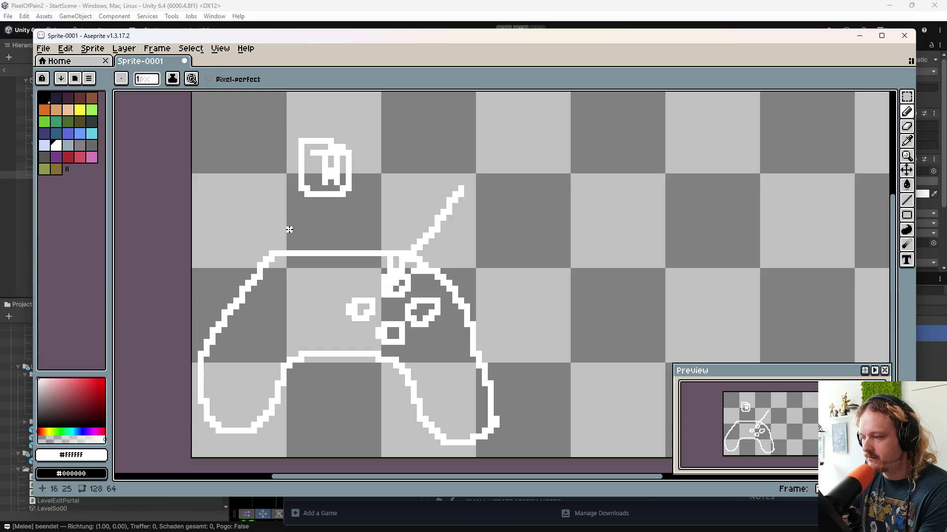
pyautogui.scroll(-2, 543, 281)
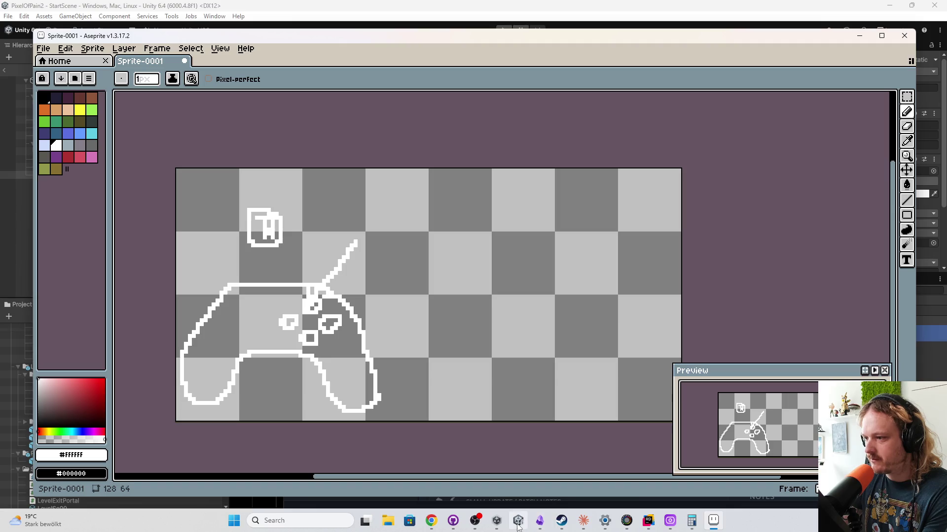
pyautogui.moveTo(496, 521)
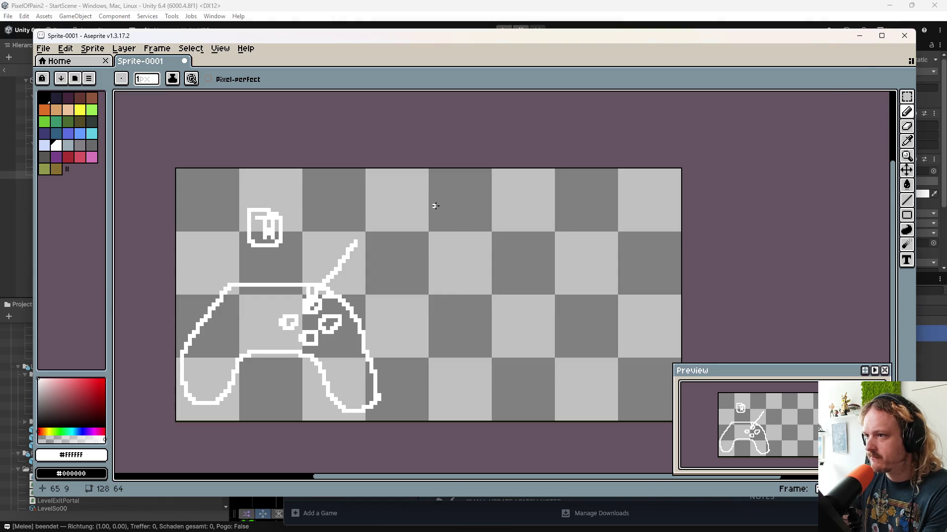
# - Draw an upper panel with a slash, a downward arrow, and a lower box with a stick figure
pyautogui.moveTo(439, 201)
pyautogui.mouseDown()
pyautogui.moveTo(436, 274)
pyautogui.moveTo(538, 287)
pyautogui.moveTo(615, 203)
pyautogui.moveTo(464, 197)
pyautogui.mouseUp()
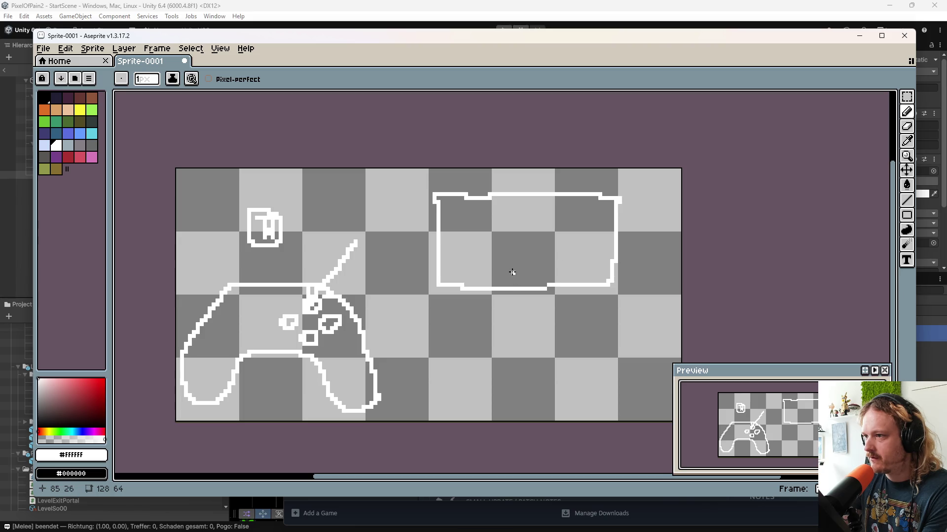
pyautogui.moveTo(533, 276)
pyautogui.mouseDown()
pyautogui.moveTo(517, 277)
pyautogui.moveTo(546, 263)
pyautogui.moveTo(552, 282)
pyautogui.moveTo(550, 271)
pyautogui.moveTo(573, 268)
pyautogui.moveTo(568, 276)
pyautogui.mouseUp()
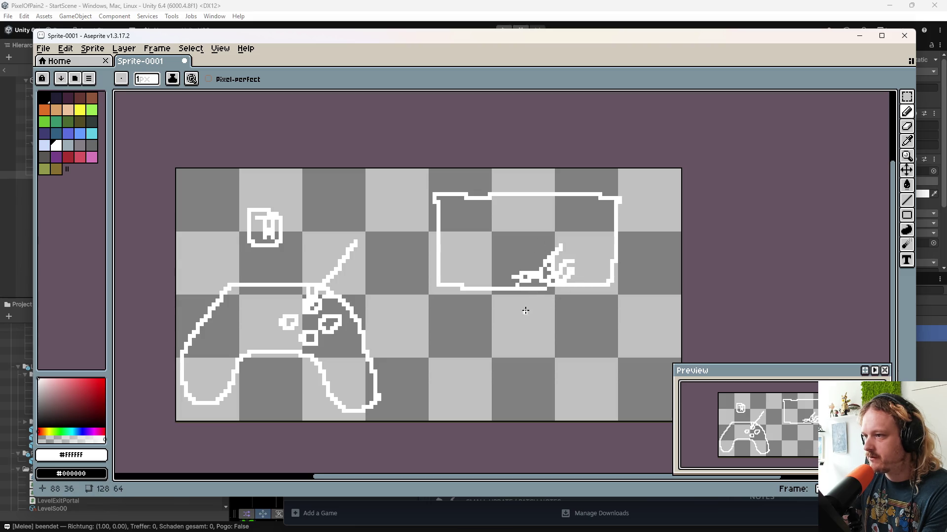
pyautogui.moveTo(508, 312); pyautogui.dragTo(538, 319)
pyautogui.moveTo(442, 339)
pyautogui.mouseDown()
pyautogui.moveTo(437, 384)
pyautogui.moveTo(494, 406)
pyautogui.moveTo(624, 384)
pyautogui.moveTo(503, 345)
pyautogui.moveTo(440, 347)
pyautogui.mouseUp()
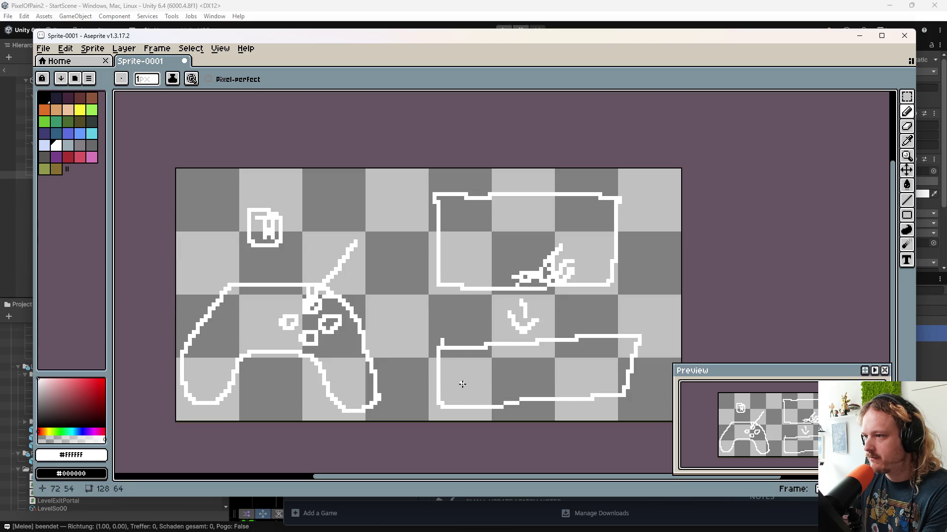
pyautogui.moveTo(462, 404)
pyautogui.mouseDown()
pyautogui.moveTo(481, 404)
pyautogui.moveTo(469, 361)
pyautogui.moveTo(473, 382)
pyautogui.moveTo(448, 384)
pyautogui.moveTo(499, 371)
pyautogui.mouseUp()
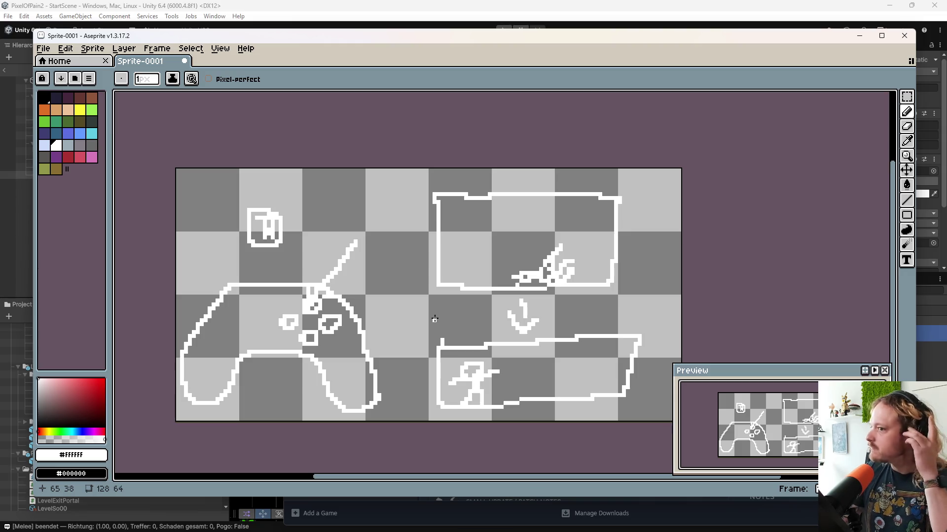
# - Export the sprite through File > Export As, keeping Canvas as the export area
pyautogui.click(49, 50)
pyautogui.moveTo(78, 148)
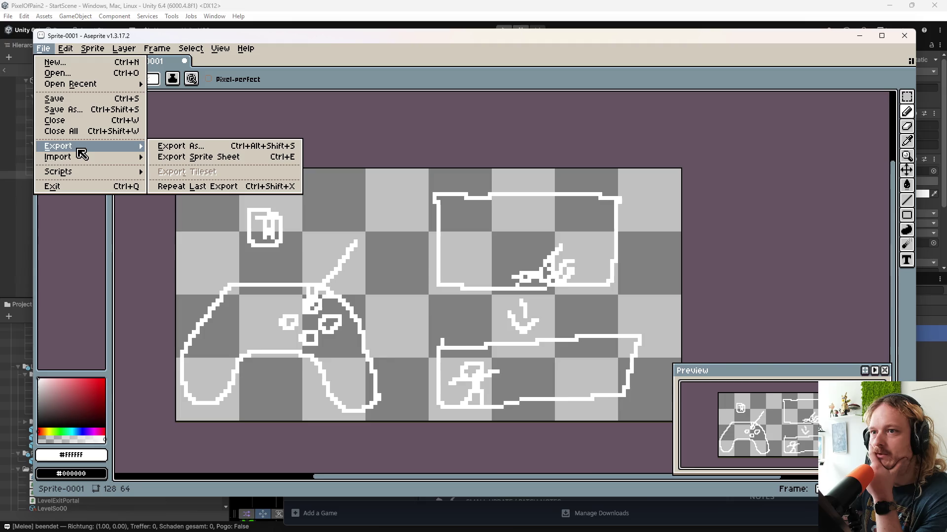
pyautogui.click(195, 146)
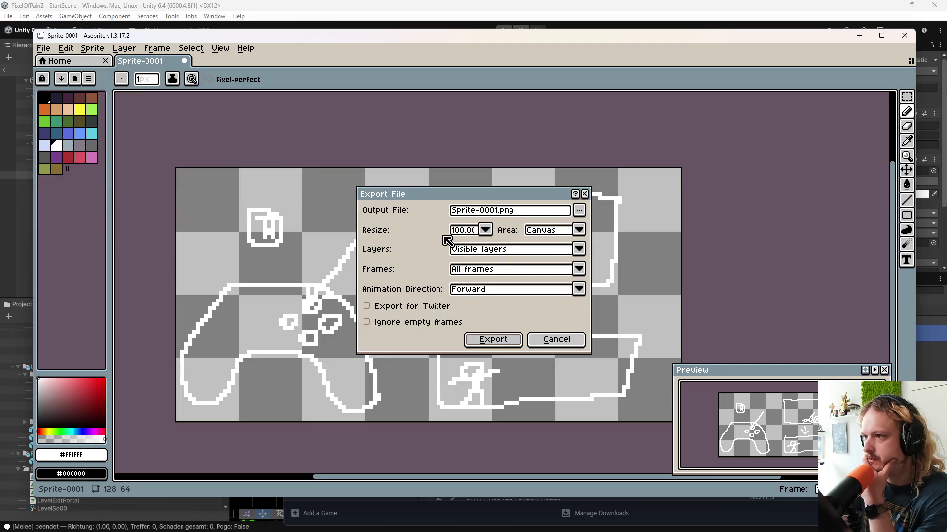
pyautogui.click(485, 230)
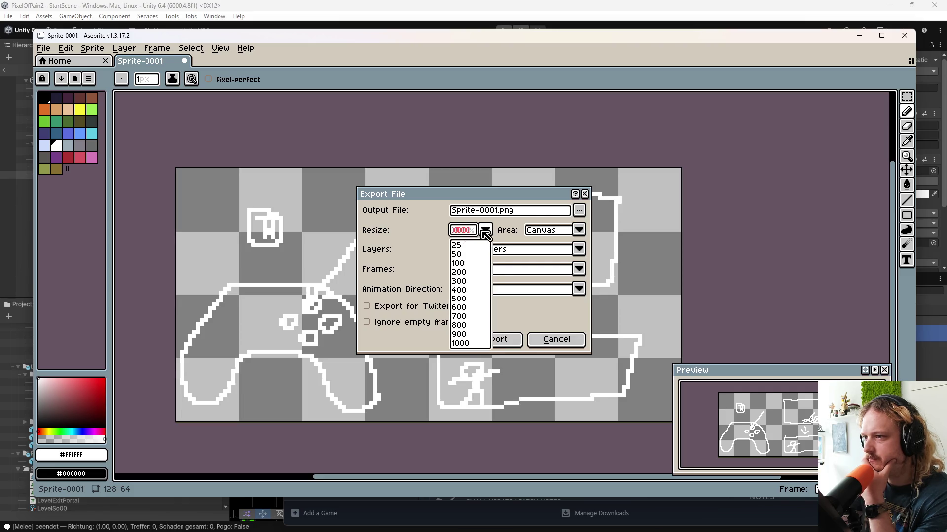
pyautogui.click(580, 231)
pyautogui.click(582, 230)
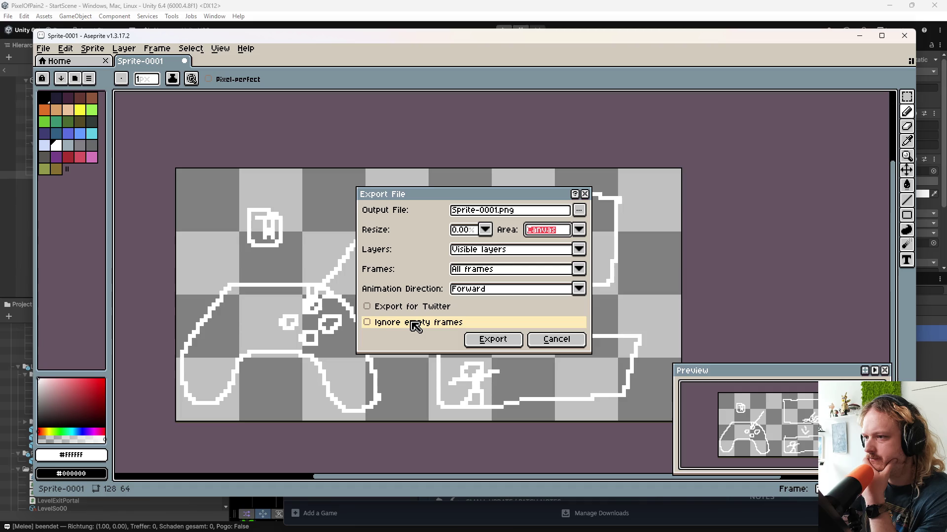
pyautogui.click(493, 340)
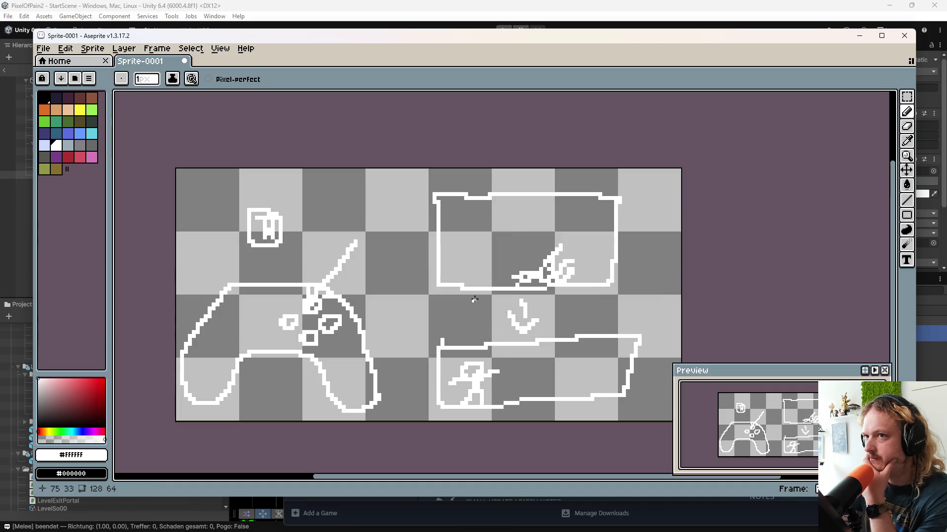
pyautogui.scroll(-7, 488, 325)
pyautogui.scroll(7, 523, 360)
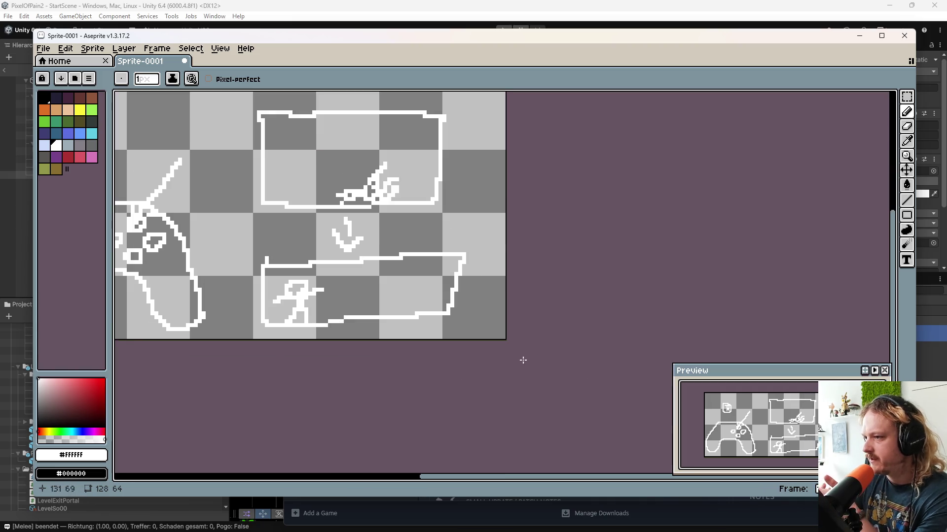
pyautogui.moveTo(612, 522)
pyautogui.moveTo(535, 305); pyautogui.dragTo(666, 358)
# - Re-export the sprite to the Downloads folder as Sprite-0001.png at 100% size
pyautogui.click(44, 49)
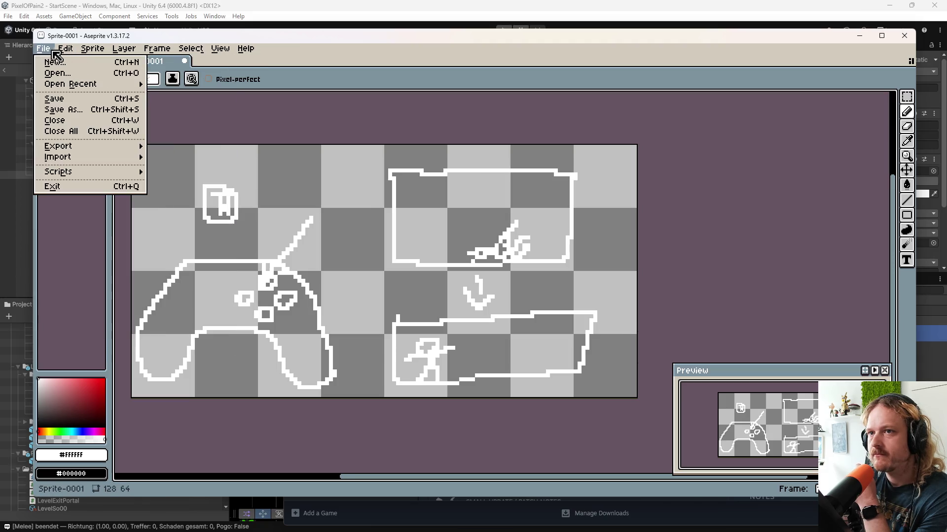
pyautogui.moveTo(92, 149)
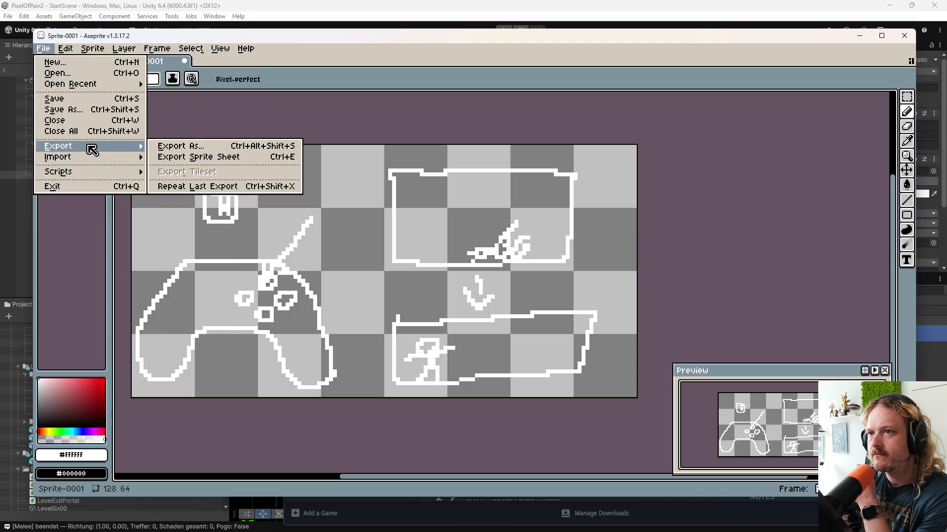
pyautogui.click(194, 148)
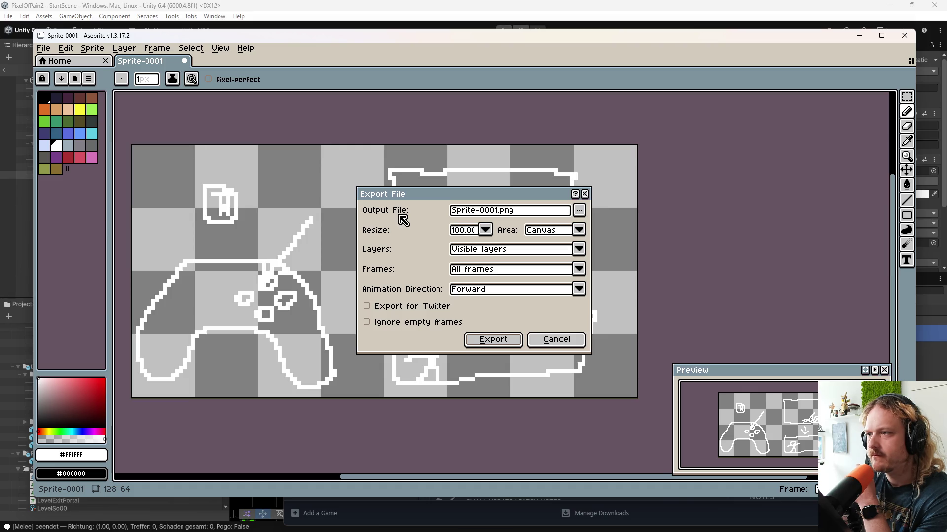
pyautogui.click(579, 211)
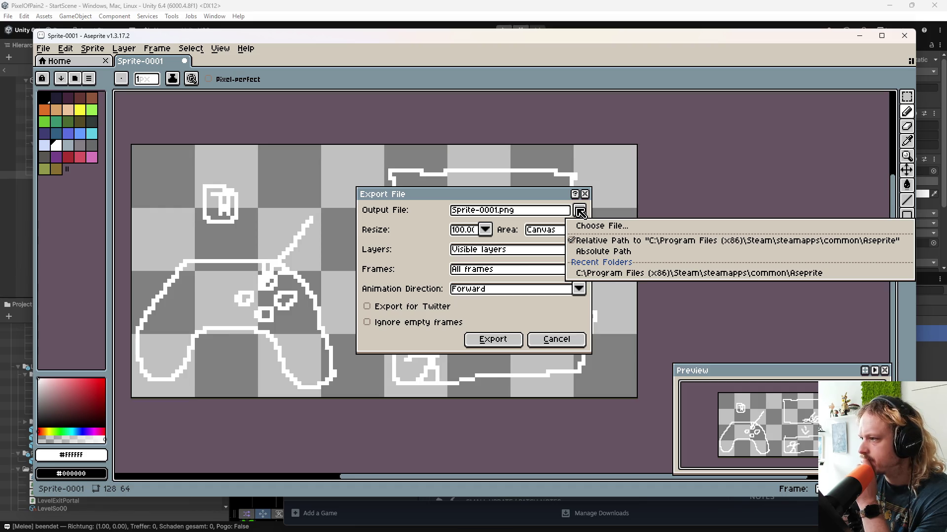
pyautogui.click(597, 227)
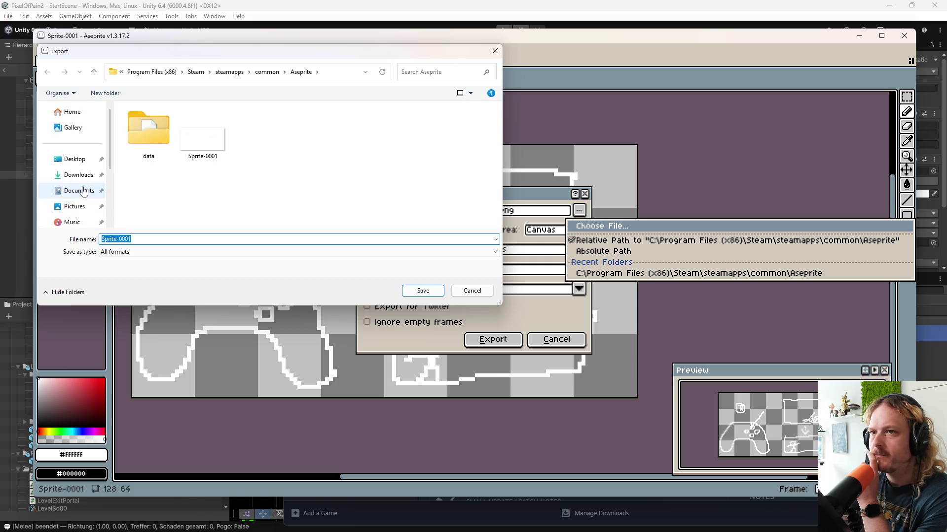
pyautogui.click(78, 176)
pyautogui.click(420, 291)
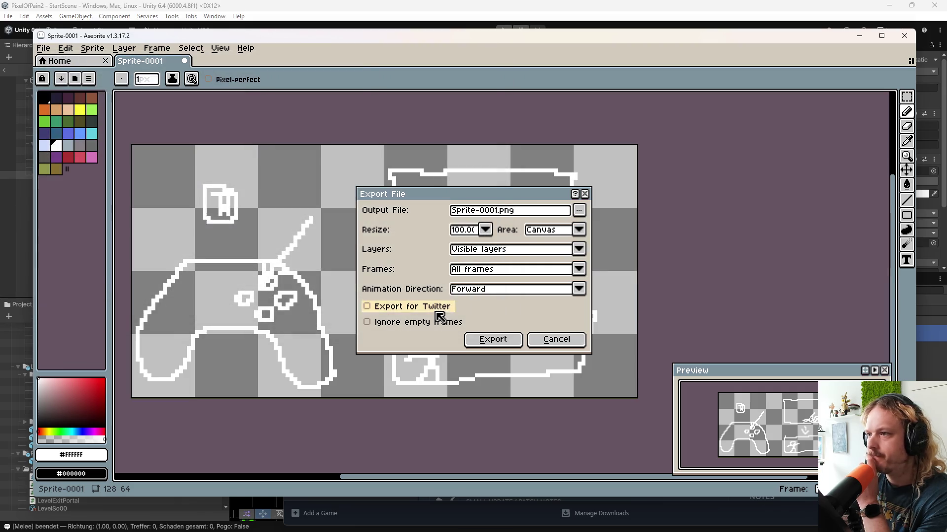
pyautogui.click(485, 230)
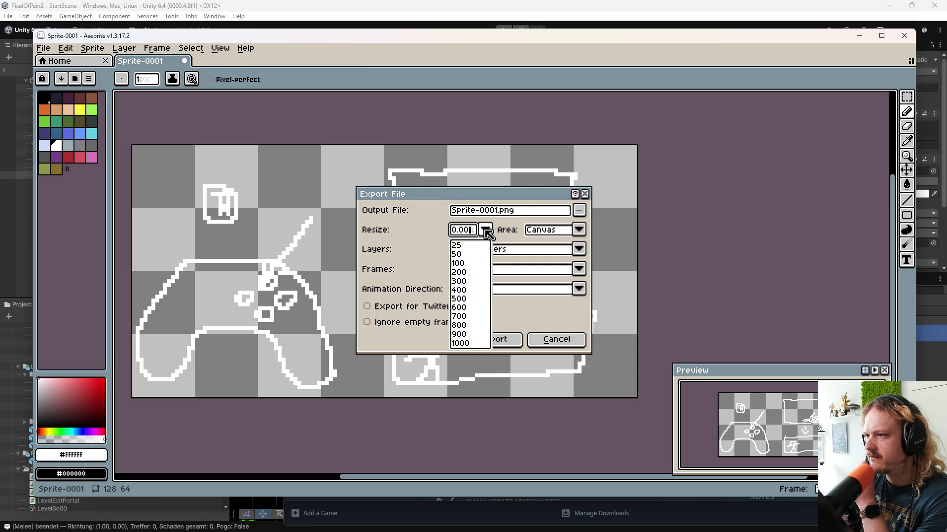
pyautogui.click(554, 310)
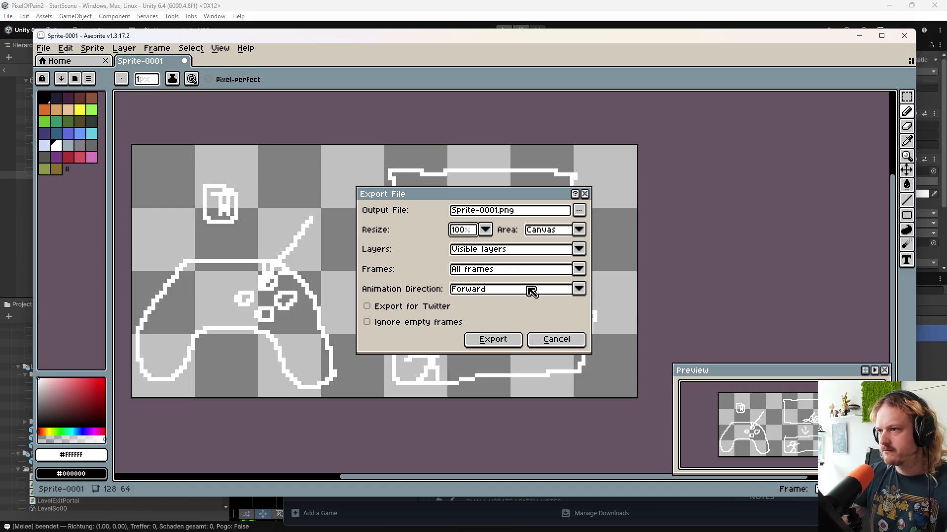
pyautogui.click(506, 339)
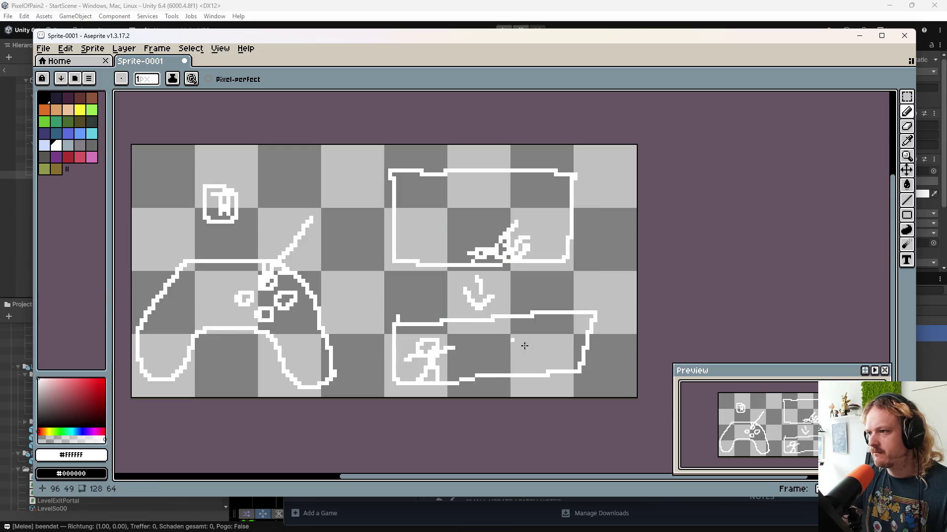
# - Open Downloads in File Explorer and preview Sprite-0001 in Photos
pyautogui.press('super+e')
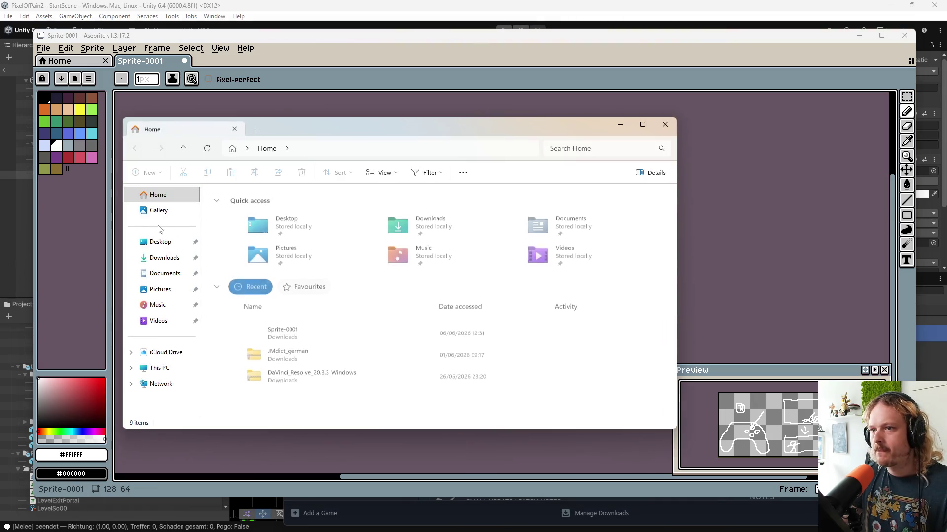
pyautogui.click(168, 258)
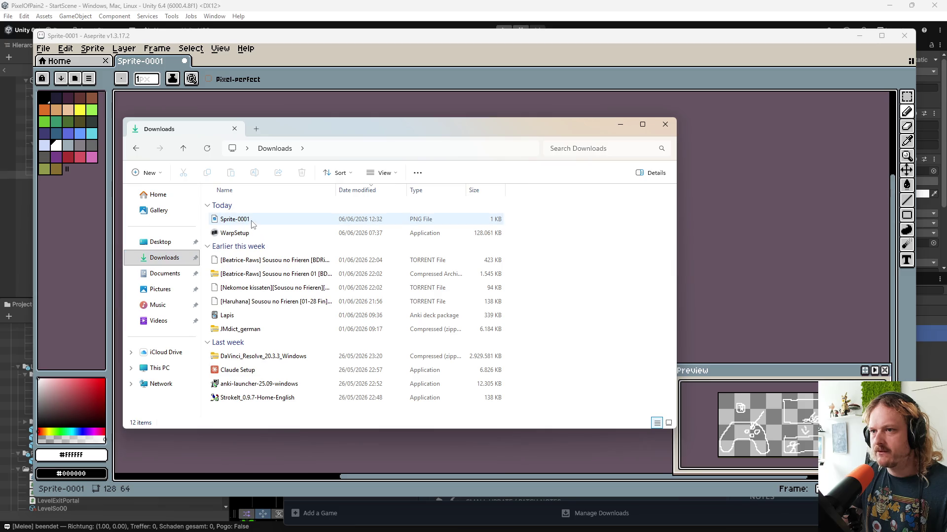
pyautogui.doubleClick(249, 220)
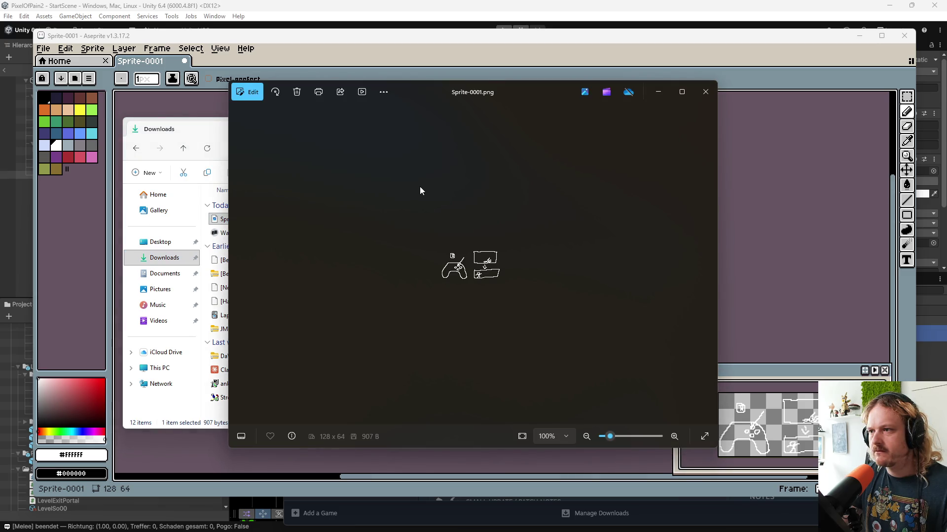
pyautogui.scroll(7, 515, 252)
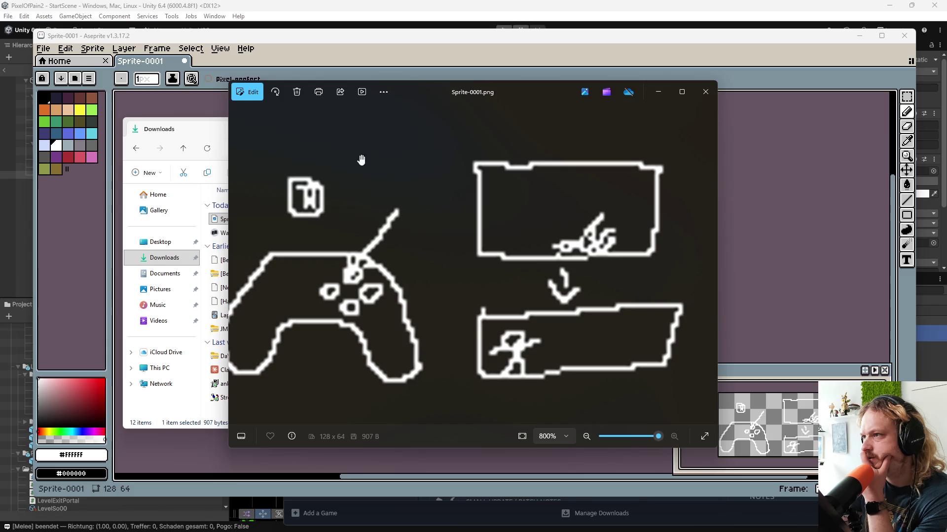
pyautogui.click(706, 92)
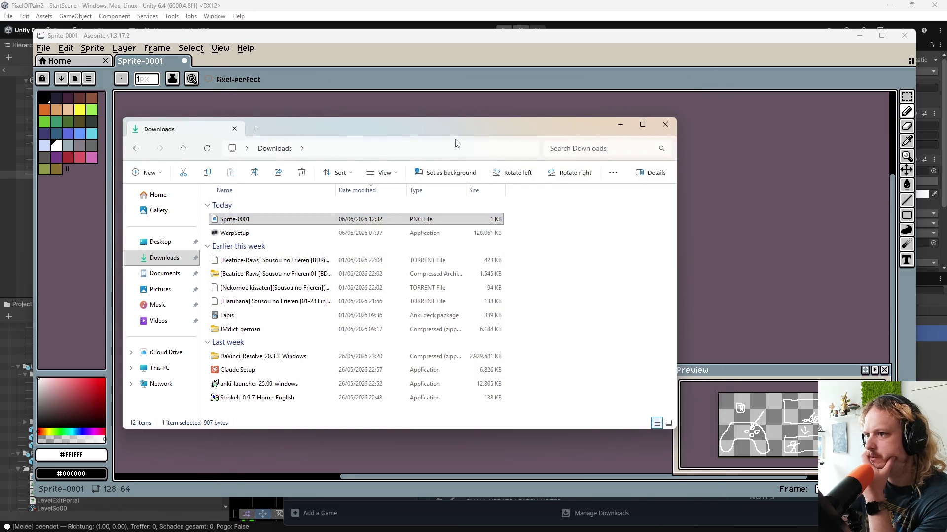
# - Delete every download except Sprite-0001 and switch back to Unity
pyautogui.moveTo(401, 124); pyautogui.dragTo(624, 109)
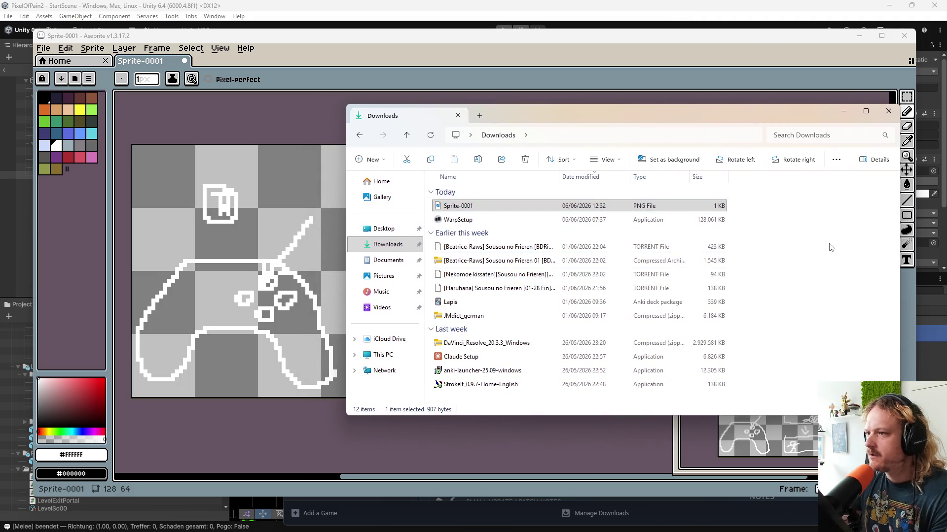
pyautogui.moveTo(820, 214)
pyautogui.mouseDown()
pyautogui.moveTo(433, 329)
pyautogui.moveTo(457, 405)
pyautogui.moveTo(461, 396)
pyautogui.mouseUp()
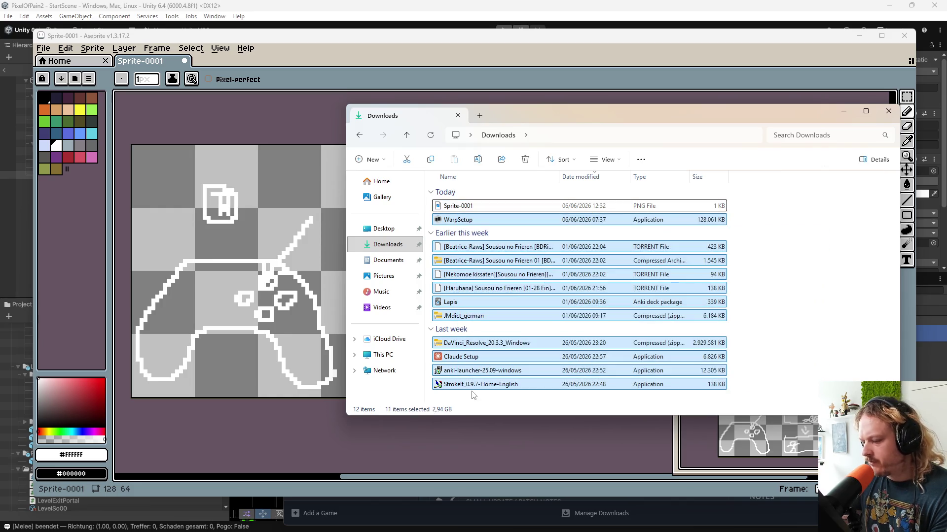
pyautogui.rightClick(479, 384)
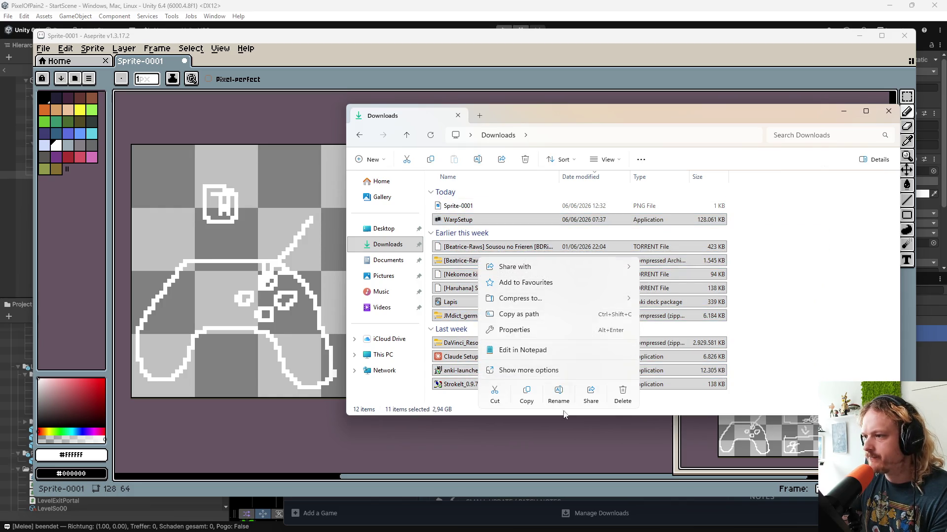
pyautogui.press('Delete')
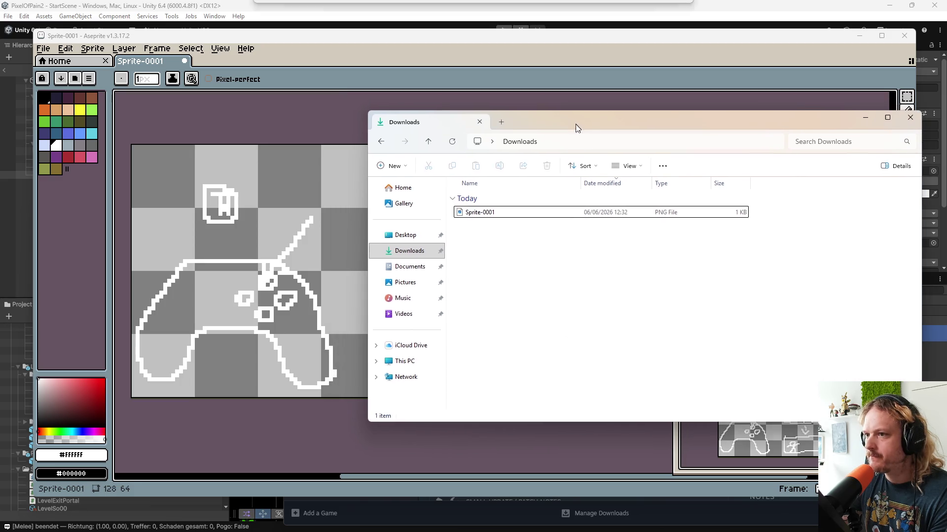
pyautogui.click(311, 6)
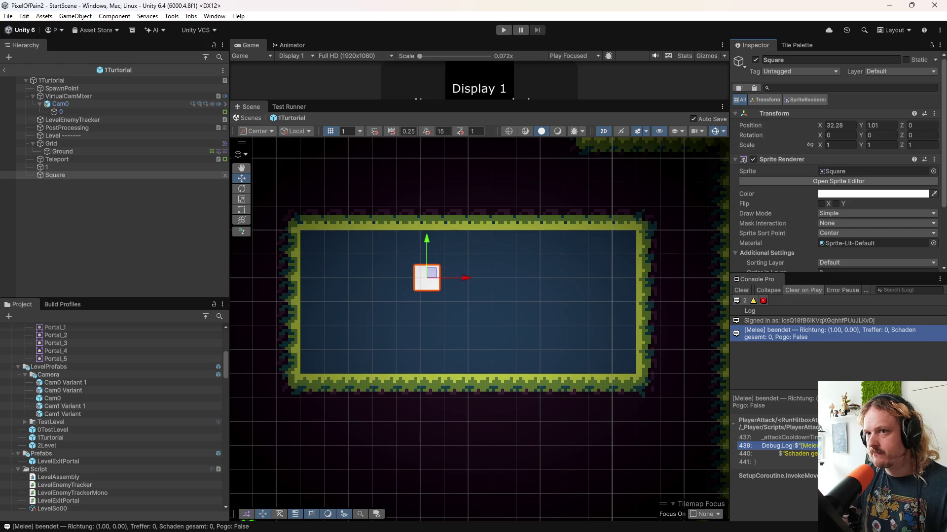
pyautogui.scroll(-2, 129, 440)
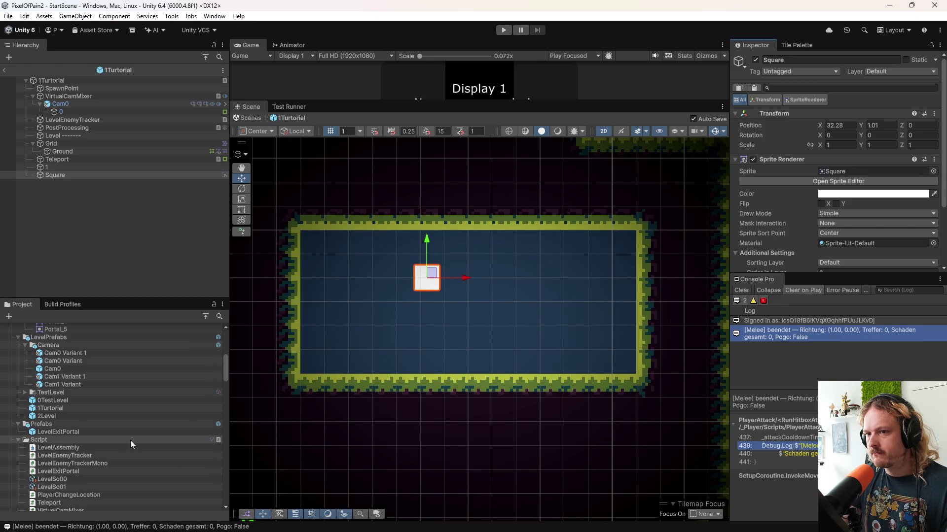
# - Drag Sprite-0001 from File Explorer's Downloads into Unity's LevelPrefabs assets
pyautogui.press('super')
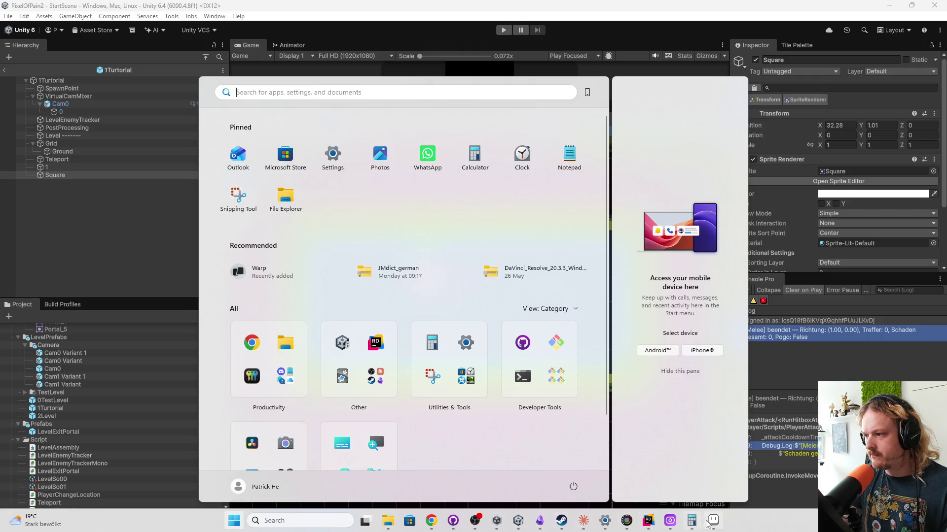
pyautogui.click(388, 520)
pyautogui.click(493, 214)
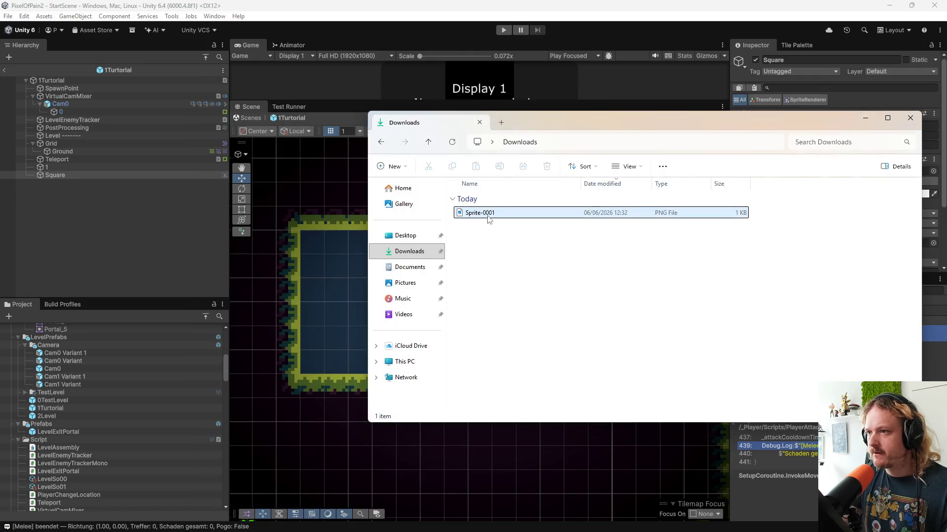
pyautogui.moveTo(301, 310)
pyautogui.mouseDown()
pyautogui.moveTo(141, 376)
pyautogui.moveTo(101, 416)
pyautogui.moveTo(66, 426)
pyautogui.moveTo(51, 337)
pyautogui.mouseUp()
pyautogui.scroll(3, 52, 397)
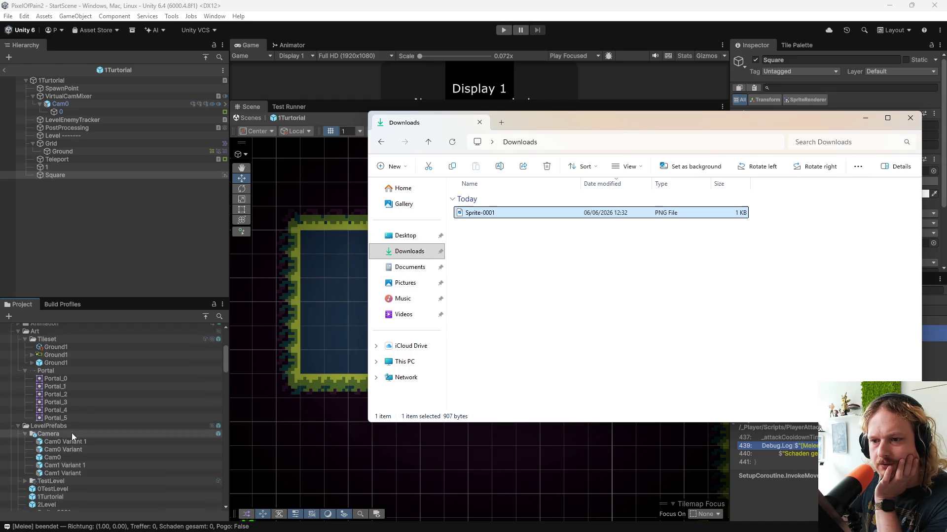
# - Set Sprite-0001 to 16 pixels per unit, keeping Clamp wrap mode
pyautogui.click(51, 483)
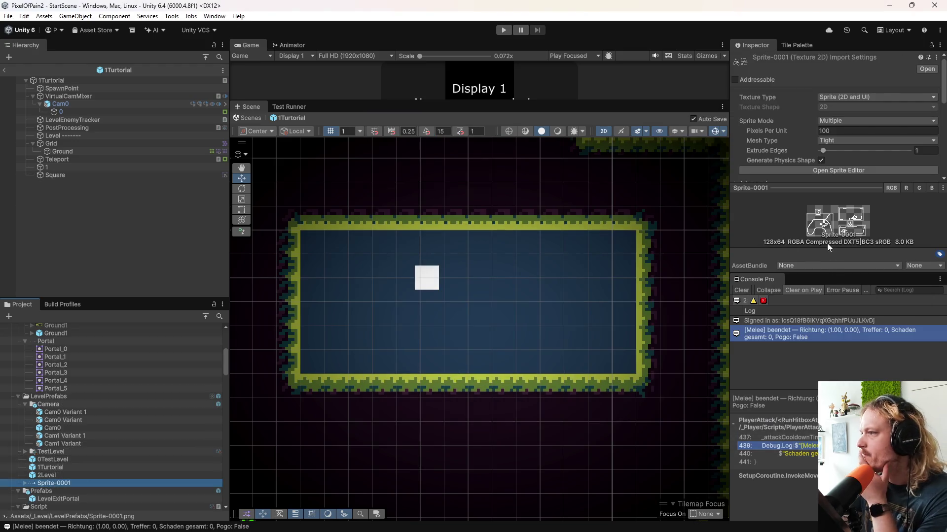
pyautogui.click(840, 130)
pyautogui.write('16')
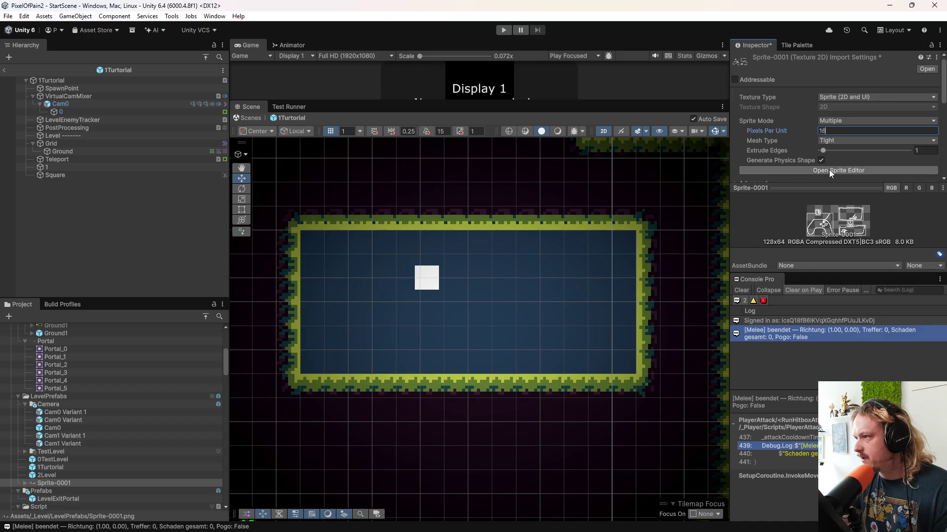
pyautogui.scroll(-3, 791, 146)
pyautogui.scroll(-2, 792, 146)
pyautogui.click(825, 116)
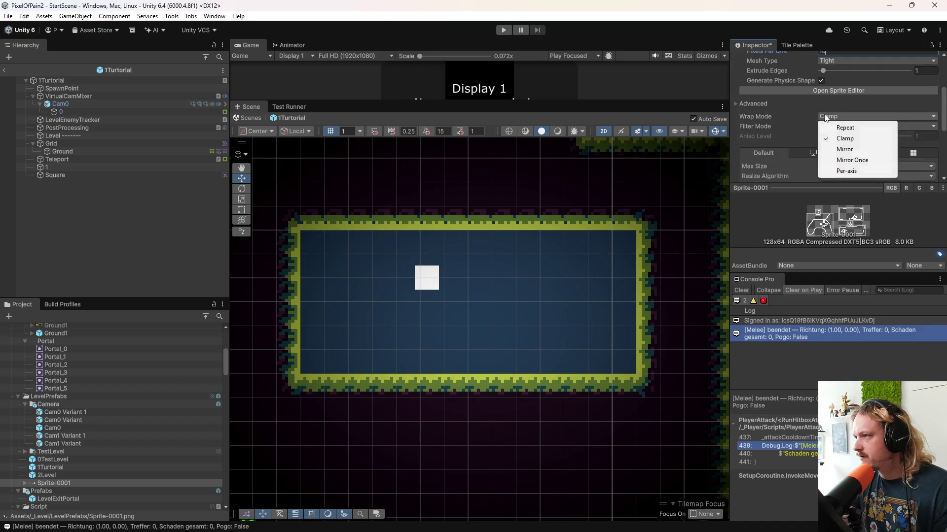
pyautogui.click(806, 120)
# - Switch Sprite-0001 to Point filtering with no compression, apply, and select Square
pyautogui.click(838, 126)
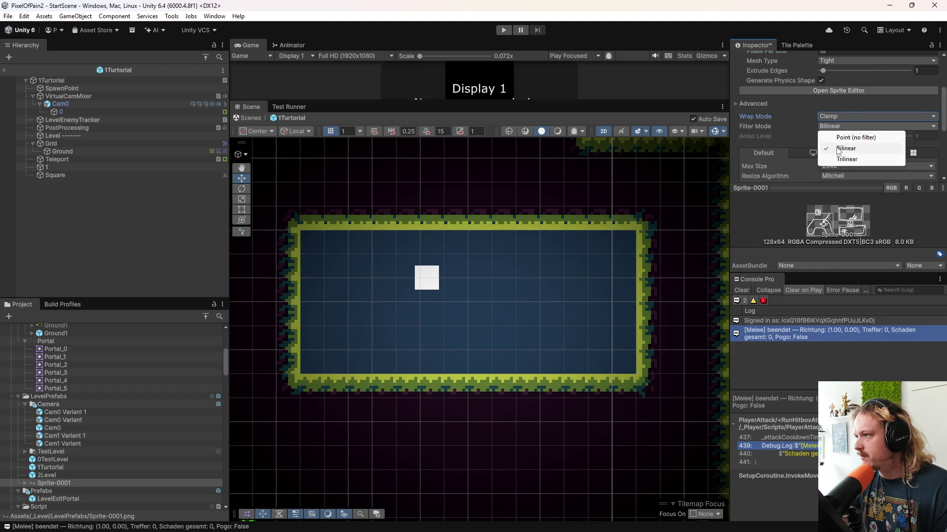
pyautogui.click(841, 133)
pyautogui.scroll(-3, 801, 171)
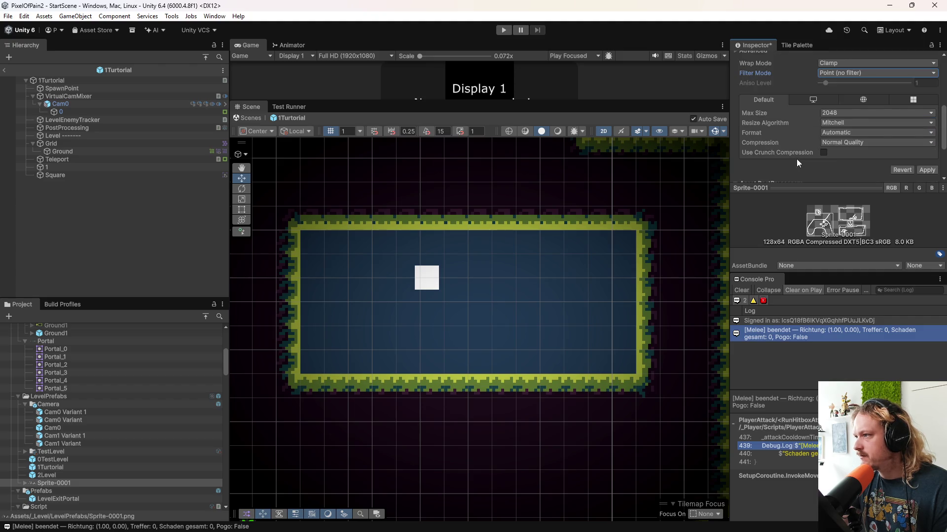
pyautogui.click(846, 142)
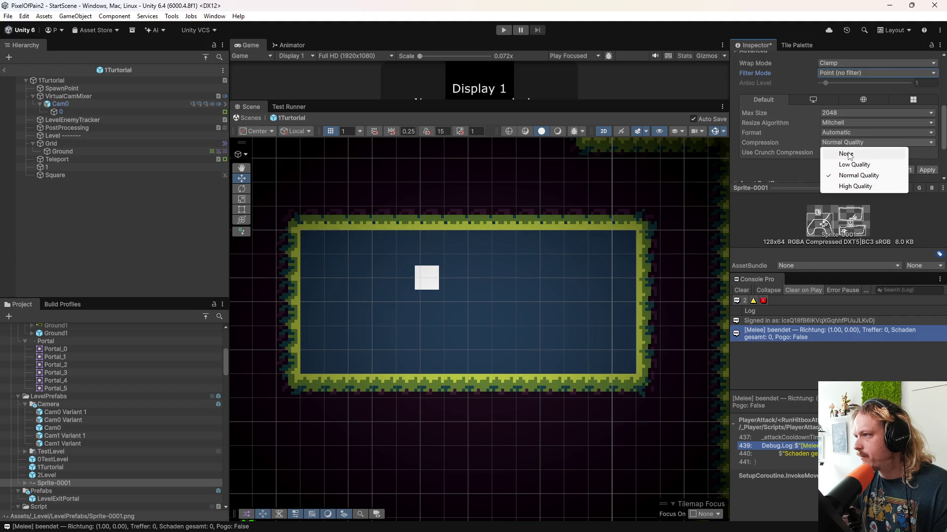
pyautogui.click(846, 154)
pyautogui.click(927, 160)
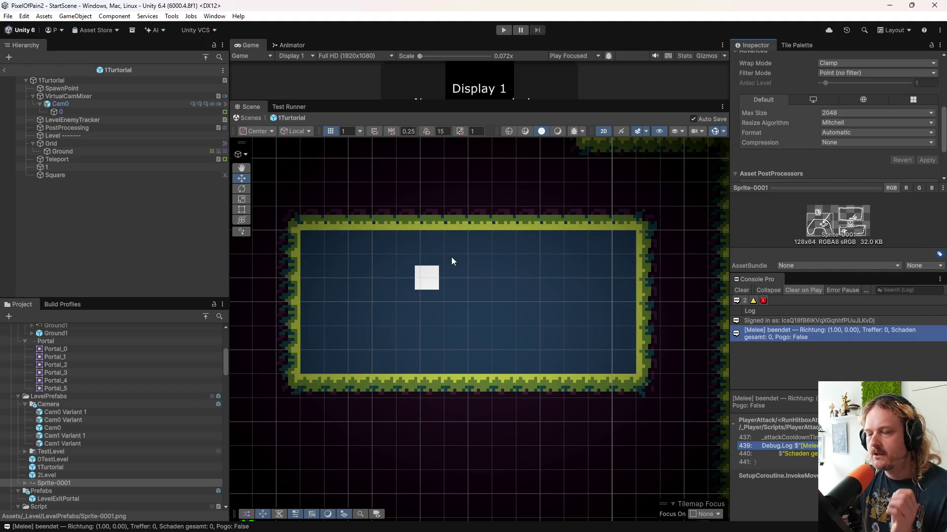
pyautogui.click(85, 175)
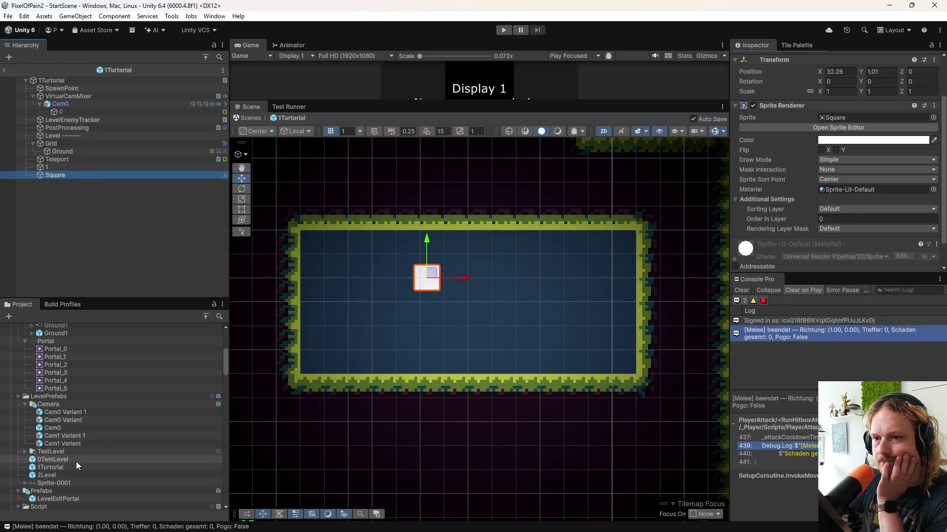
pyautogui.scroll(-3, 69, 441)
pyautogui.moveTo(54, 454); pyautogui.dragTo(831, 120)
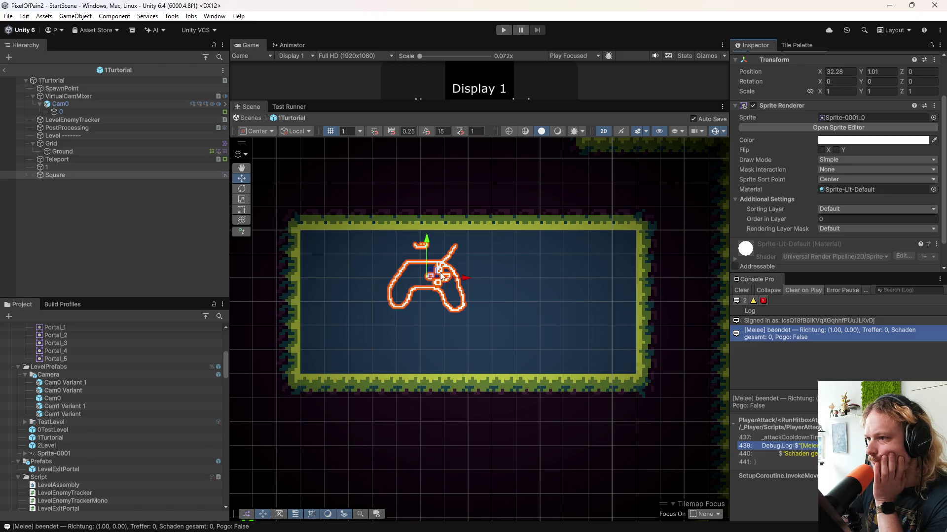
pyautogui.moveTo(451, 279); pyautogui.dragTo(382, 326)
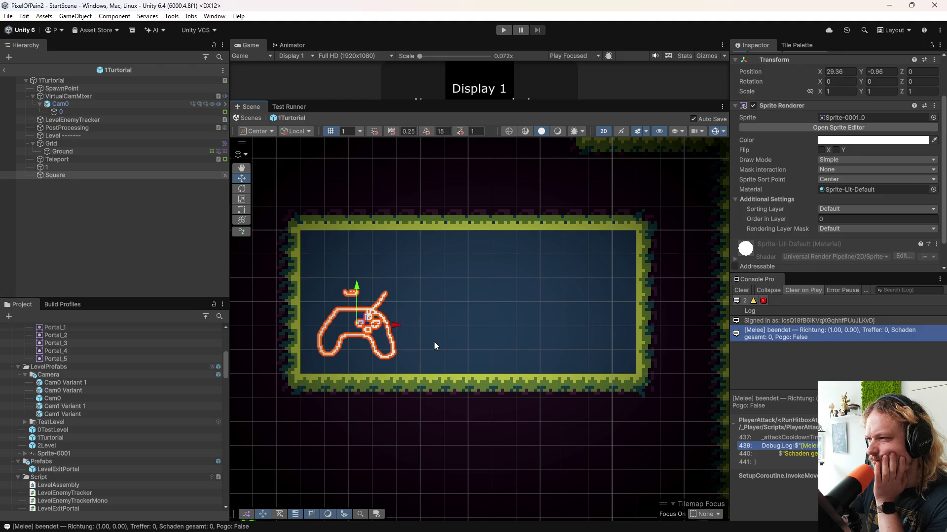
pyautogui.scroll(-1, 750, 211)
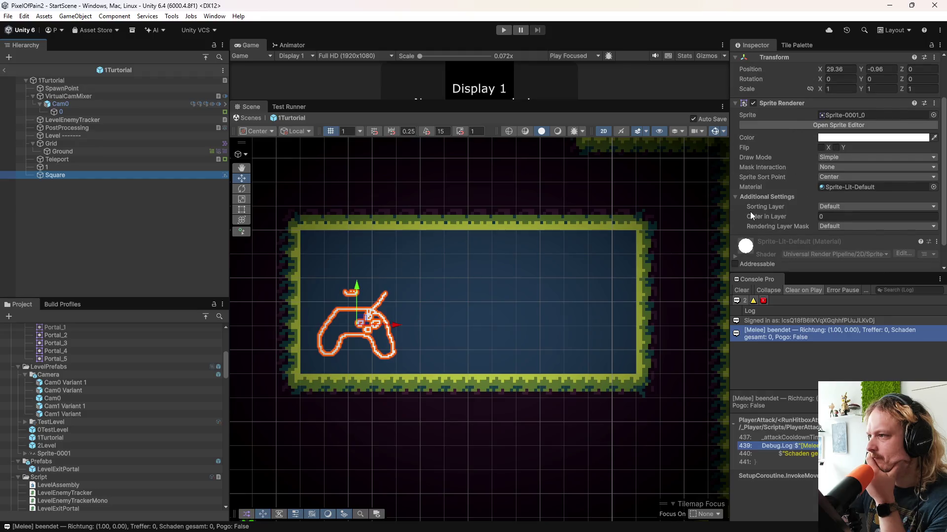
pyautogui.moveTo(373, 327)
pyautogui.mouseDown()
pyautogui.moveTo(412, 316)
pyautogui.moveTo(390, 335)
pyautogui.mouseUp()
pyautogui.scroll(5, 389, 335)
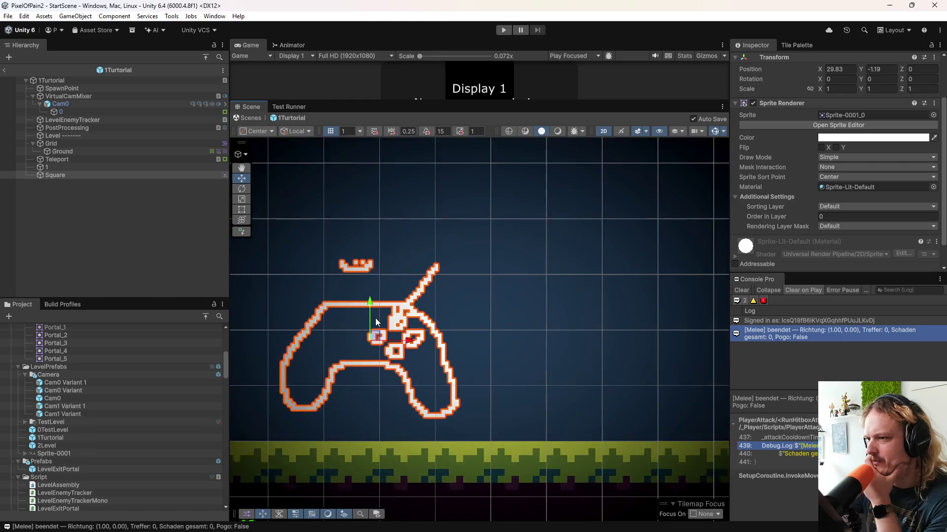
pyautogui.scroll(3, 374, 320)
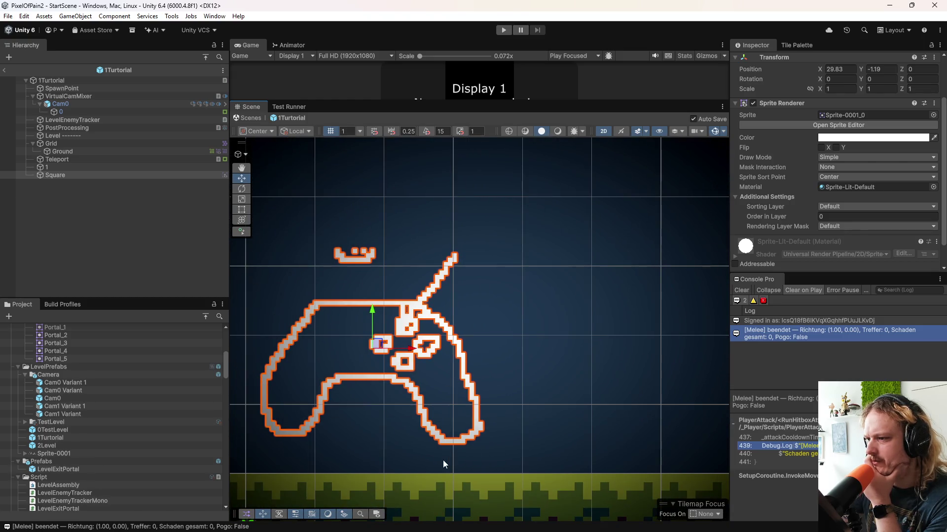
pyautogui.scroll(3, 443, 460)
pyautogui.scroll(-2, 439, 473)
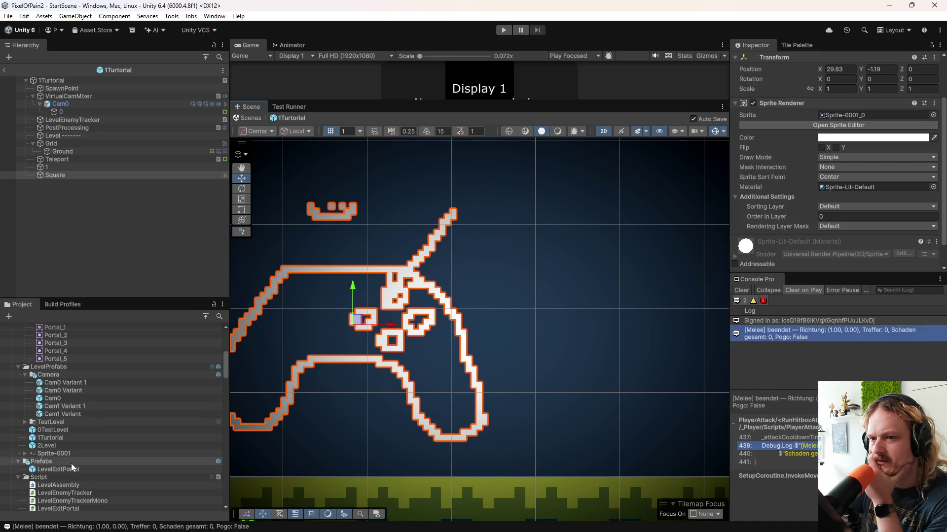
pyautogui.click(54, 454)
pyautogui.scroll(3, 801, 128)
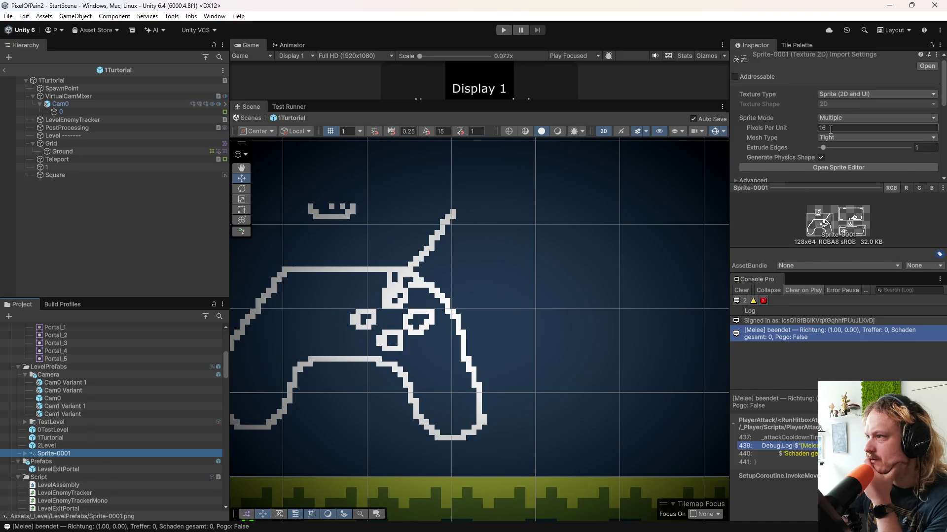
pyautogui.scroll(-2, 429, 399)
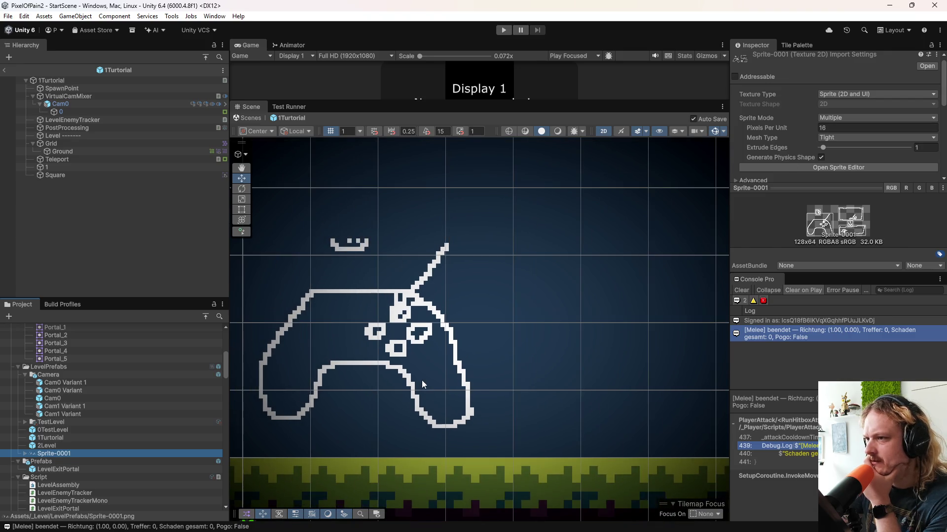
pyautogui.moveTo(387, 373); pyautogui.dragTo(488, 348)
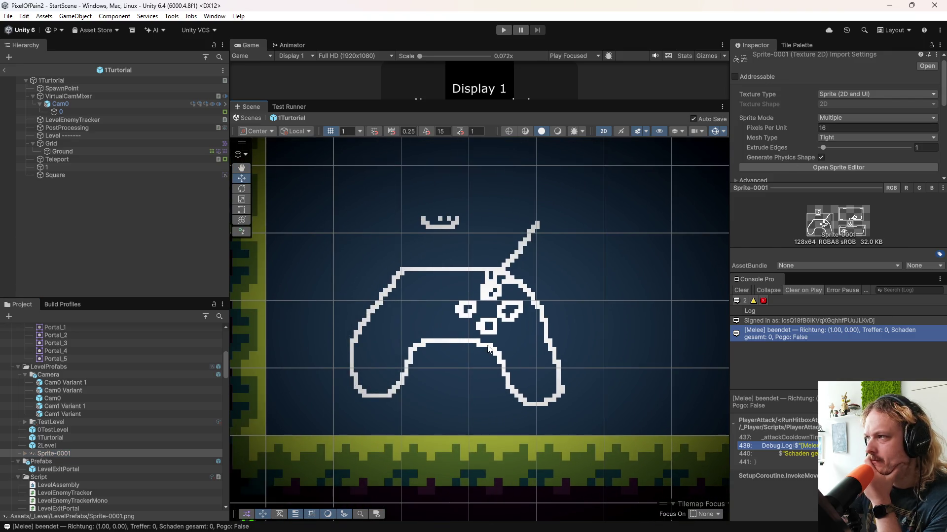
pyautogui.scroll(5, 383, 355)
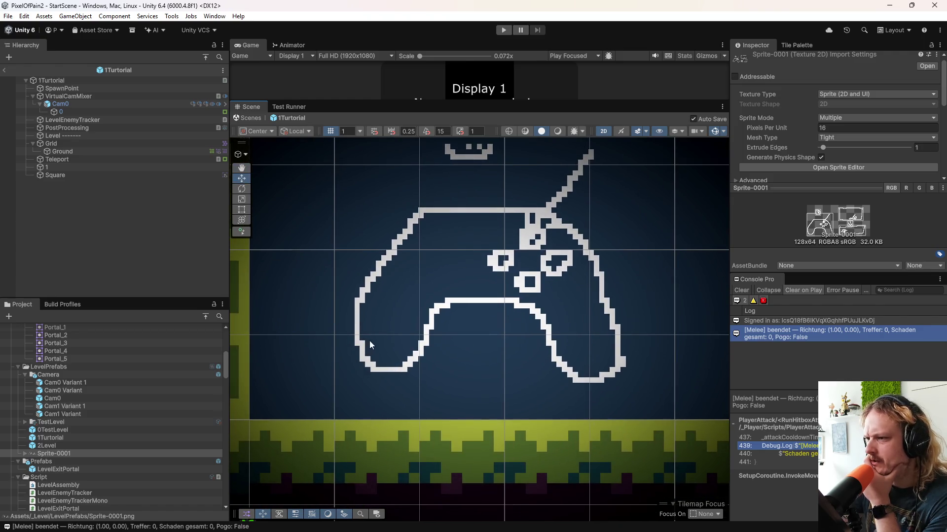
pyautogui.scroll(-6, 414, 362)
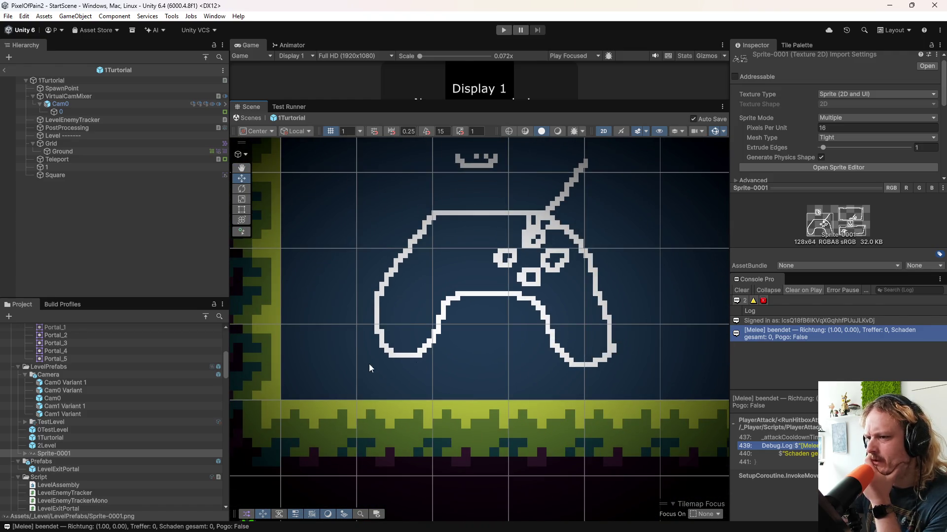
pyautogui.scroll(2, 448, 325)
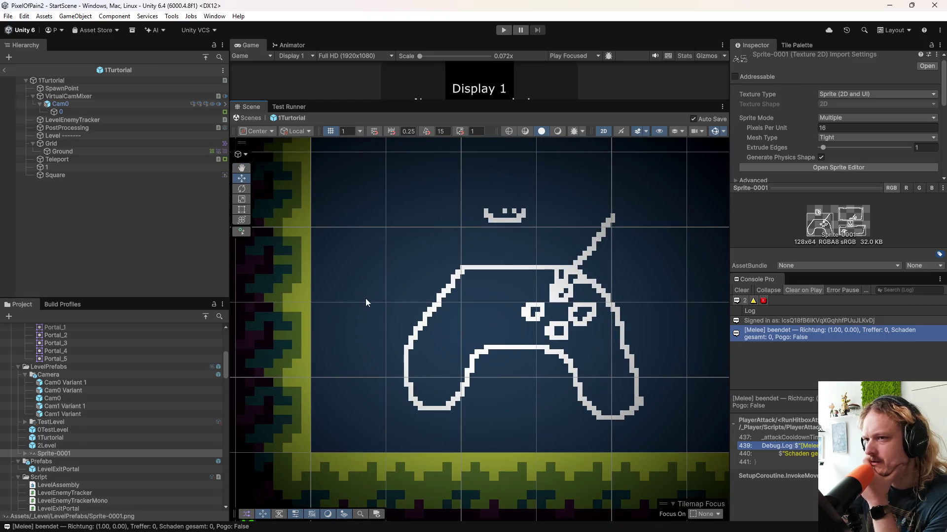
pyautogui.click(55, 175)
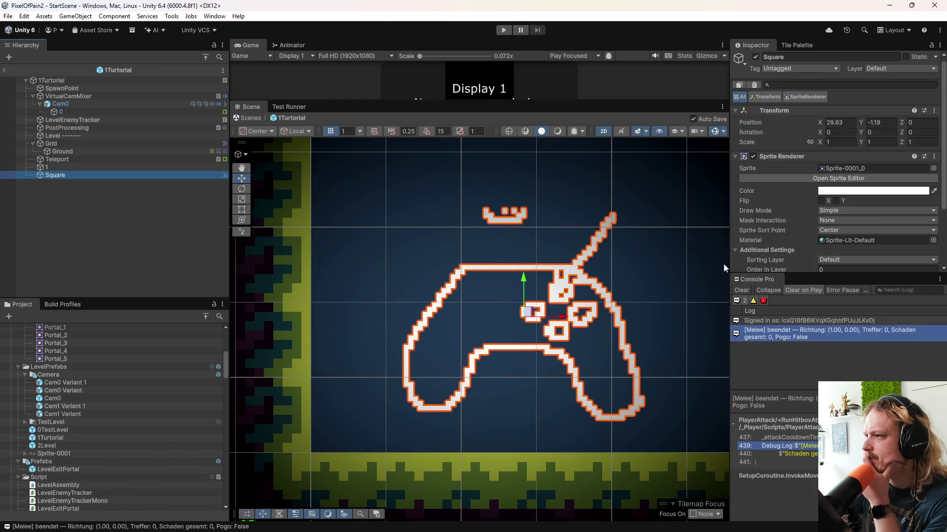
# - Set the Square's scale to 4 and nudge the controller drawing into position
pyautogui.click(810, 142)
pyautogui.click(838, 142)
pyautogui.write('4')
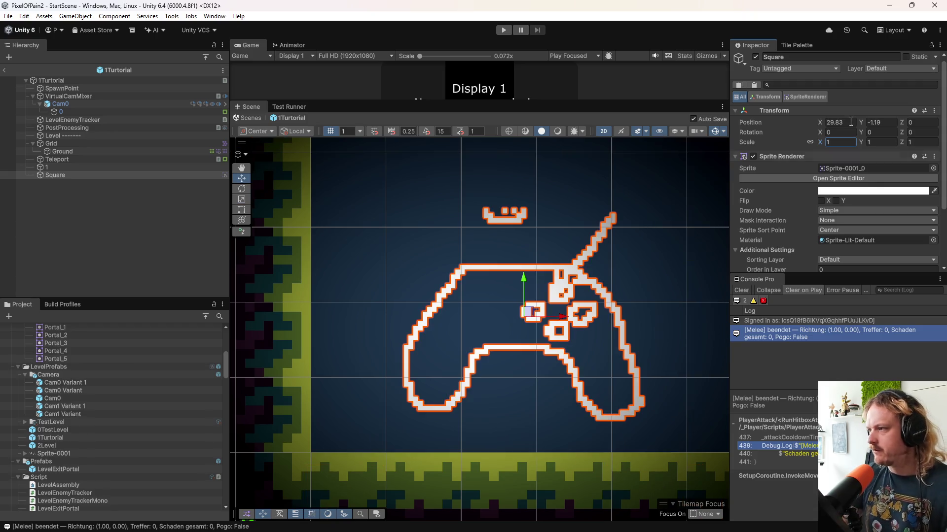
pyautogui.scroll(-3, 765, 224)
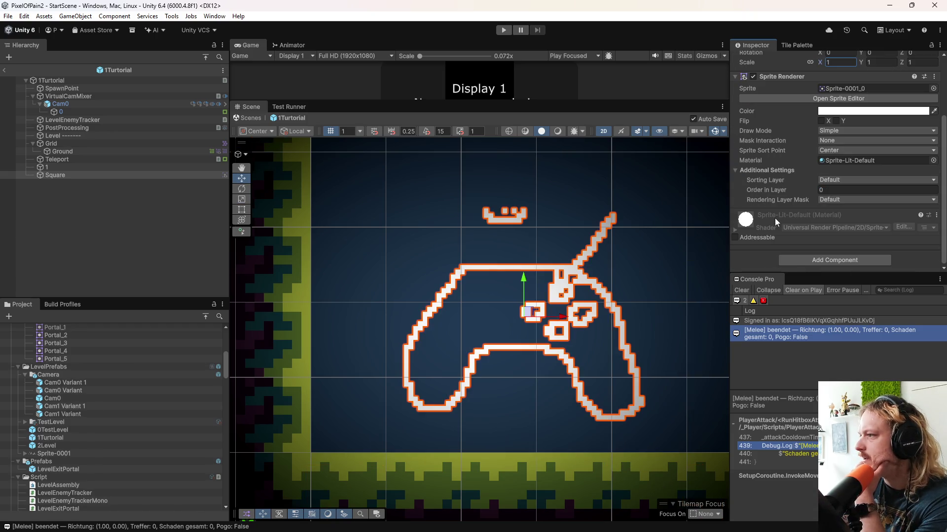
pyautogui.click(84, 173)
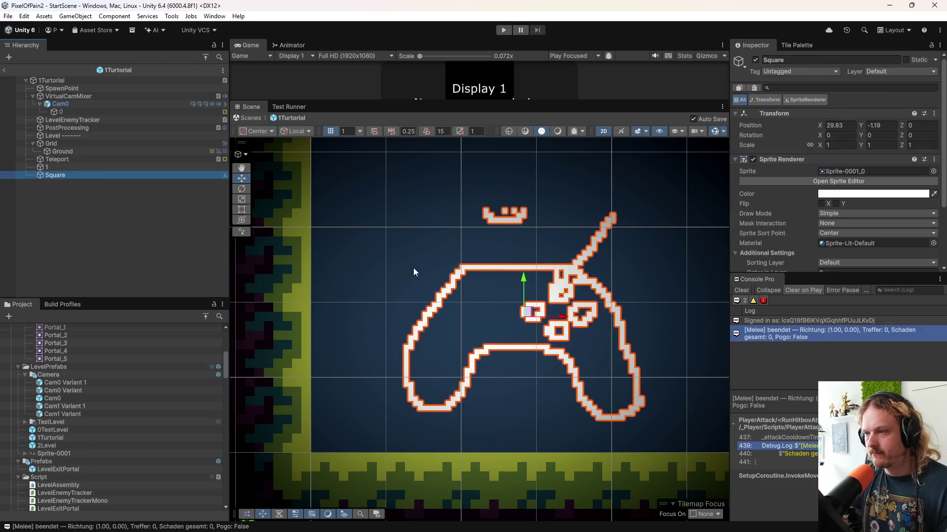
pyautogui.moveTo(530, 312); pyautogui.dragTo(528, 362)
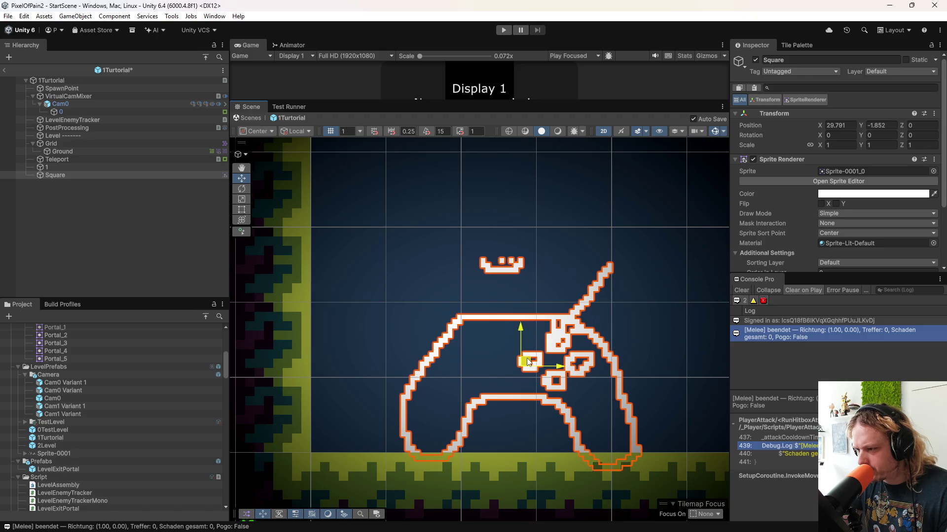
pyautogui.moveTo(524, 286); pyautogui.dragTo(513, 309)
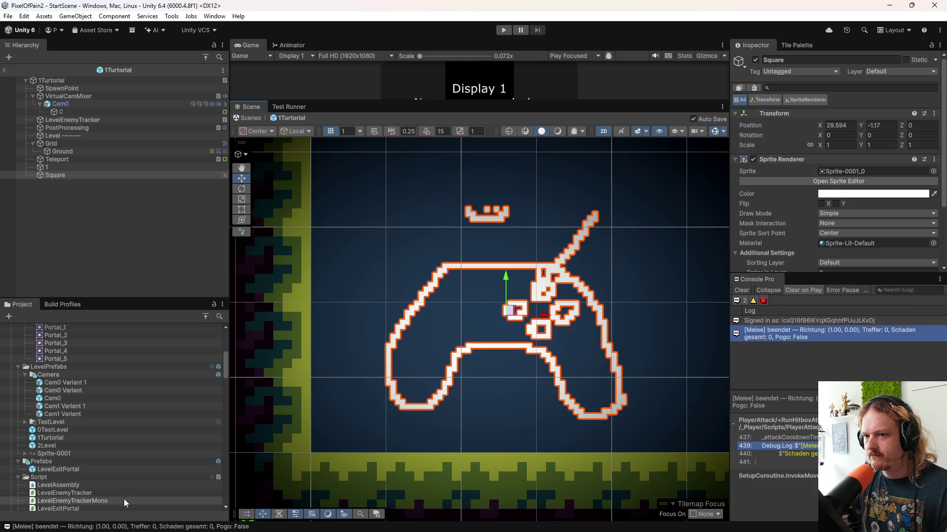
# - Try Sprite-0001 at 32 pixels per unit, then revert it to 16
pyautogui.click(94, 454)
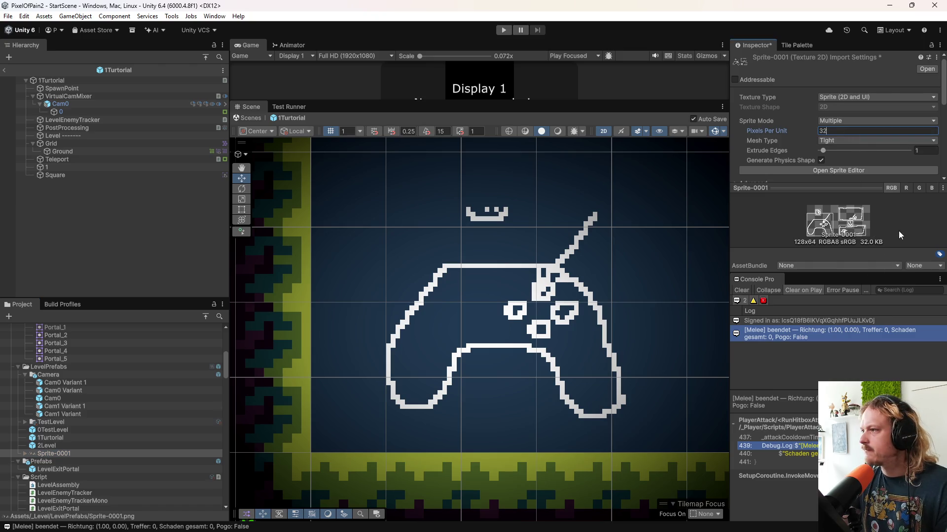
pyautogui.scroll(-8, 880, 168)
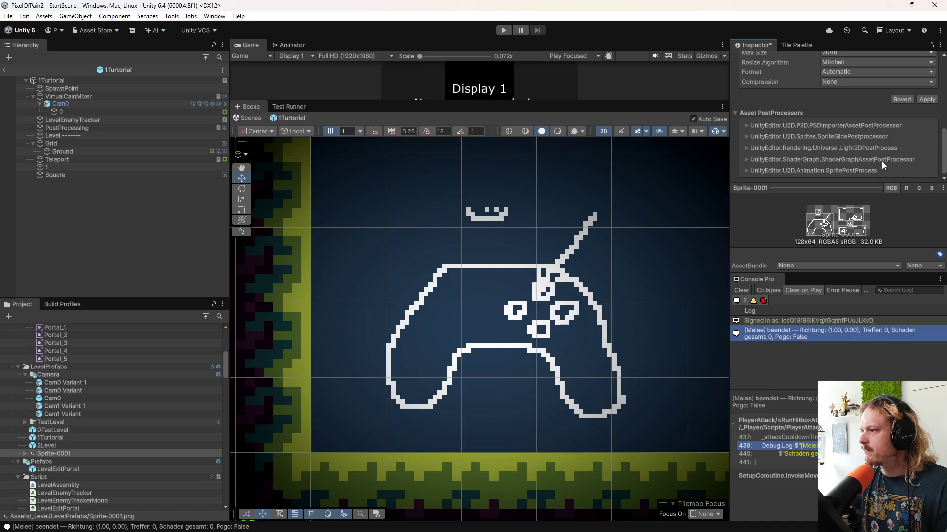
pyautogui.click(925, 99)
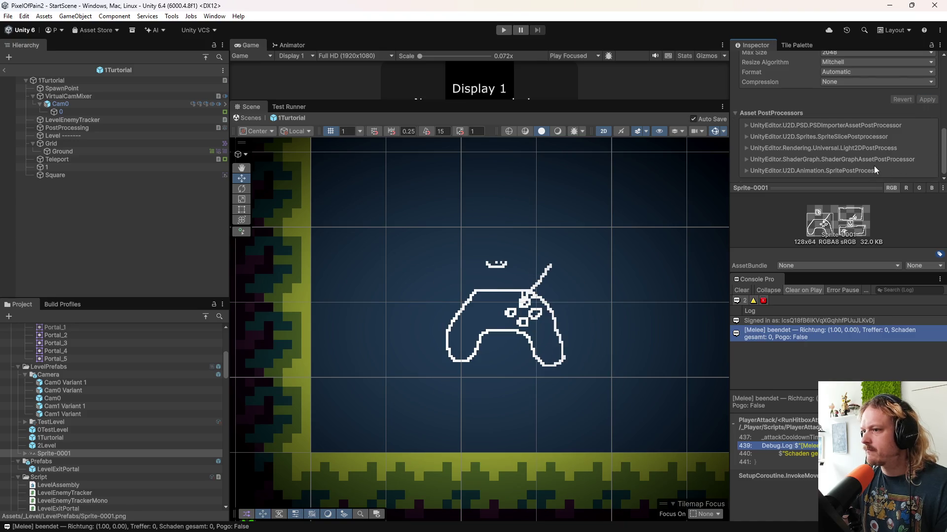
pyautogui.scroll(6, 848, 147)
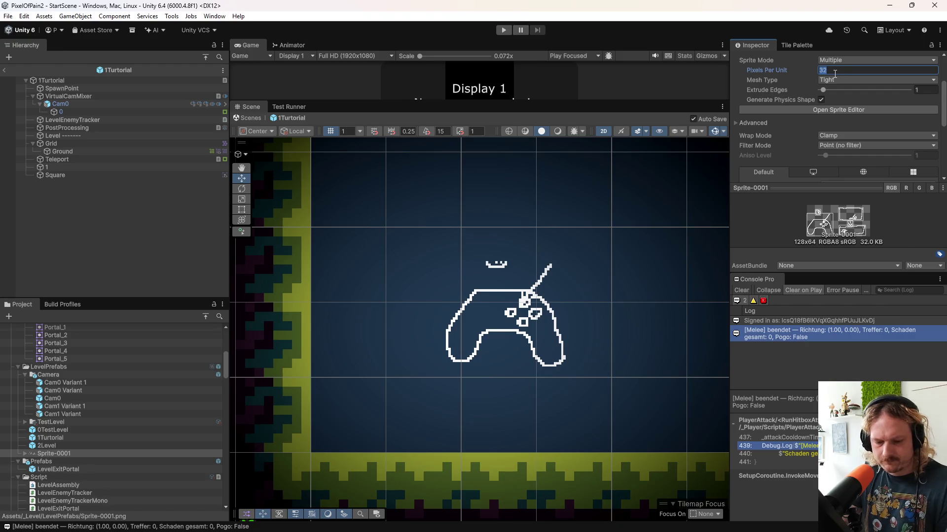
pyautogui.scroll(-8, 930, 159)
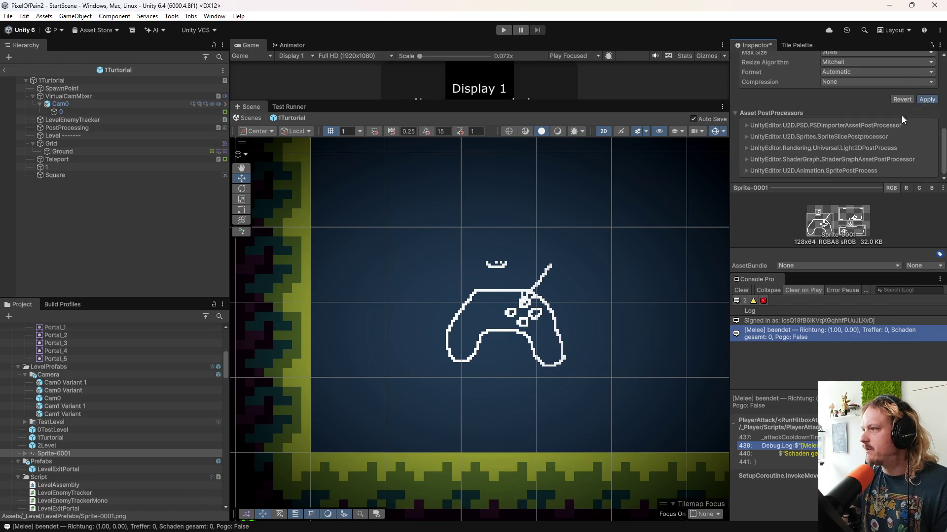
pyautogui.click(925, 99)
pyautogui.scroll(-3, 618, 244)
pyautogui.moveTo(590, 261); pyautogui.dragTo(483, 299)
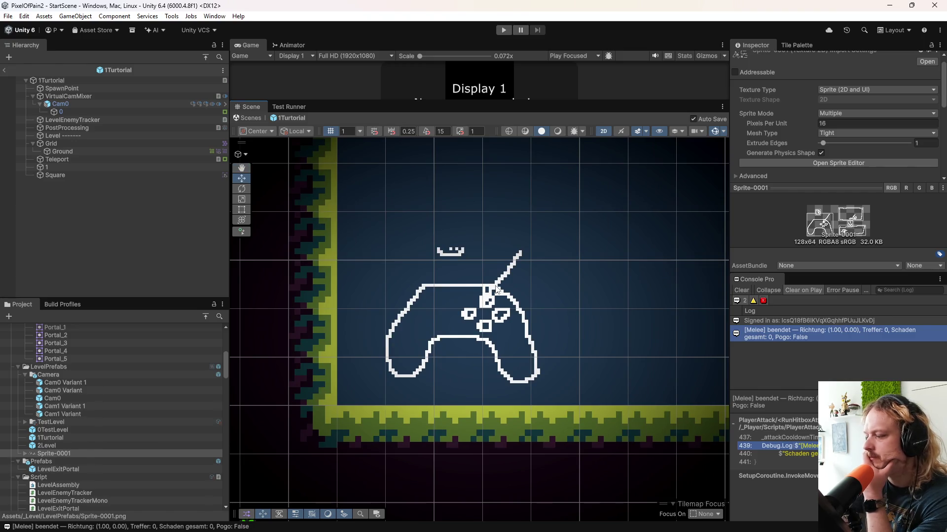
pyautogui.rightClick(74, 176)
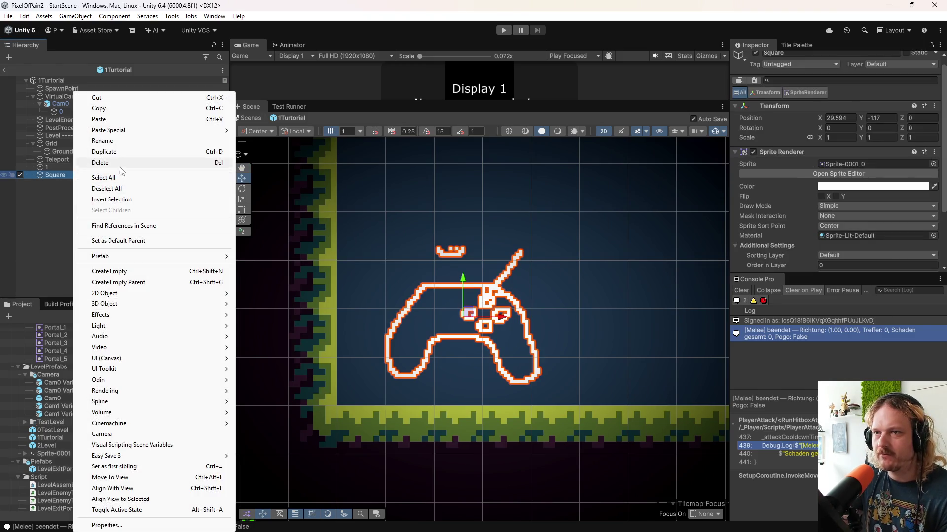
pyautogui.click(92, 174)
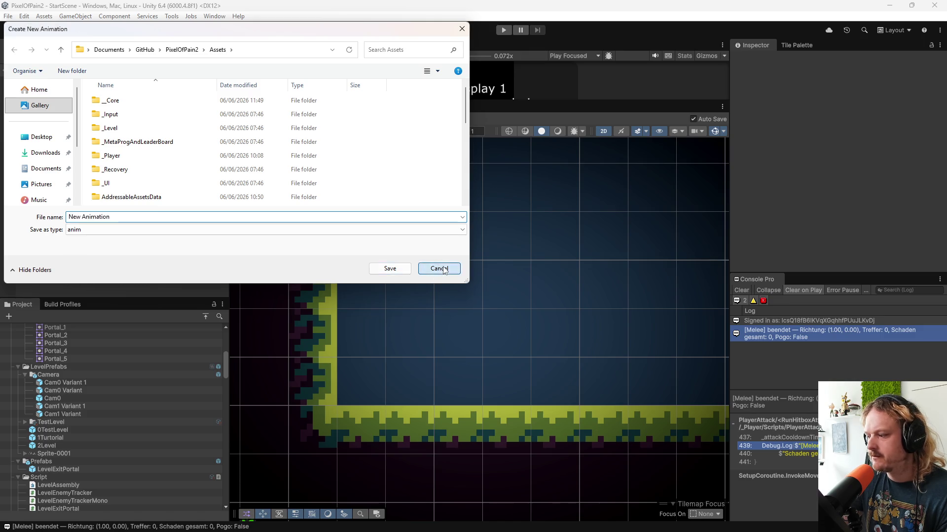
pyautogui.click(444, 269)
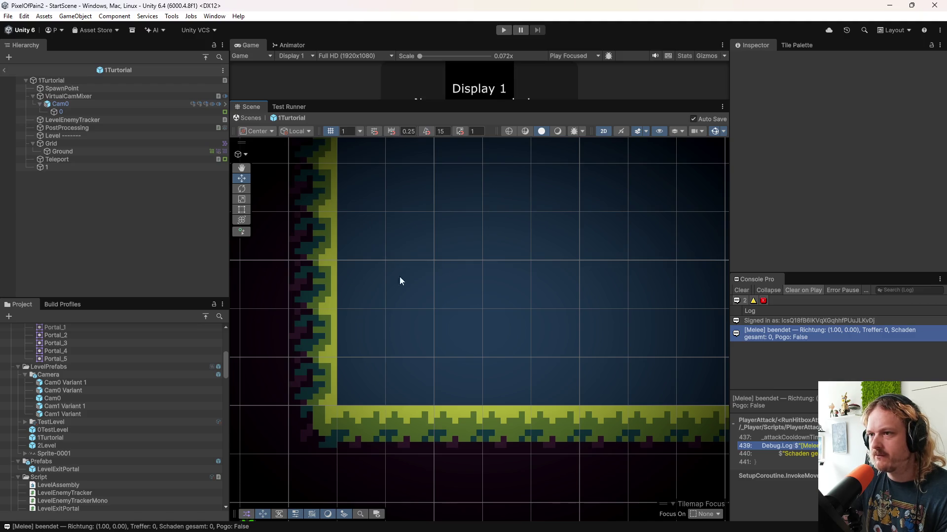
pyautogui.scroll(-2, 474, 280)
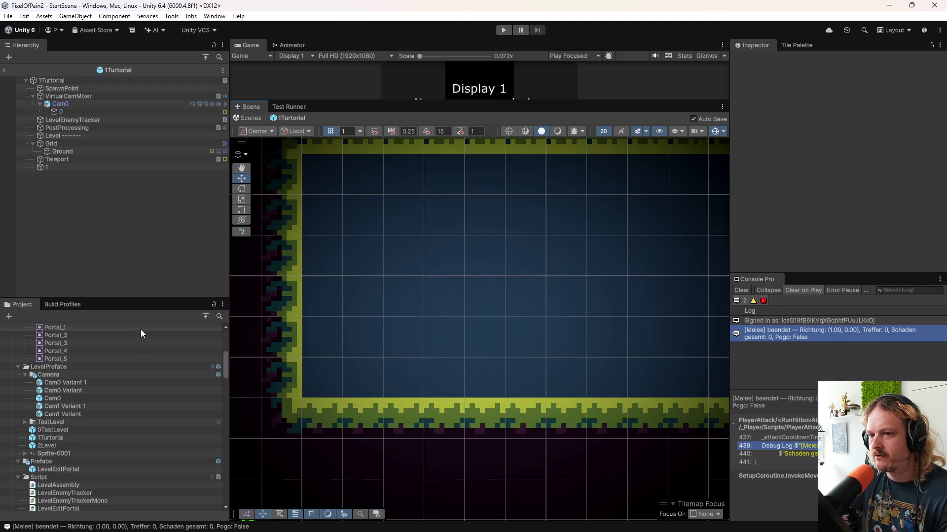
pyautogui.moveTo(49, 454); pyautogui.dragTo(81, 214)
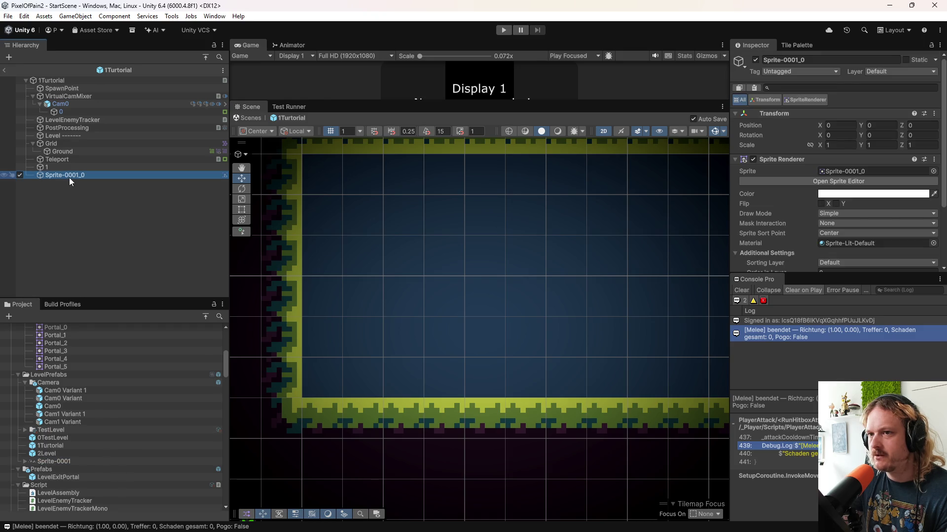
pyautogui.doubleClick(69, 175)
pyautogui.scroll(-5, 491, 365)
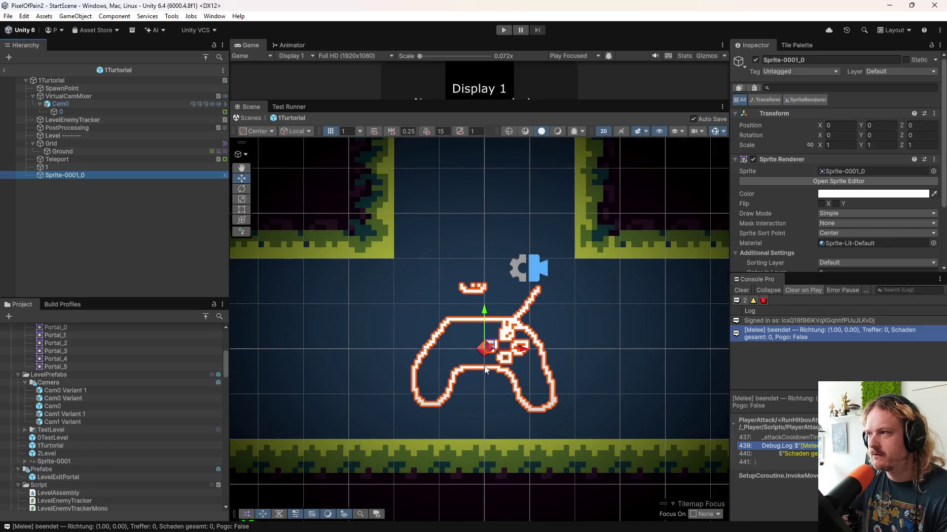
pyautogui.scroll(-5, 491, 365)
pyautogui.moveTo(355, 351); pyautogui.dragTo(708, 343)
pyautogui.moveTo(437, 329)
pyautogui.mouseDown()
pyautogui.moveTo(516, 344)
pyautogui.moveTo(490, 347)
pyautogui.mouseUp()
pyautogui.scroll(6, 488, 354)
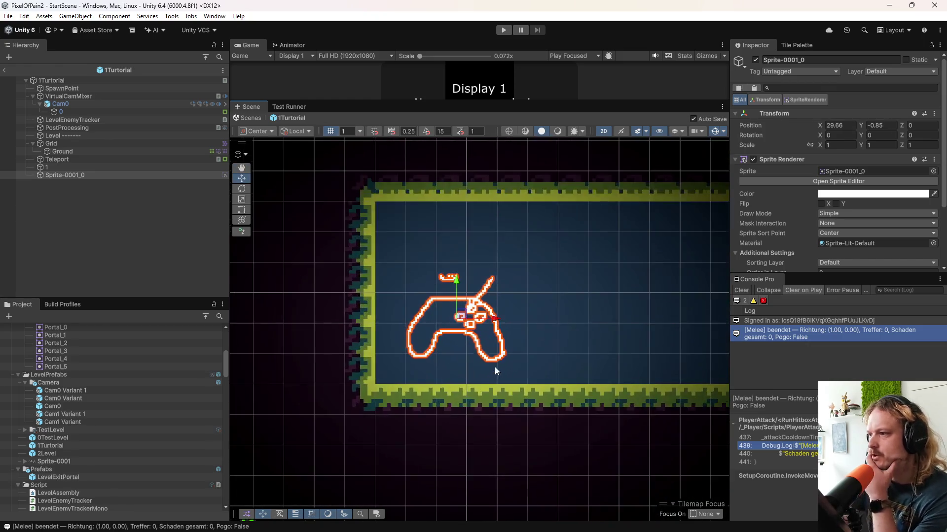
pyautogui.moveTo(433, 281); pyautogui.dragTo(409, 311)
pyautogui.scroll(2, 399, 323)
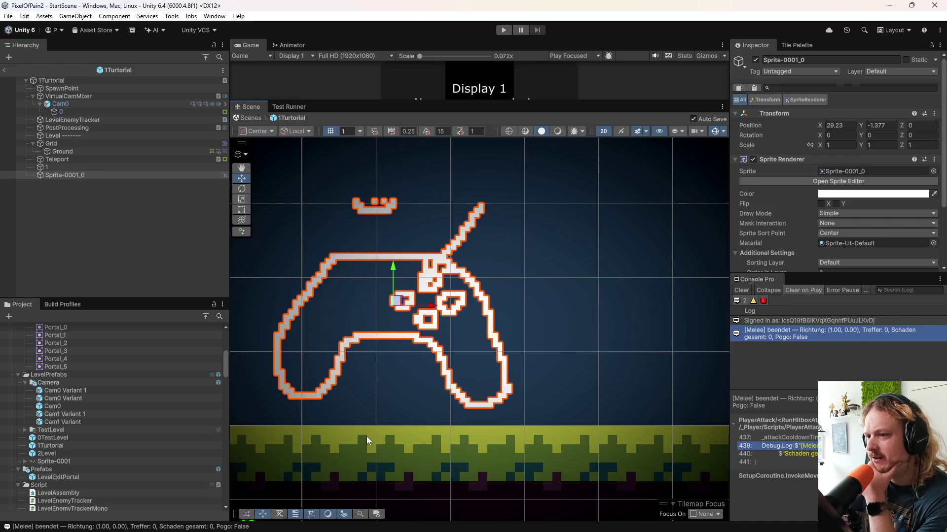
pyautogui.scroll(-6, 366, 436)
pyautogui.moveTo(450, 424); pyautogui.dragTo(606, 422)
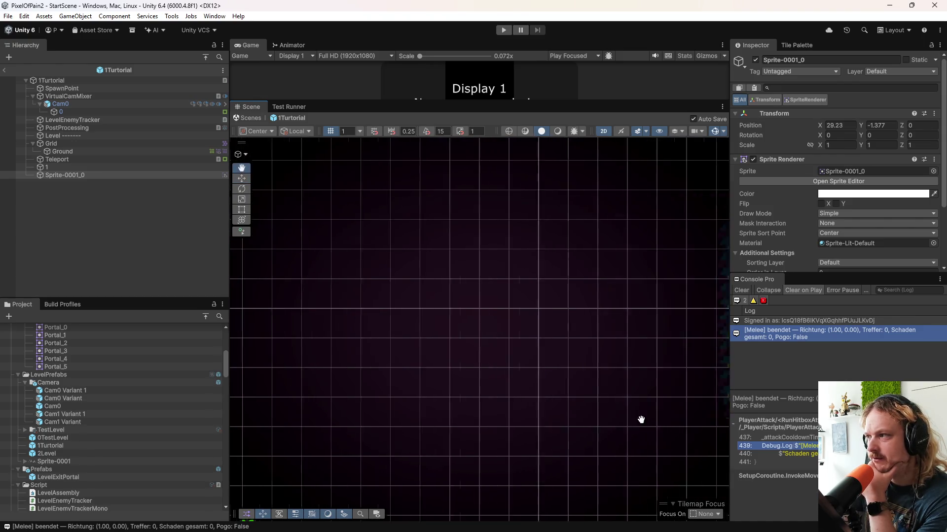
pyautogui.scroll(4, 590, 419)
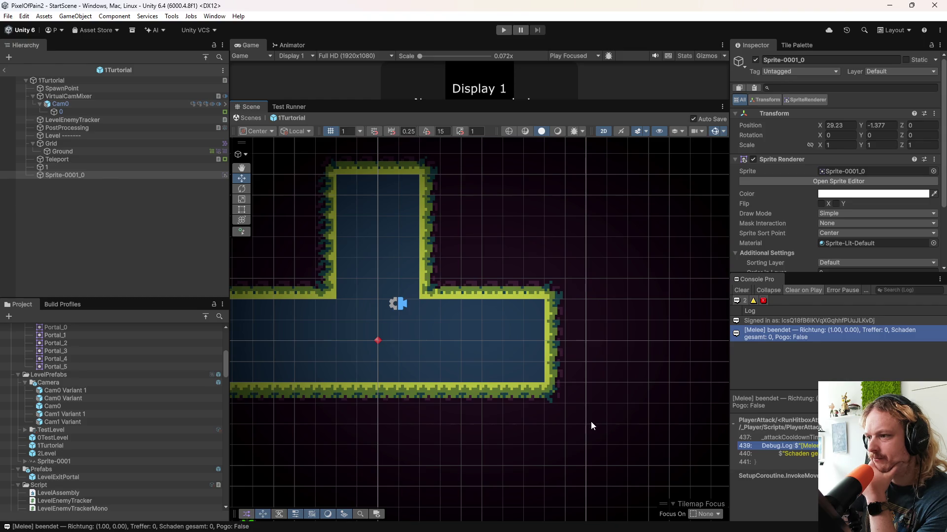
pyautogui.scroll(5, 427, 375)
pyautogui.scroll(1, 427, 380)
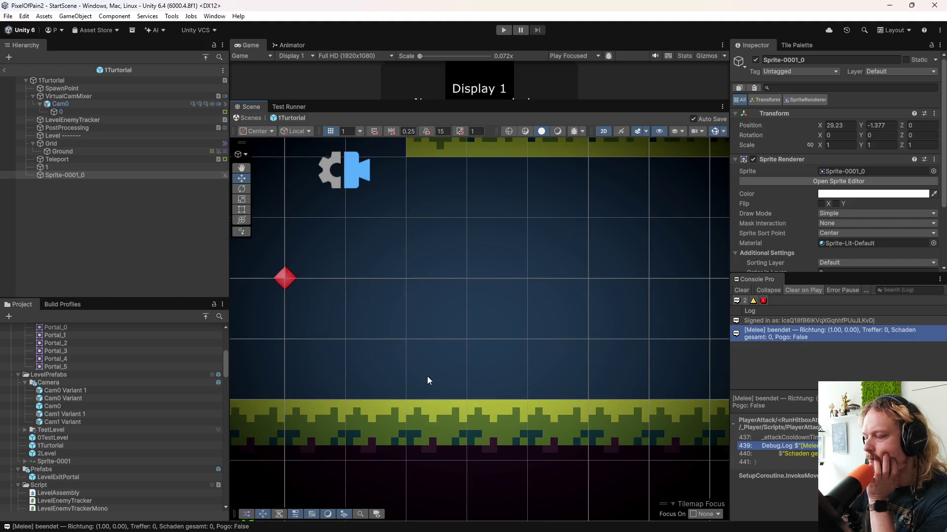
pyautogui.scroll(-6, 427, 377)
pyautogui.moveTo(490, 401); pyautogui.dragTo(451, 369)
pyautogui.press('f')
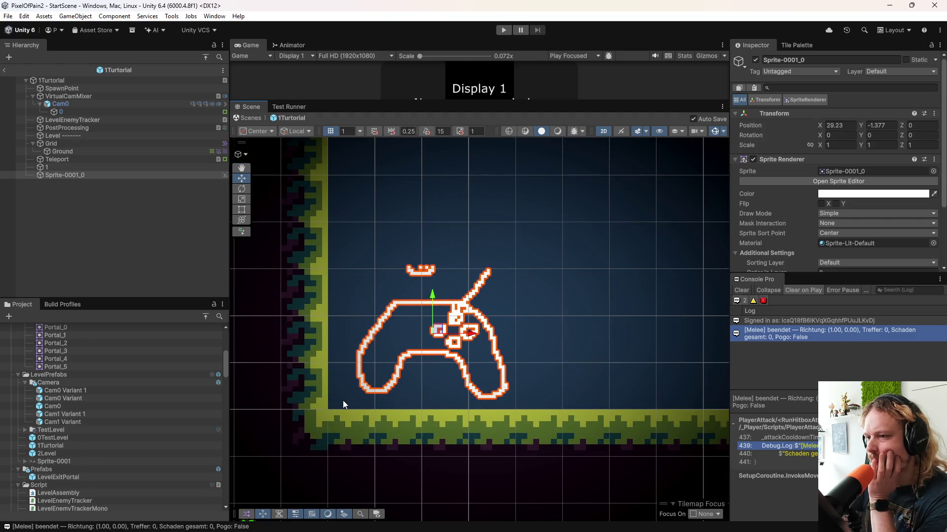
pyautogui.scroll(1, 328, 397)
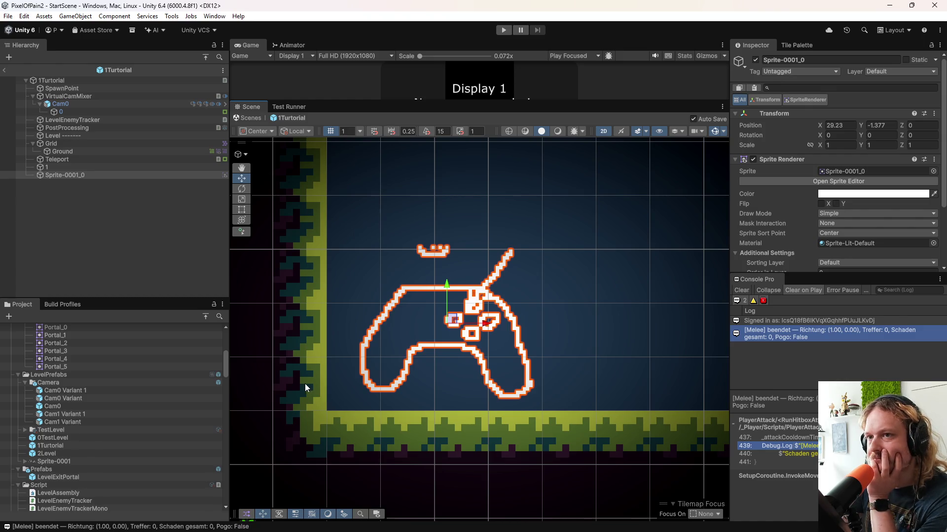
pyautogui.scroll(-2, 305, 383)
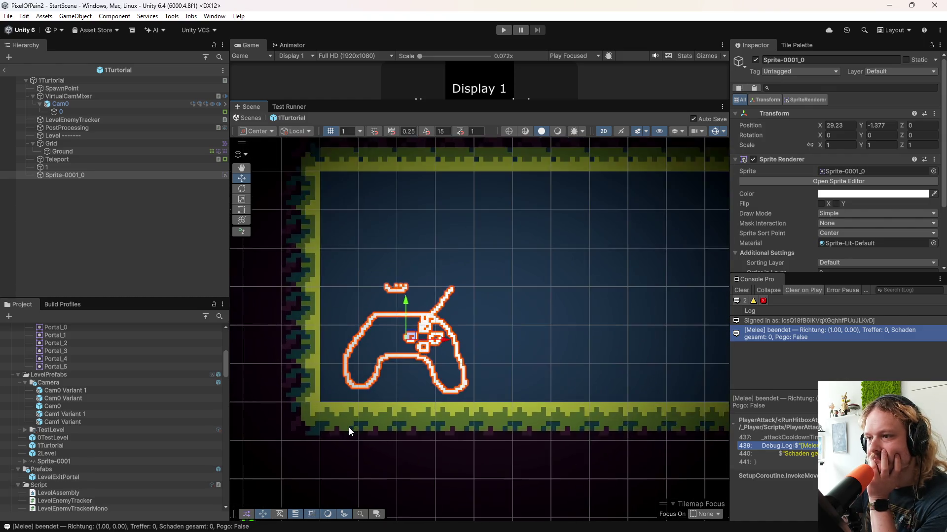
pyautogui.scroll(1, 349, 427)
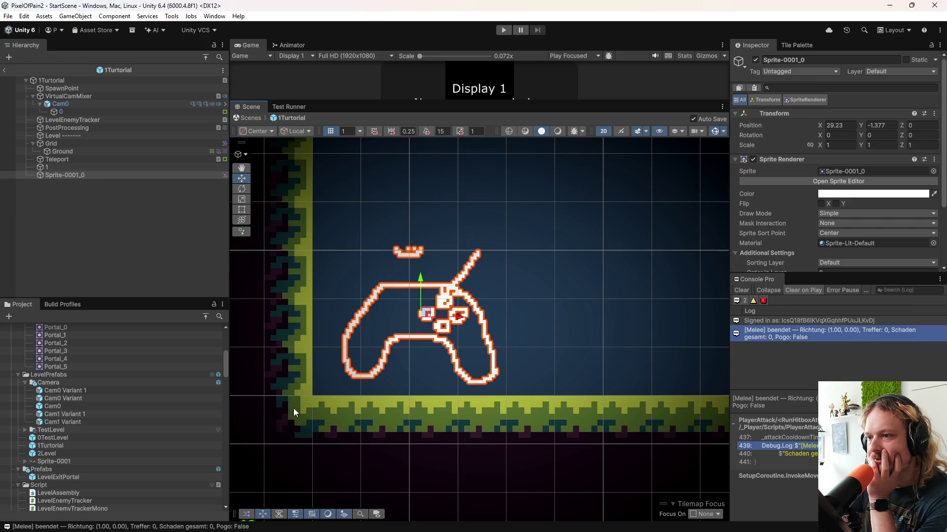
pyautogui.scroll(-3, 376, 391)
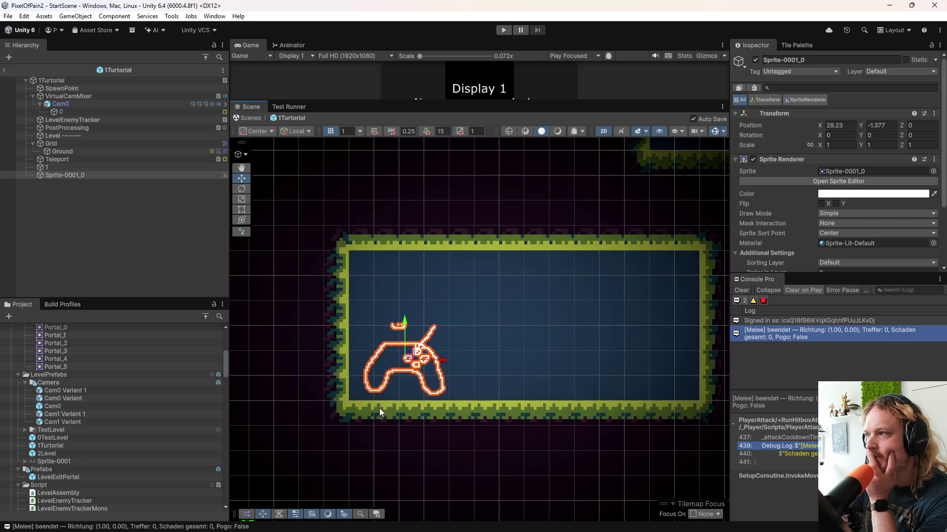
pyautogui.hscroll(-3, 470, 422)
pyautogui.scroll(-2, 351, 400)
pyautogui.moveTo(351, 400); pyautogui.dragTo(566, 389)
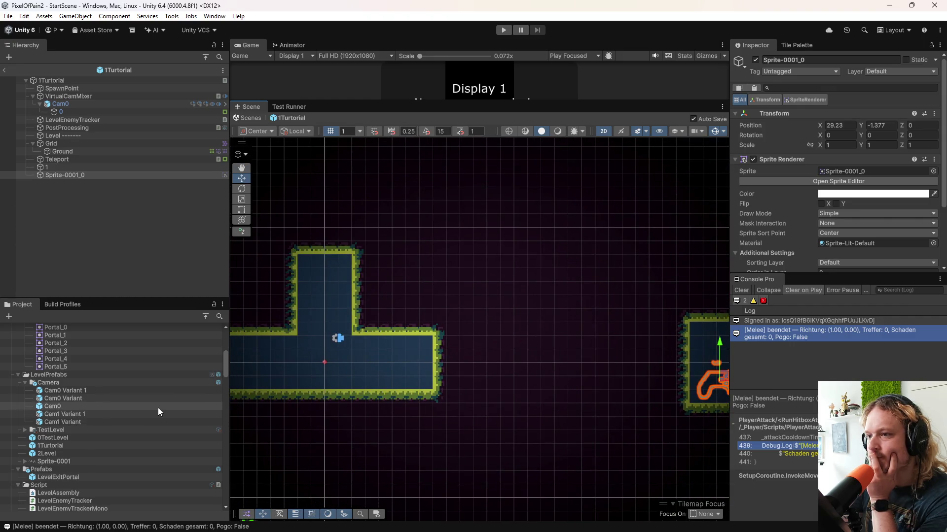
# - Inspect the Grid and Ground tilemap components, then the Ground1 texture's import settings
pyautogui.click(81, 144)
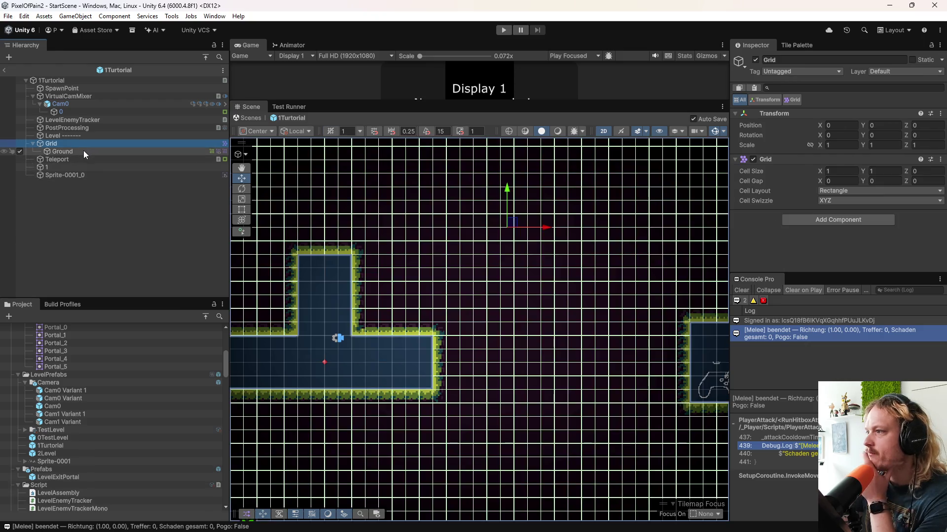
pyautogui.click(84, 151)
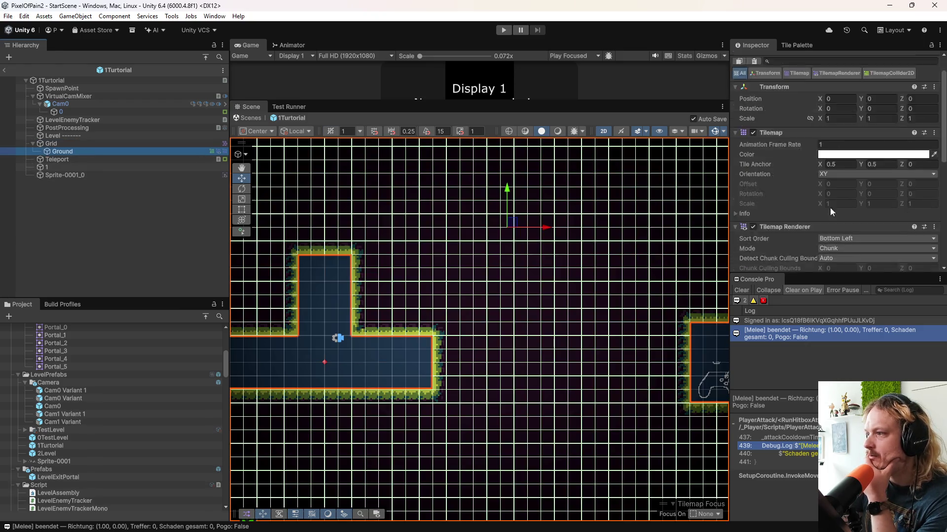
pyautogui.scroll(1, 434, 226)
pyautogui.scroll(3, 838, 192)
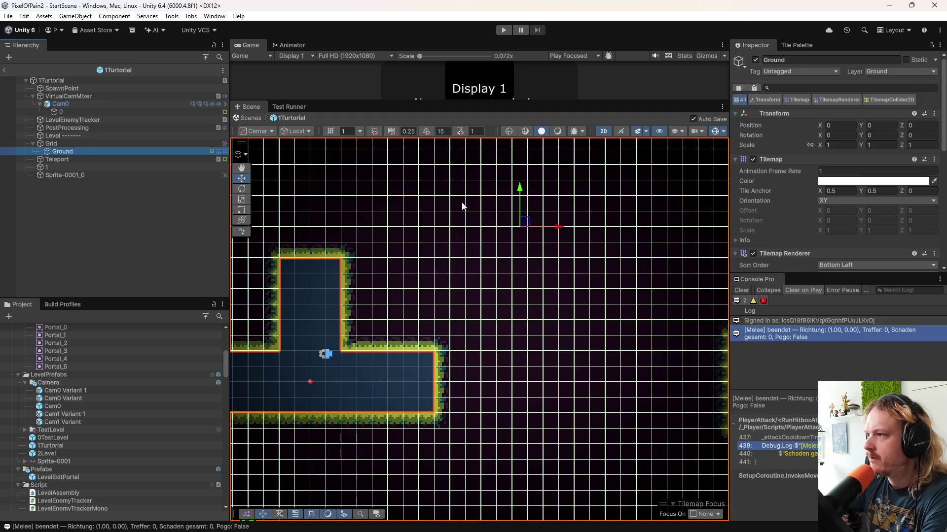
pyautogui.click(64, 159)
pyautogui.click(70, 152)
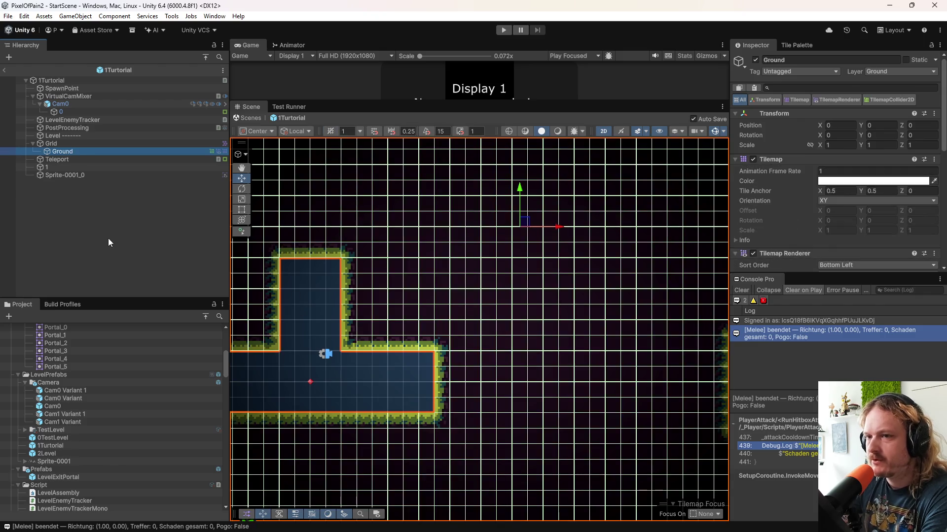
pyautogui.scroll(-10, 137, 413)
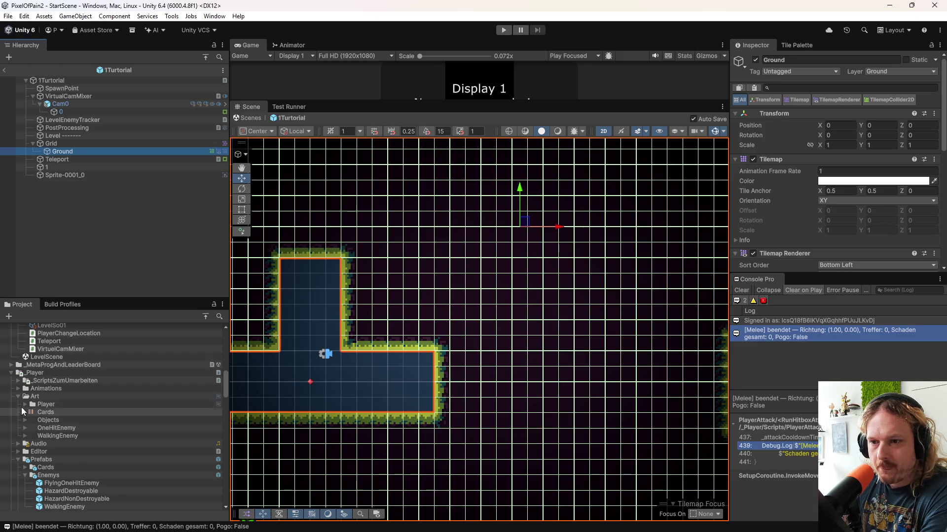
pyautogui.scroll(10, 40, 395)
pyautogui.scroll(3, 66, 425)
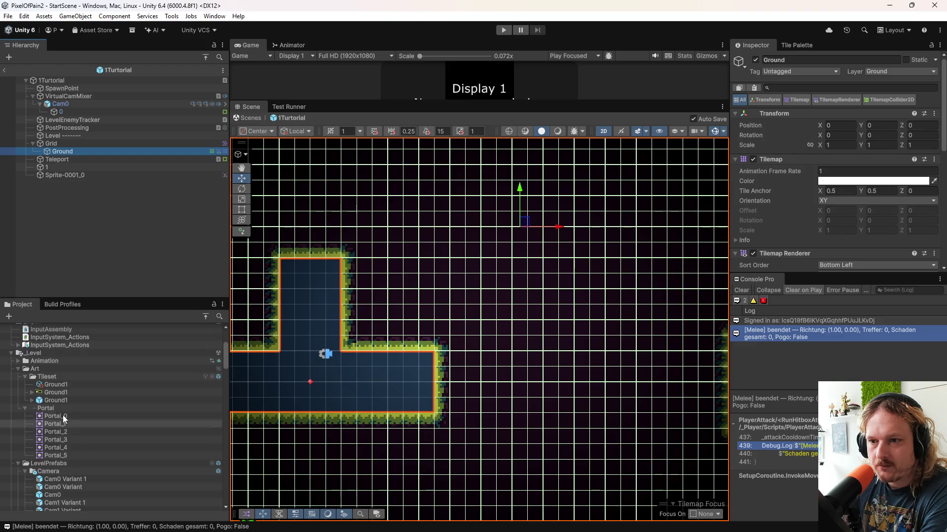
pyautogui.click(57, 392)
# - Compare Portal and Ground1 import settings (8 pixels per unit), then pan and enlarge the game view
pyautogui.click(52, 410)
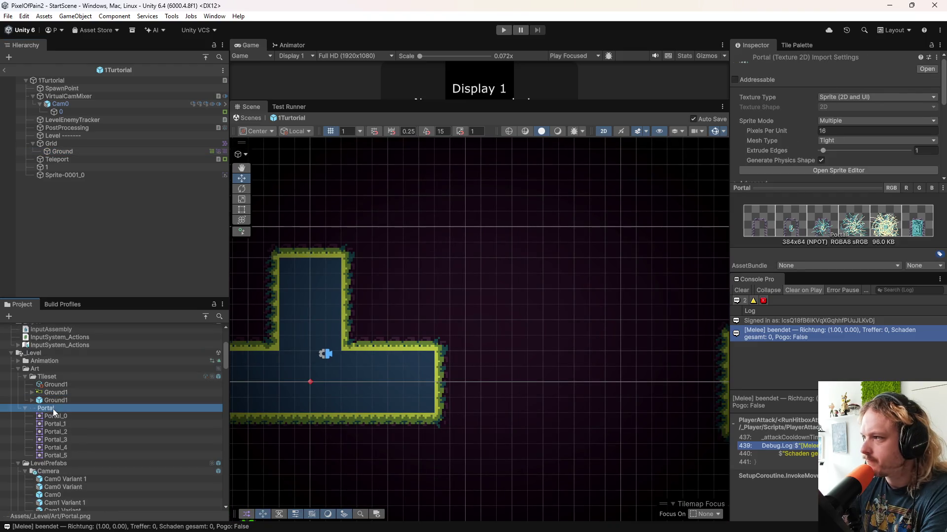
pyautogui.click(64, 393)
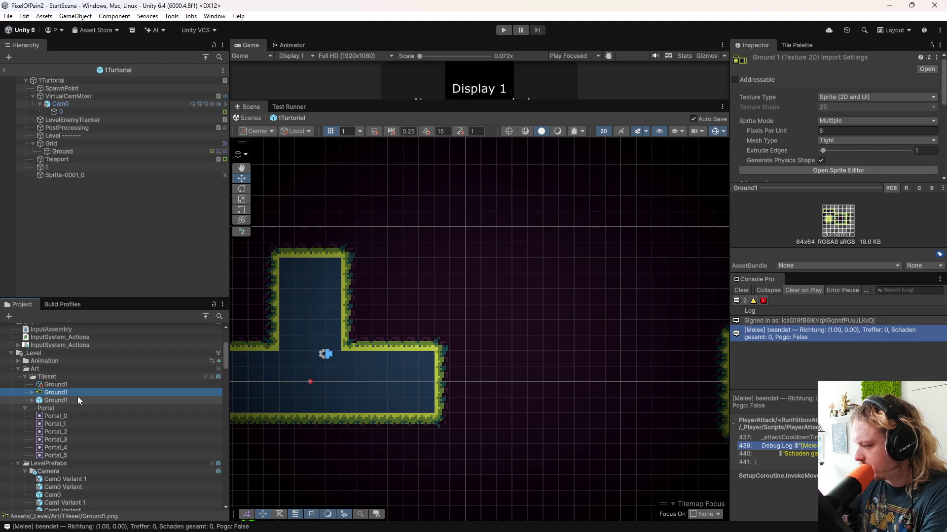
pyautogui.moveTo(416, 400); pyautogui.dragTo(509, 393)
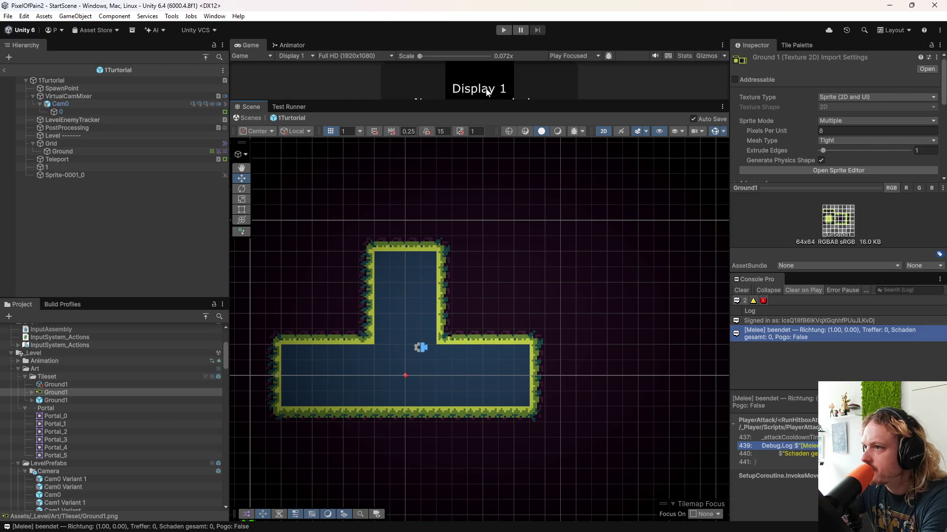
pyautogui.moveTo(496, 102); pyautogui.dragTo(488, 280)
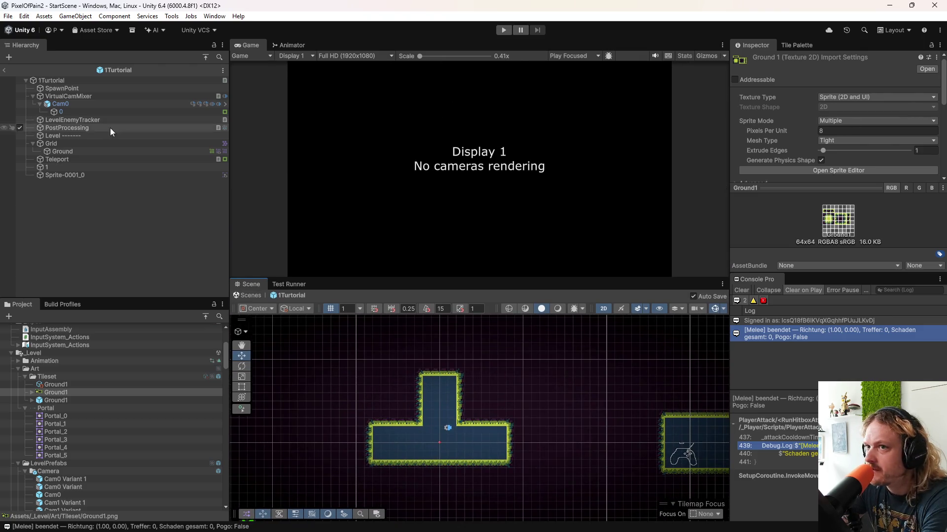
# - Return to StartScene, play the game into Level 1, then restart play mode
pyautogui.click(4, 70)
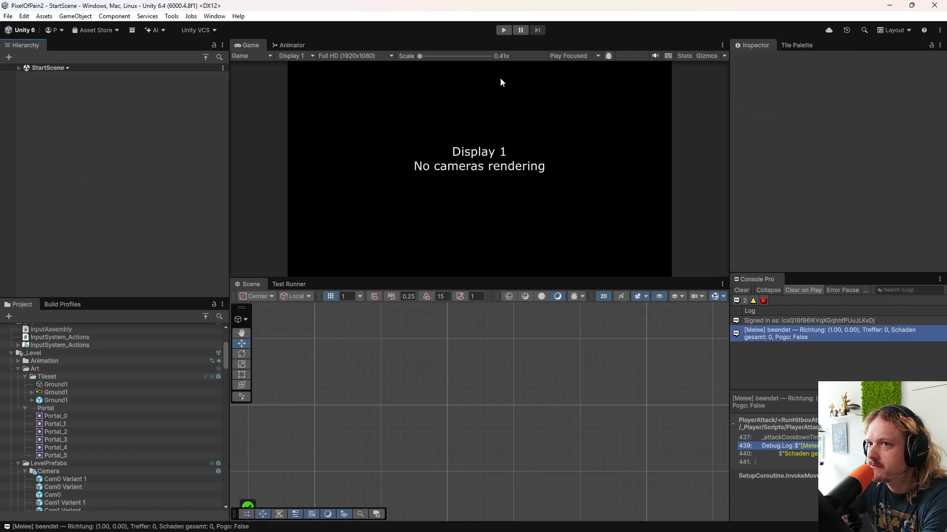
pyautogui.click(504, 30)
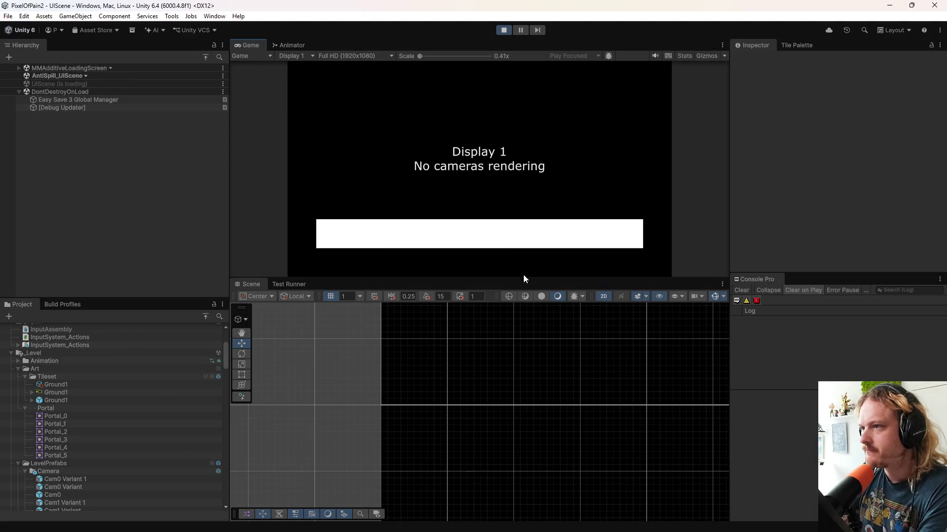
pyautogui.moveTo(526, 277); pyautogui.dragTo(528, 449)
pyautogui.click(574, 333)
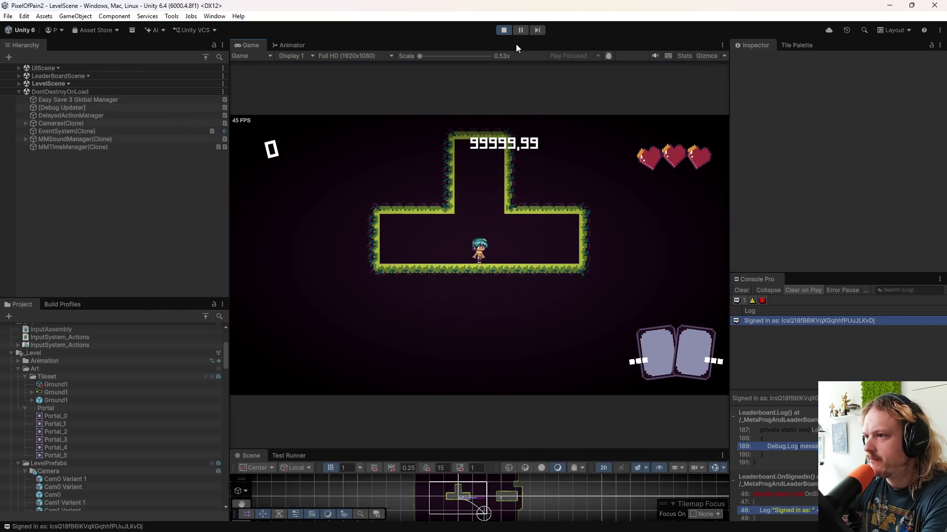
pyautogui.click(503, 29)
pyautogui.click(503, 31)
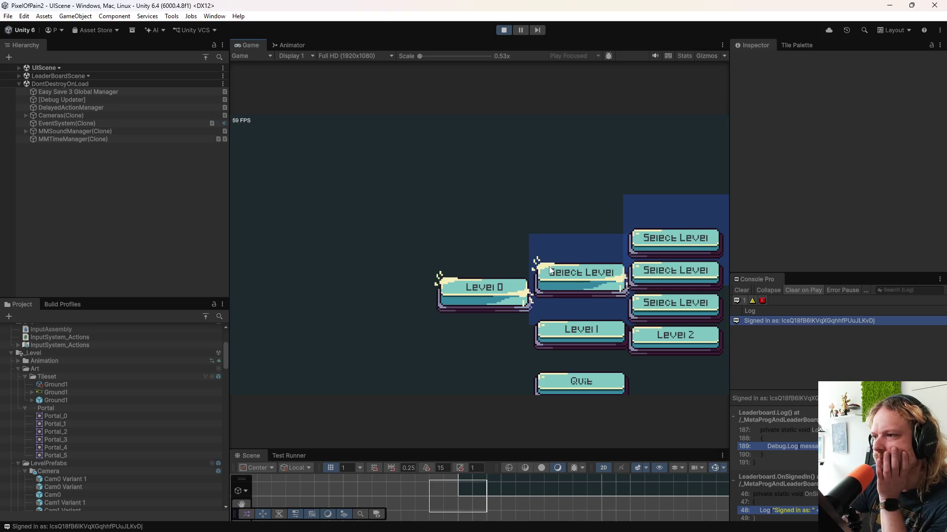
# - Launch a level from level select and make the player perform three melee slashes
pyautogui.click(477, 291)
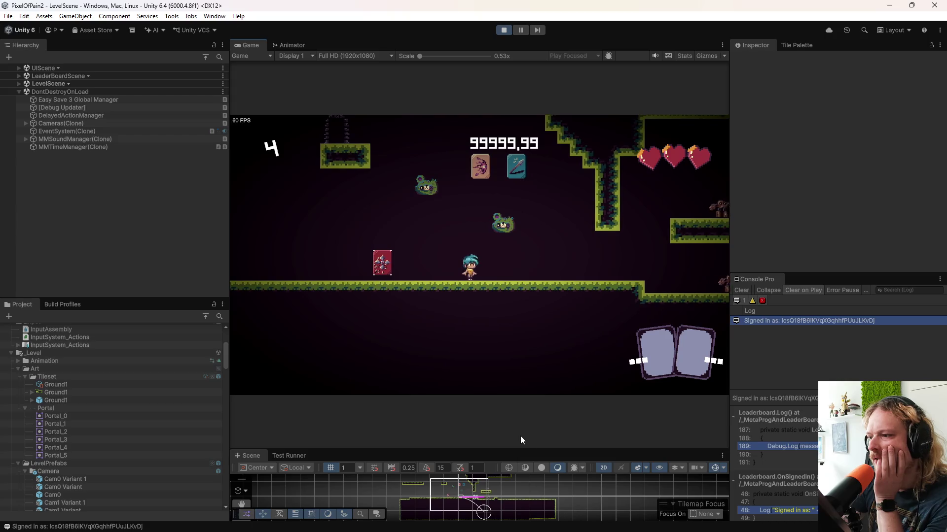
pyautogui.click(522, 309)
pyautogui.click(522, 280)
pyautogui.click(522, 280)
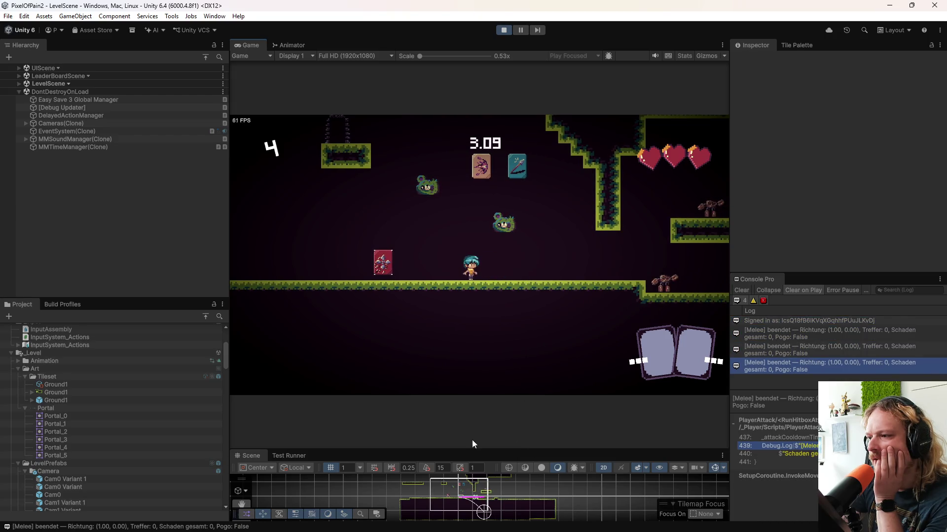
pyautogui.moveTo(493, 450); pyautogui.dragTo(493, 115)
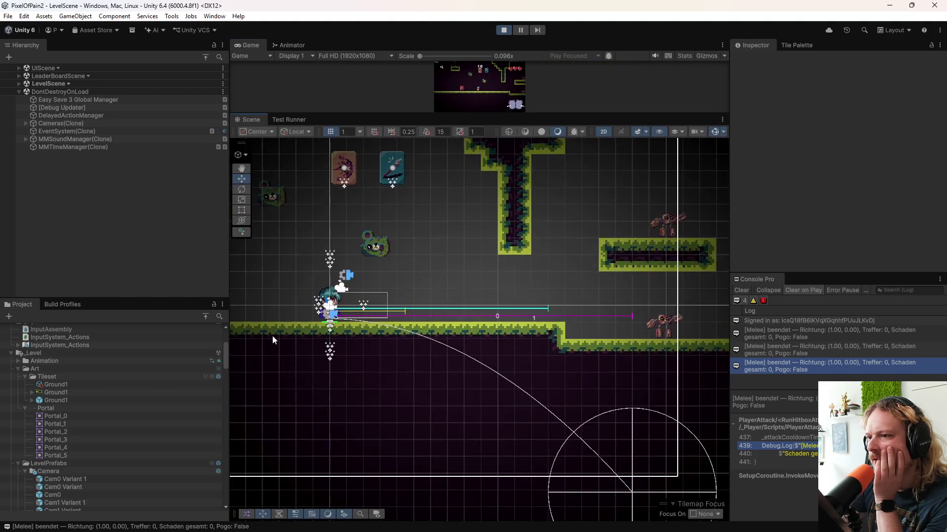
# - Zoom in and out of the Scene view to survey the level
pyautogui.scroll(15, 292, 305)
pyautogui.scroll(2, 401, 355)
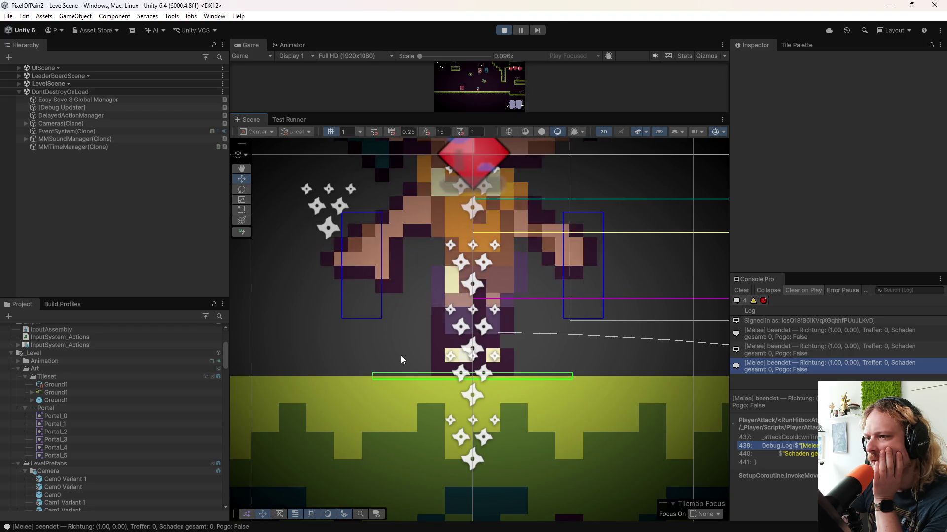
pyautogui.scroll(-2, 400, 355)
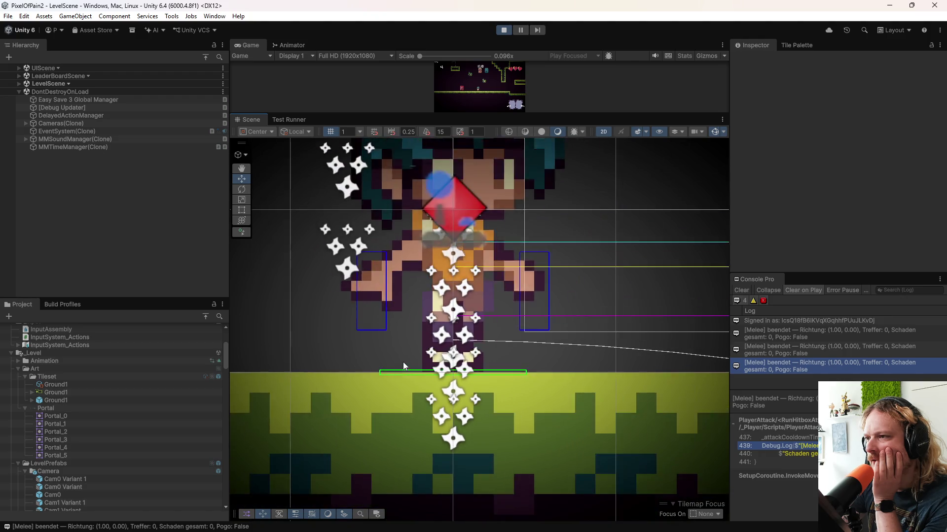
pyautogui.scroll(-8, 402, 384)
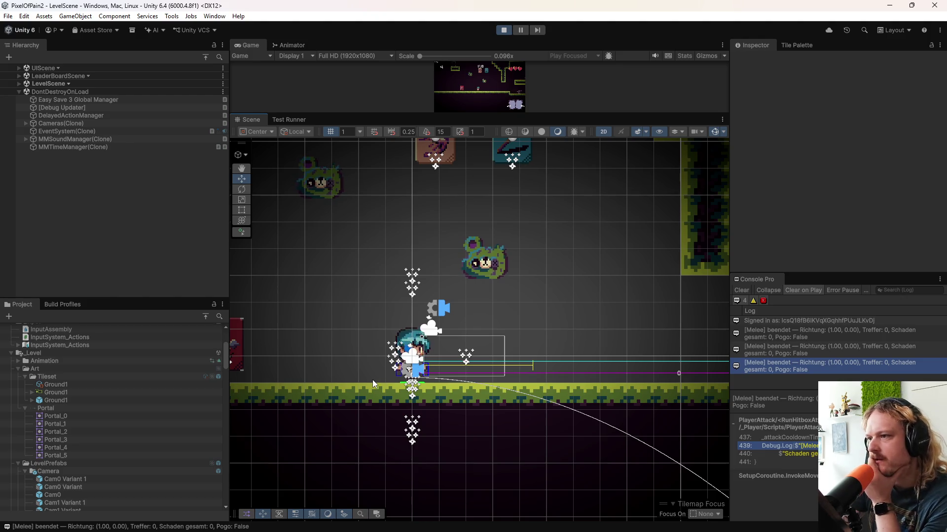
pyautogui.scroll(4, 372, 378)
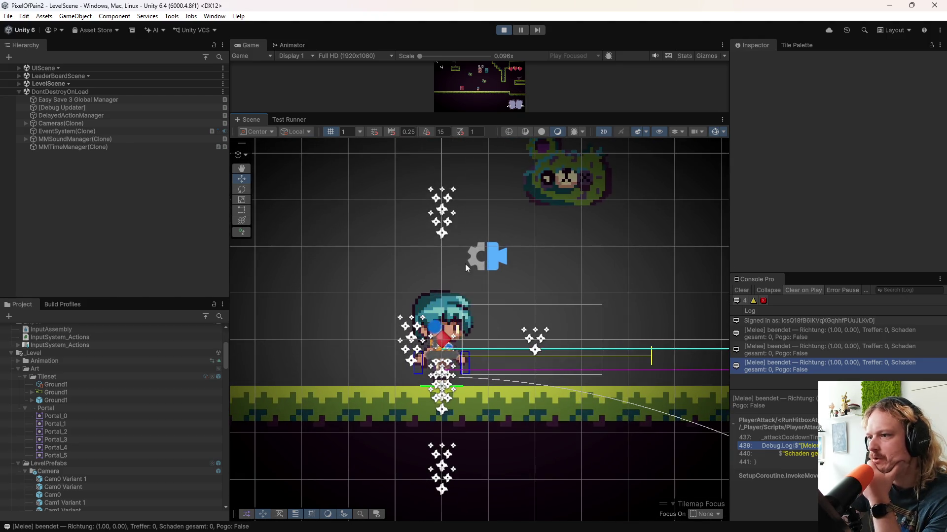
pyautogui.scroll(-5, 502, 333)
pyautogui.scroll(5, 465, 392)
pyautogui.scroll(7, 466, 393)
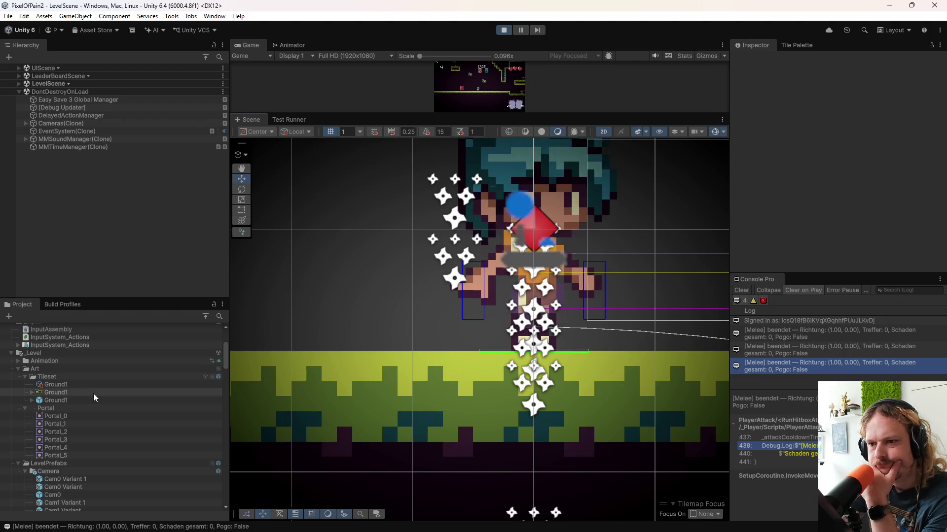
pyautogui.scroll(-3, 465, 388)
pyautogui.scroll(-8, 465, 386)
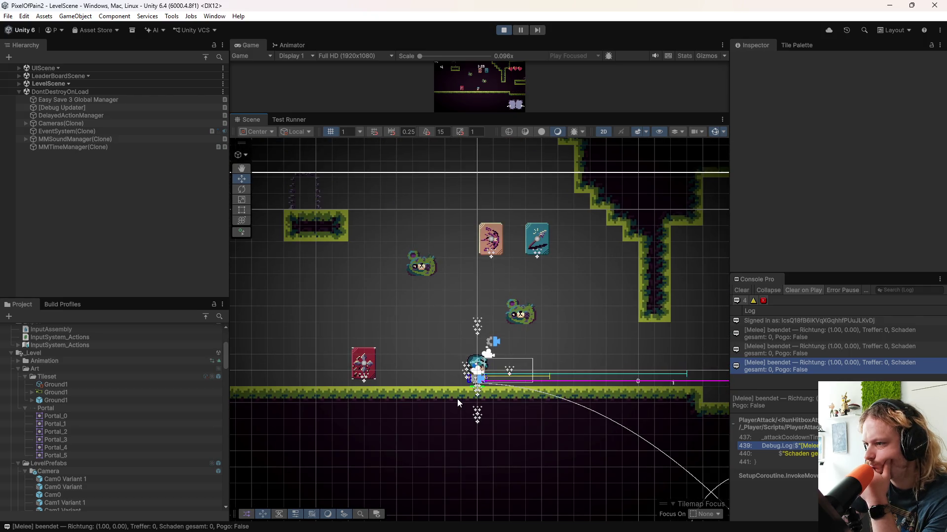
# - Pan across the level, stop play mode, and switch to the Obsidian Kanban board
pyautogui.moveTo(465, 401); pyautogui.dragTo(419, 391)
pyautogui.scroll(2, 400, 381)
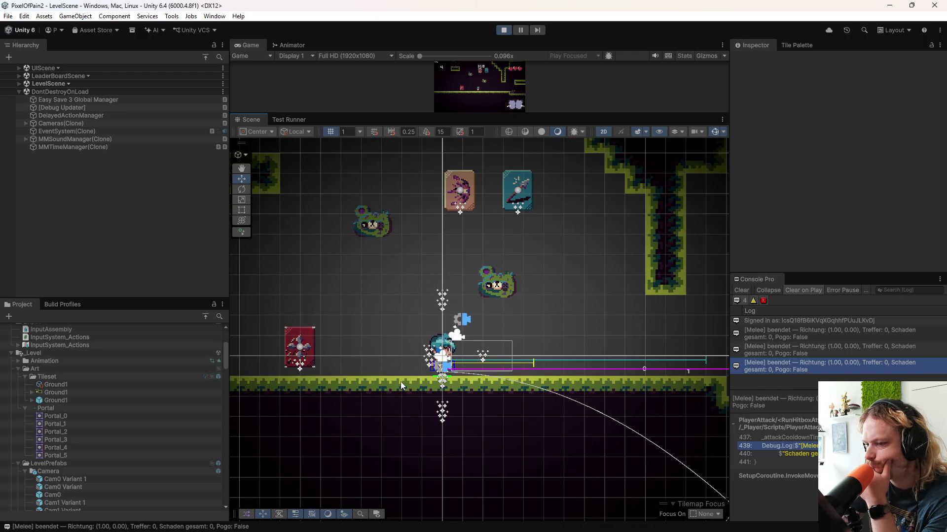
pyautogui.click(503, 30)
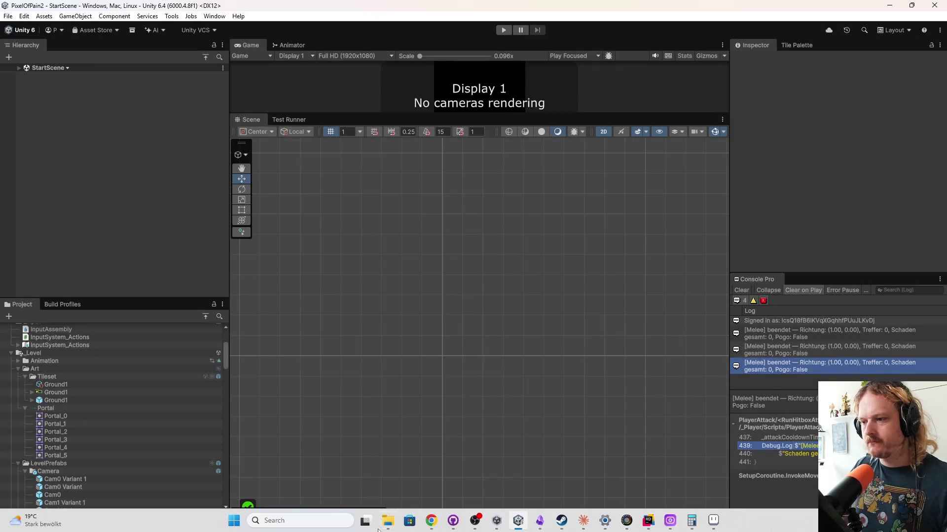
pyautogui.click(540, 524)
# - Add the Backlog card 'neuen Boden mit 16x16 pixel hochladen', then return to Unity
pyautogui.click(200, 103)
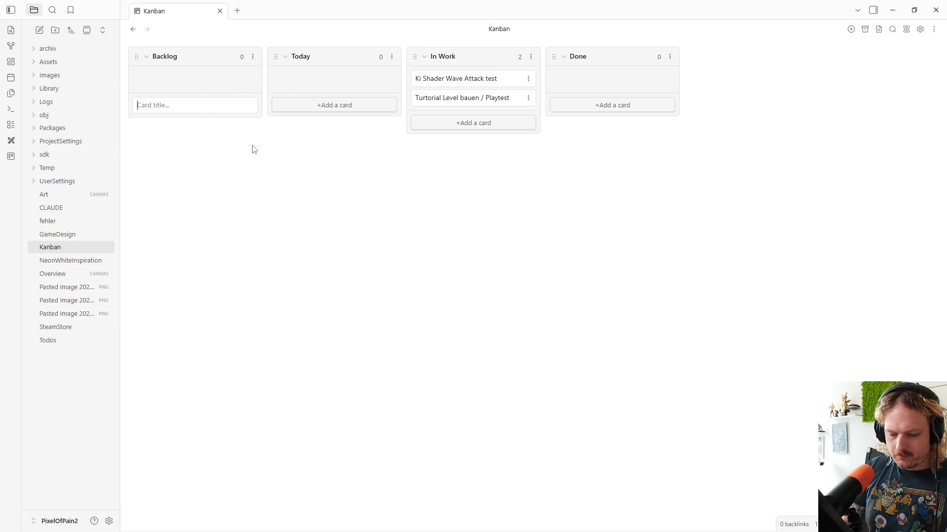
pyautogui.write('neuen Boden mit Pixe')
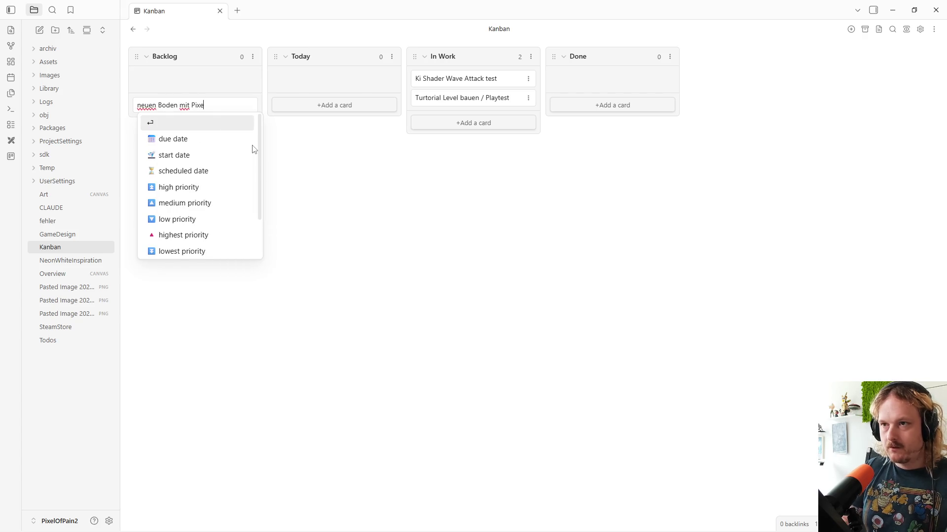
pyautogui.press('BackSpace')
pyautogui.press('BackSpace')
pyautogui.press('BackSpace')
pyautogui.press('BackSpace')
pyautogui.write('16 ')
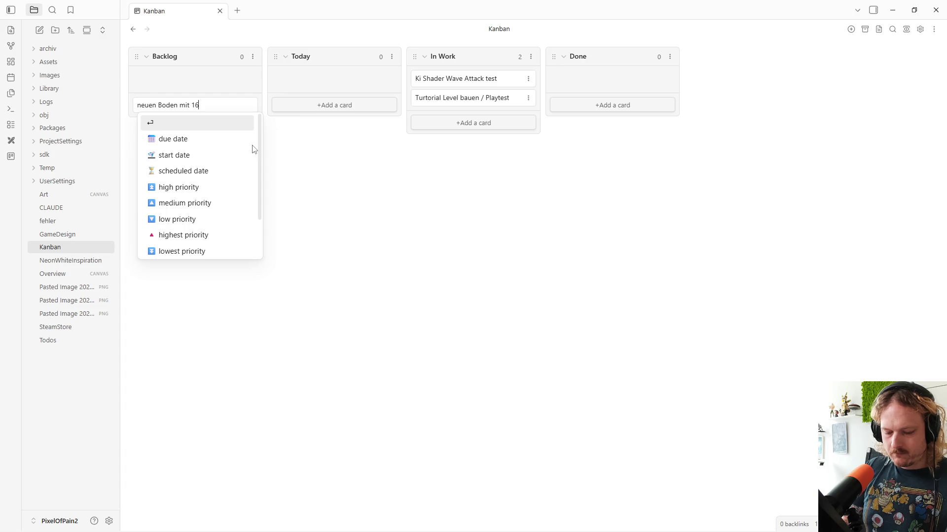
pyautogui.write('x16 pixel')
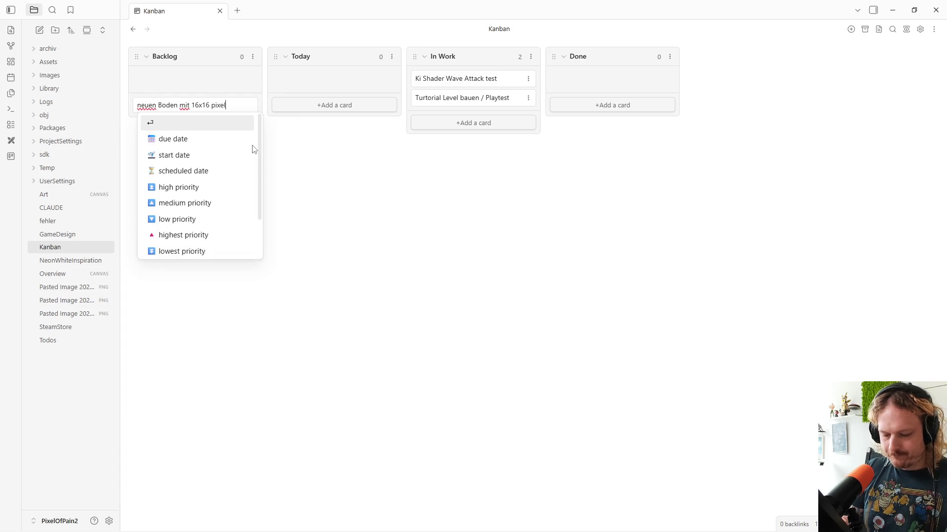
pyautogui.write(' hochladen')
pyautogui.press('Return')
pyautogui.press('Escape')
pyautogui.moveTo(588, 522)
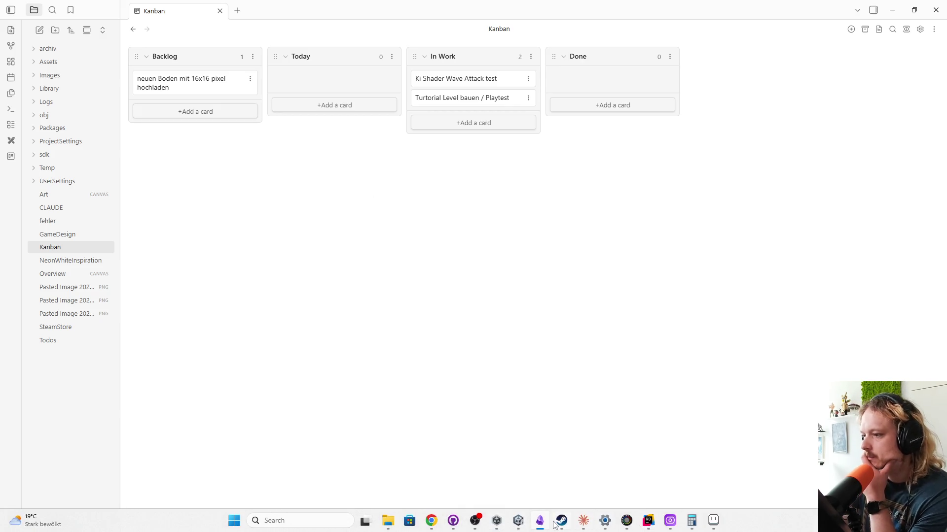
pyautogui.click(519, 522)
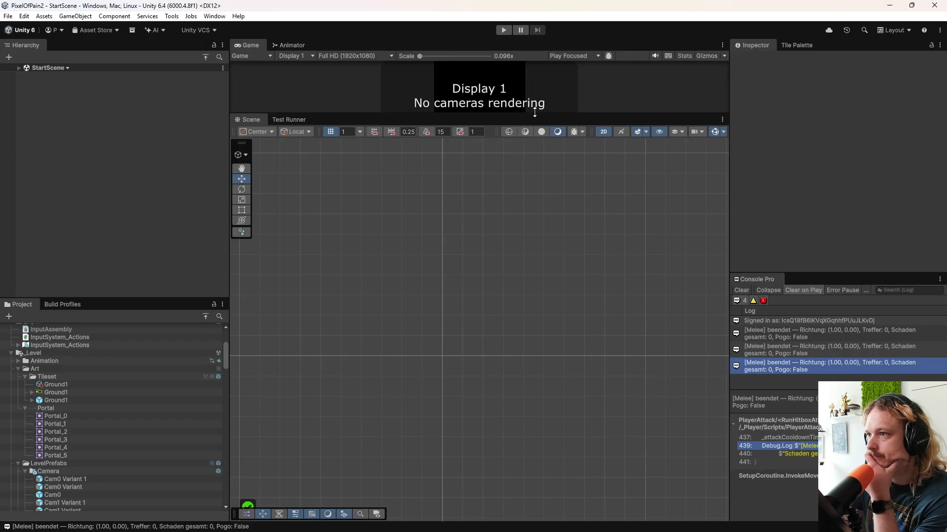
# - Open the 1Turtorial level prefab for editing
pyautogui.moveTo(549, 347); pyautogui.dragTo(550, 384)
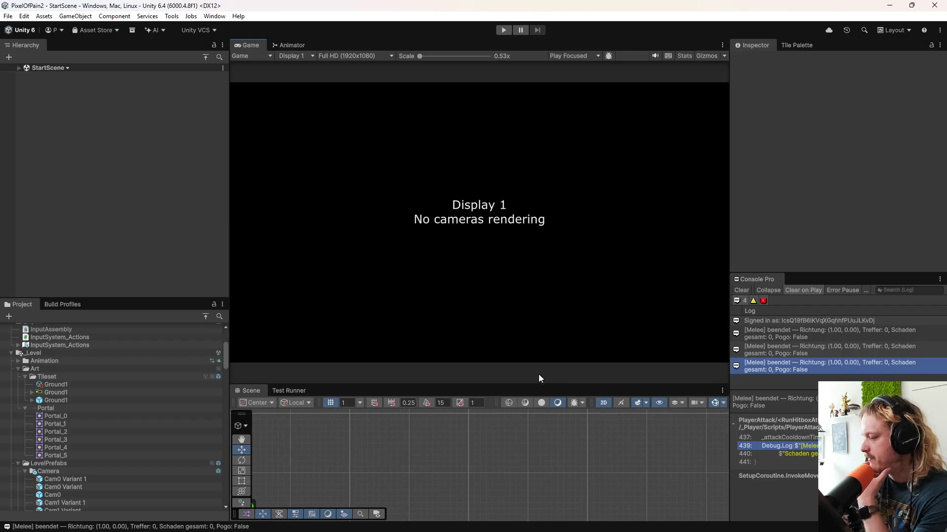
pyautogui.scroll(-5, 101, 460)
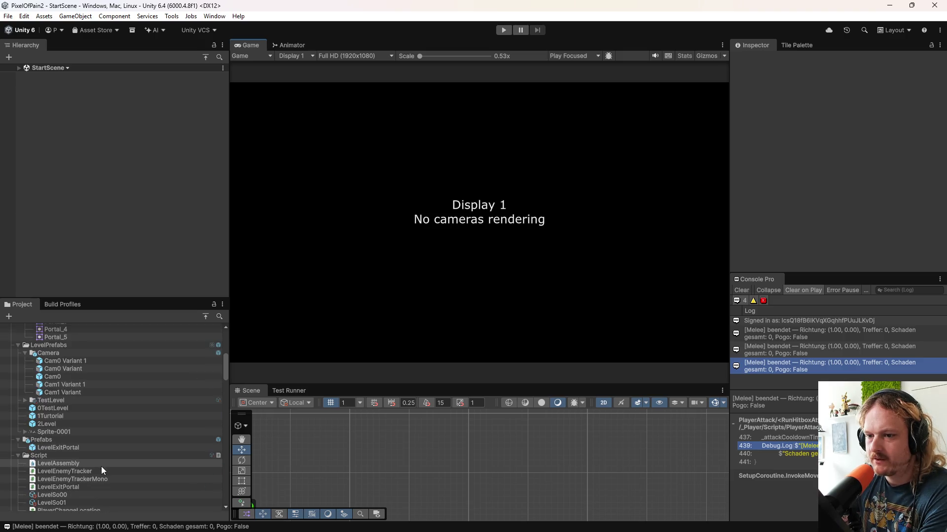
pyautogui.doubleClick(68, 415)
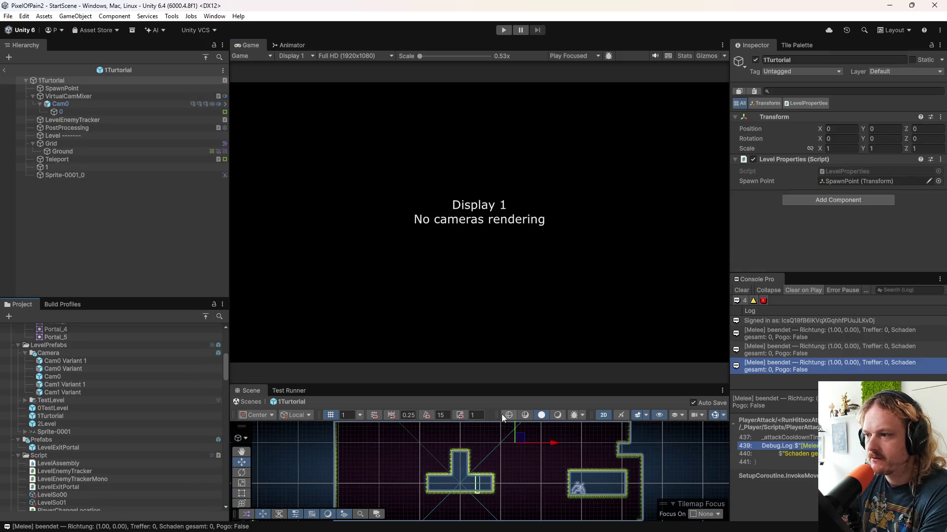
# - Open the Sprite Editor for the controller sprite Sprite-0001_0 and move its window aside
pyautogui.scroll(1, 572, 466)
pyautogui.moveTo(575, 383); pyautogui.dragTo(575, 163)
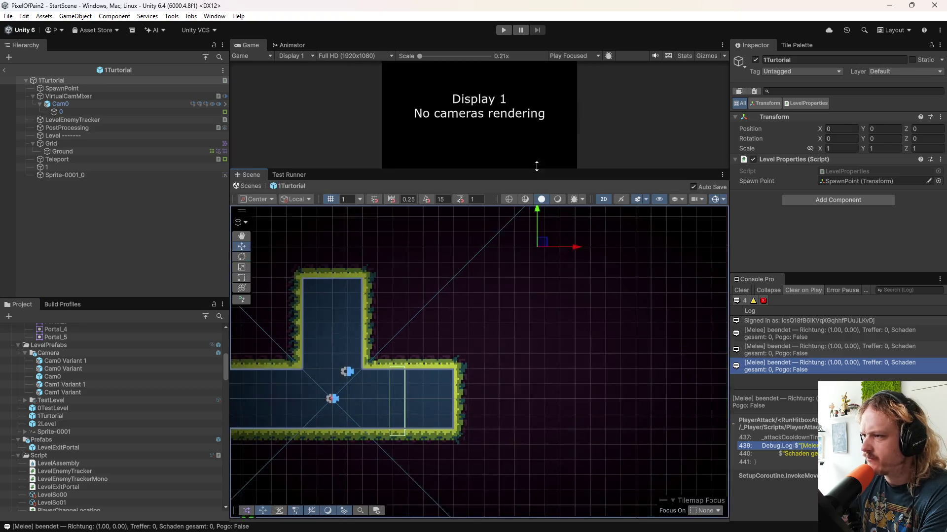
pyautogui.scroll(-2, 445, 386)
pyautogui.scroll(8, 614, 411)
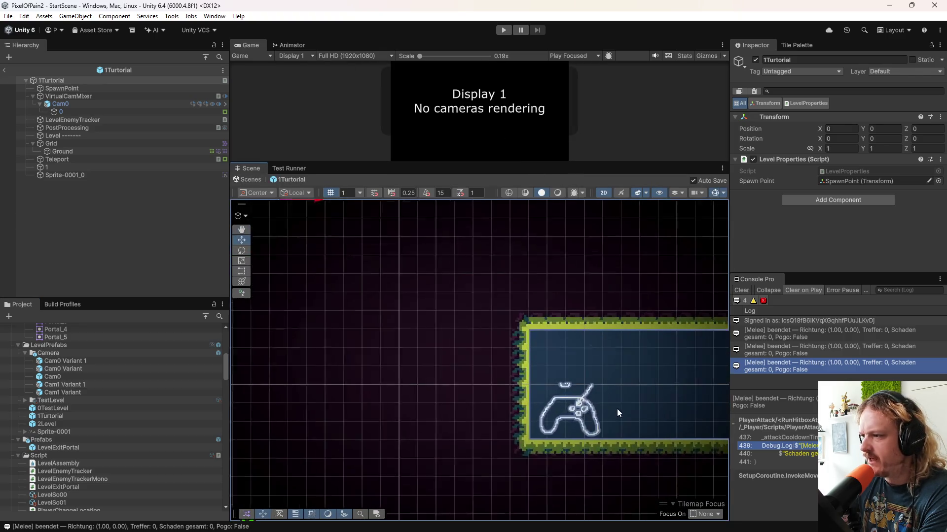
pyautogui.click(84, 174)
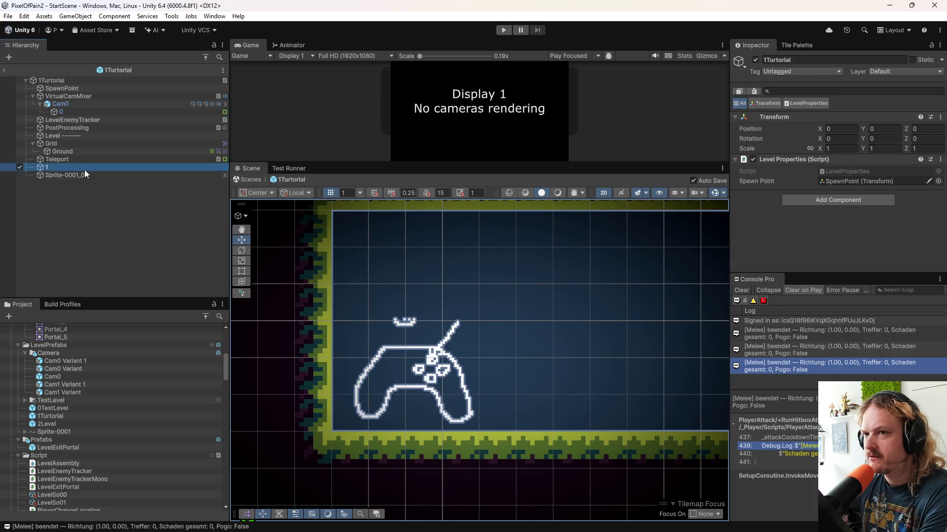
pyautogui.click(819, 182)
pyautogui.moveTo(823, 168); pyautogui.dragTo(686, 130)
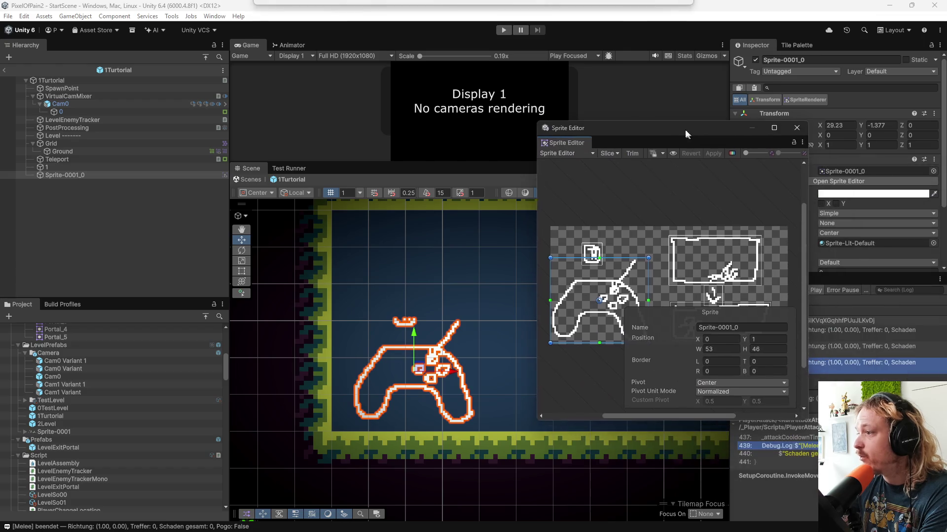
# - Close the Sprite Editor and switch the Sprite-0001 texture's Sprite Mode to Single
pyautogui.click(790, 129)
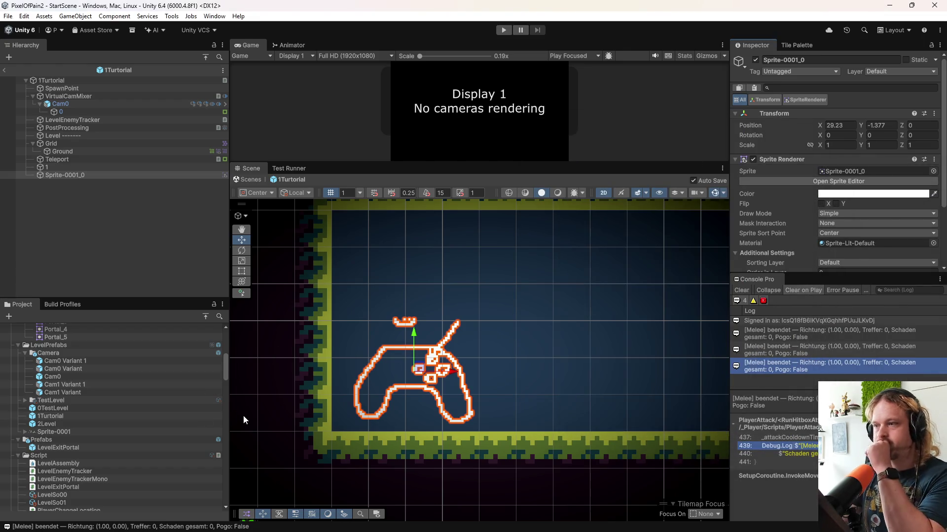
pyautogui.click(76, 431)
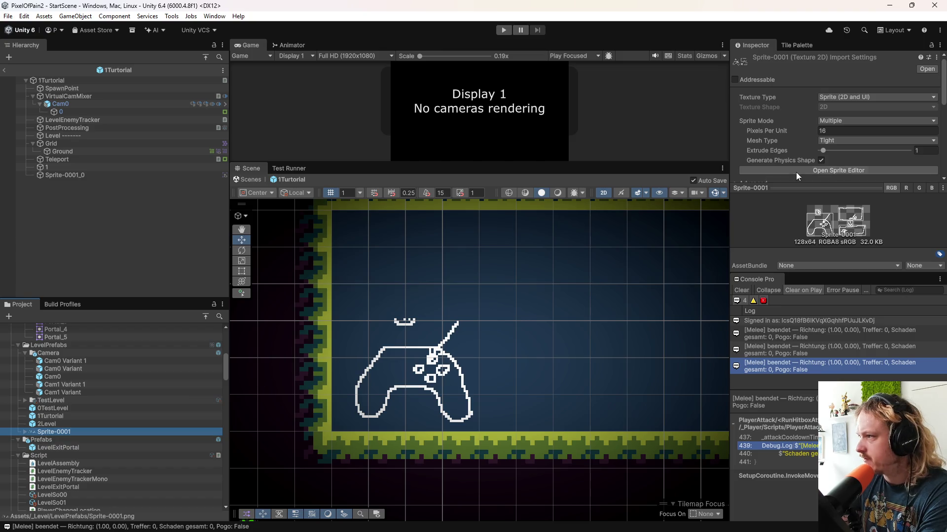
pyautogui.click(835, 120)
pyautogui.click(833, 131)
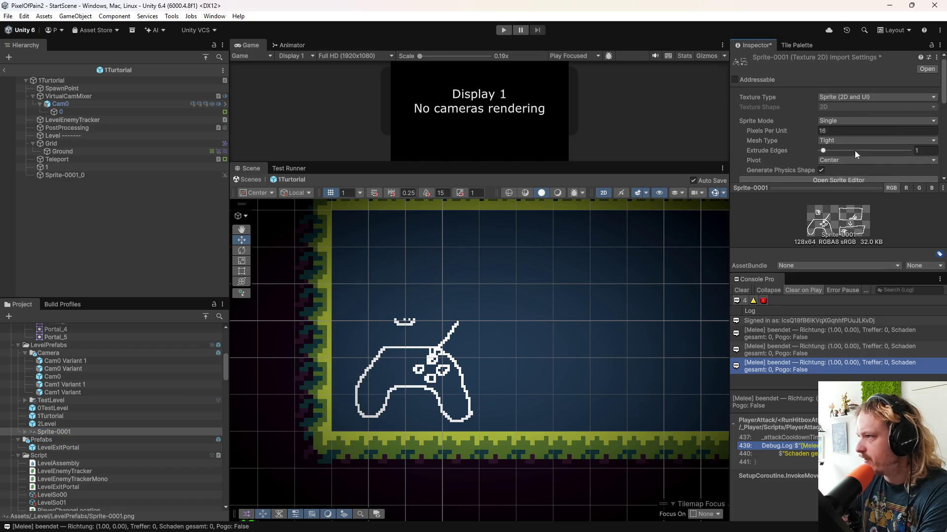
pyautogui.scroll(-10, 862, 151)
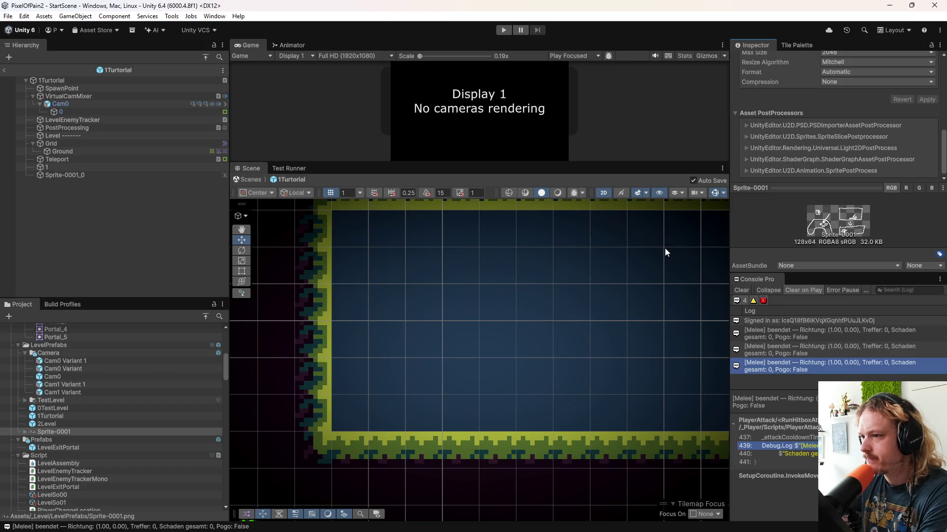
# - Select the Sprite-0001_0 object in the level and frame it in the Scene view
pyautogui.doubleClick(77, 430)
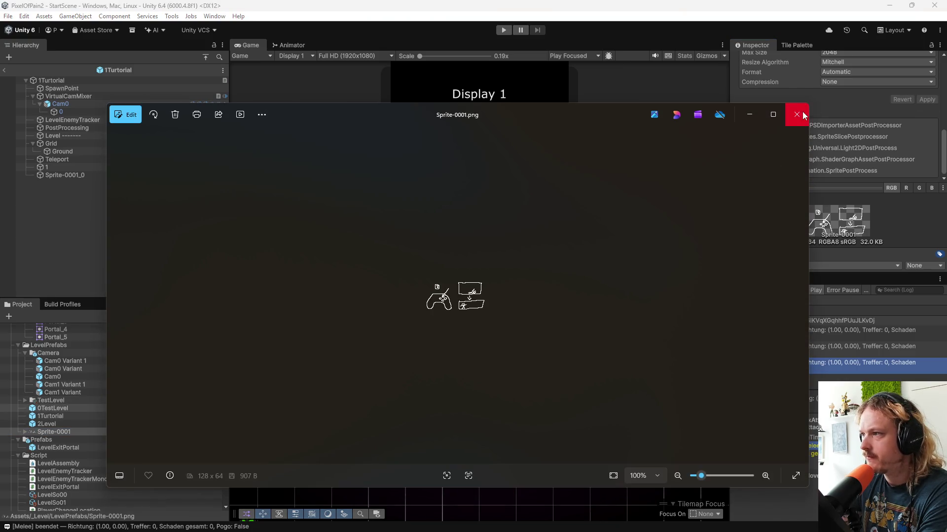
pyautogui.click(797, 115)
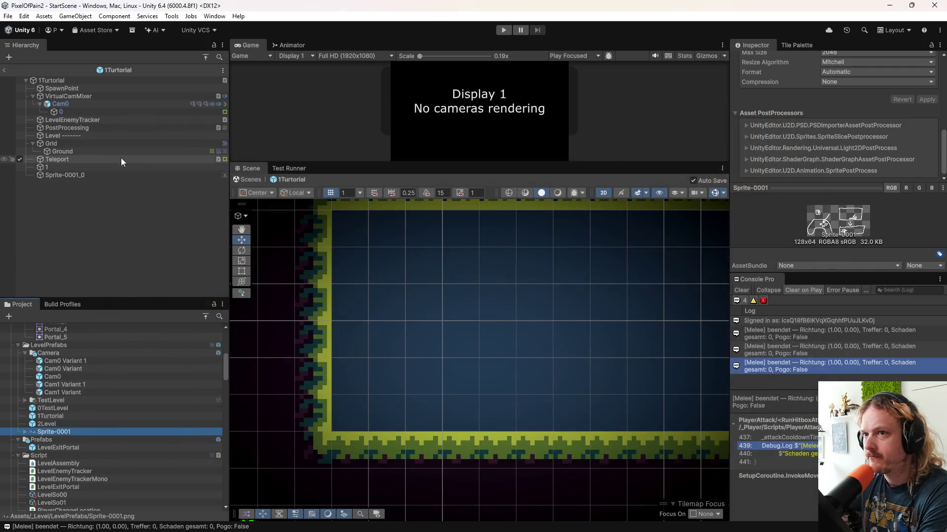
pyautogui.click(96, 174)
pyautogui.doubleClick(96, 177)
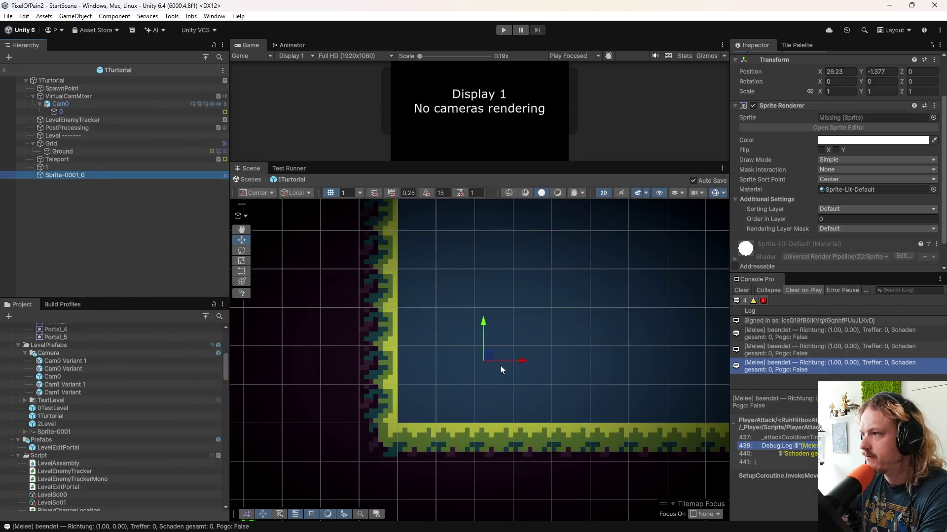
pyautogui.scroll(5, 548, 368)
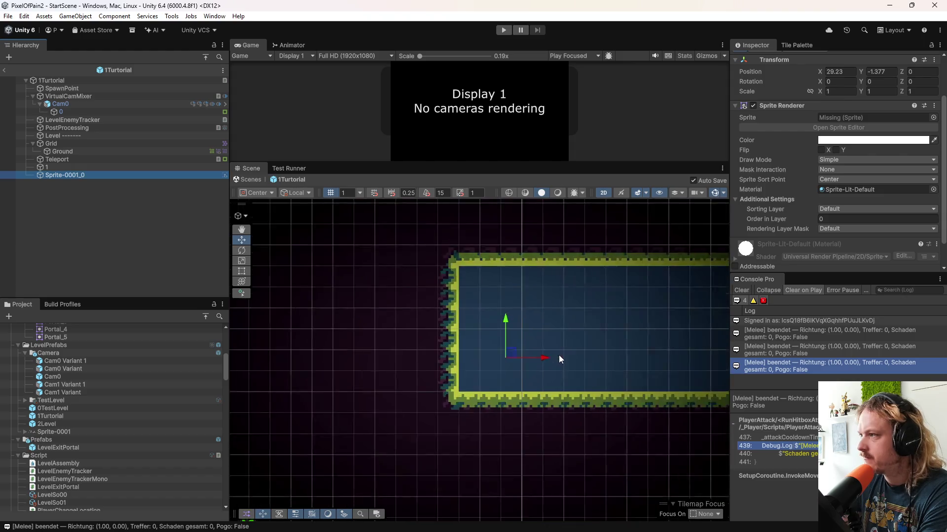
# - Centre the tutorial sprite inside the level's tile box and exit the 1Turtorial prefab
pyautogui.moveTo(499, 356)
pyautogui.mouseDown()
pyautogui.moveTo(574, 320)
pyautogui.moveTo(138, 412)
pyautogui.moveTo(131, 433)
pyautogui.moveTo(820, 179)
pyautogui.moveTo(849, 117)
pyautogui.mouseUp()
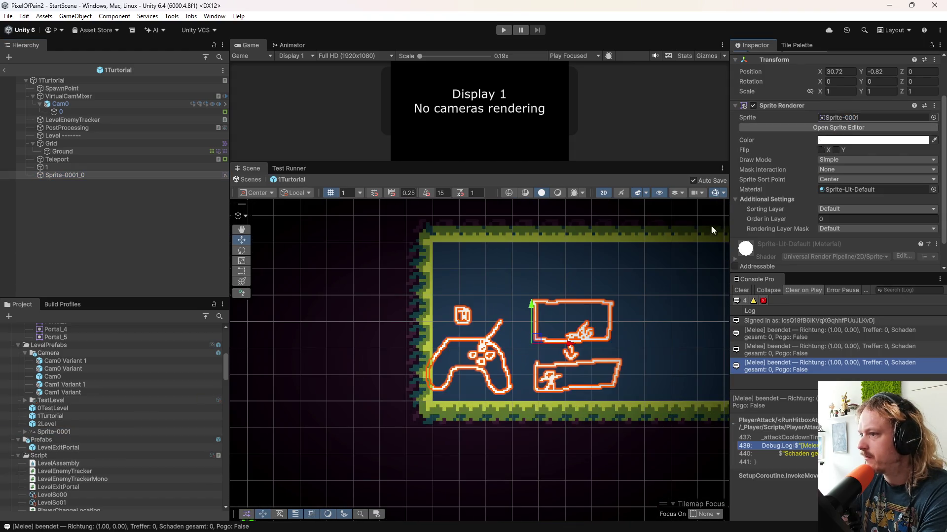
pyautogui.moveTo(393, 330); pyautogui.dragTo(420, 325)
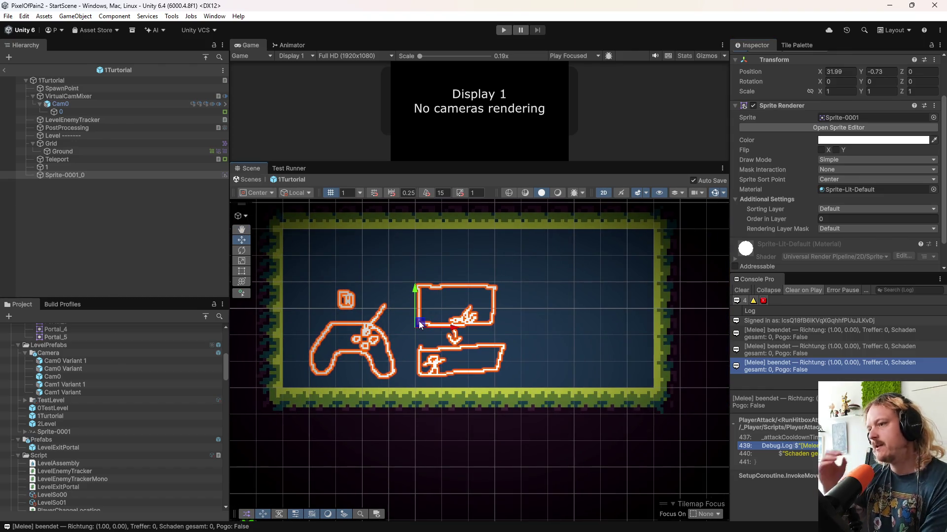
pyautogui.scroll(3, 419, 325)
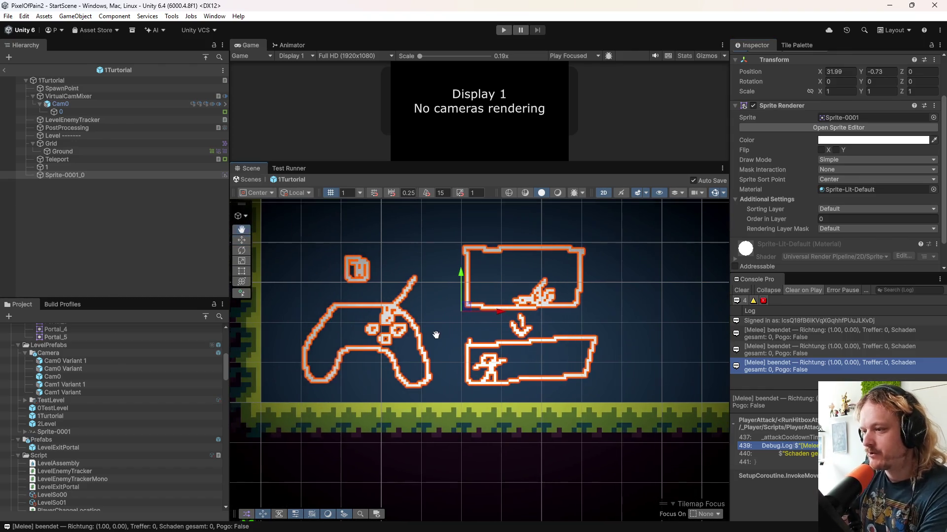
pyautogui.moveTo(474, 310)
pyautogui.mouseDown()
pyautogui.moveTo(495, 327)
pyautogui.moveTo(477, 328)
pyautogui.mouseUp()
pyautogui.scroll(-3, 496, 326)
pyautogui.scroll(2, 477, 327)
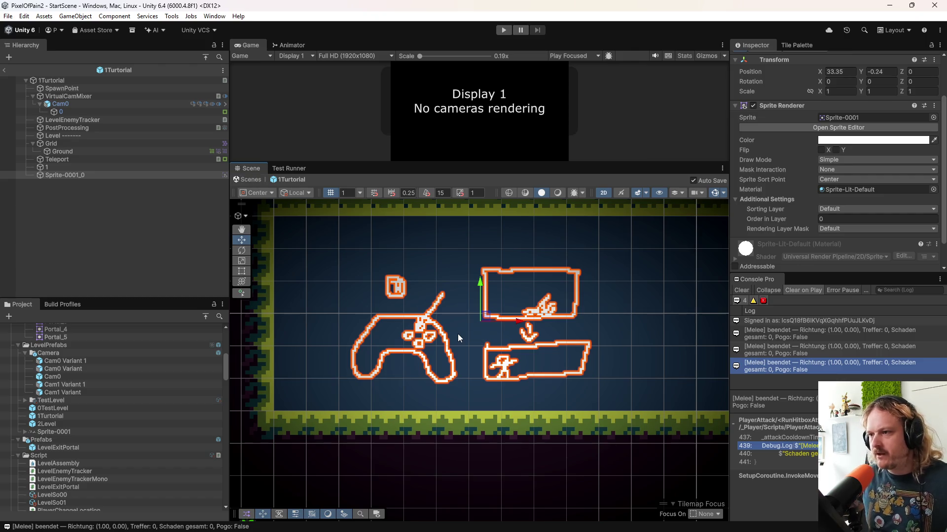
pyautogui.click(4, 70)
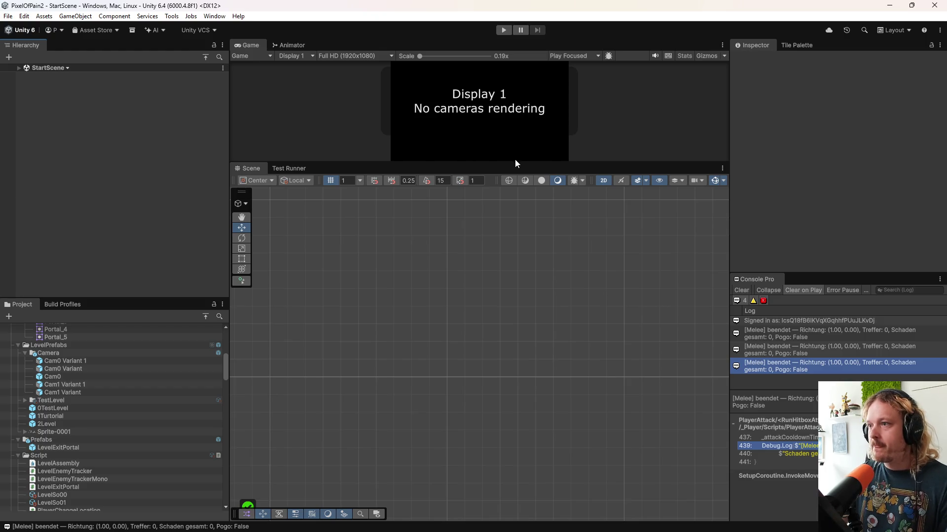
# - Start play mode and load Level 0, backing out of Level 1 via the pause menu
pyautogui.moveTo(515, 161); pyautogui.dragTo(525, 334)
pyautogui.click(504, 31)
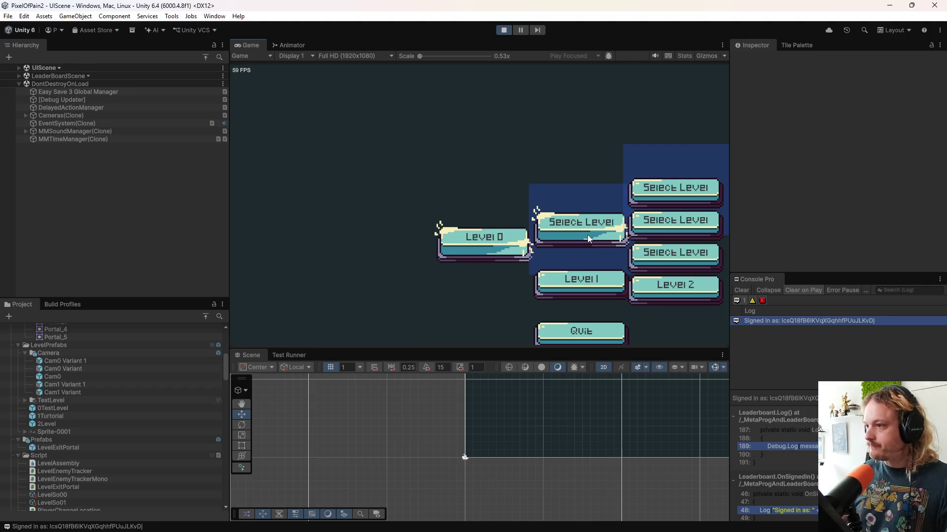
pyautogui.click(589, 287)
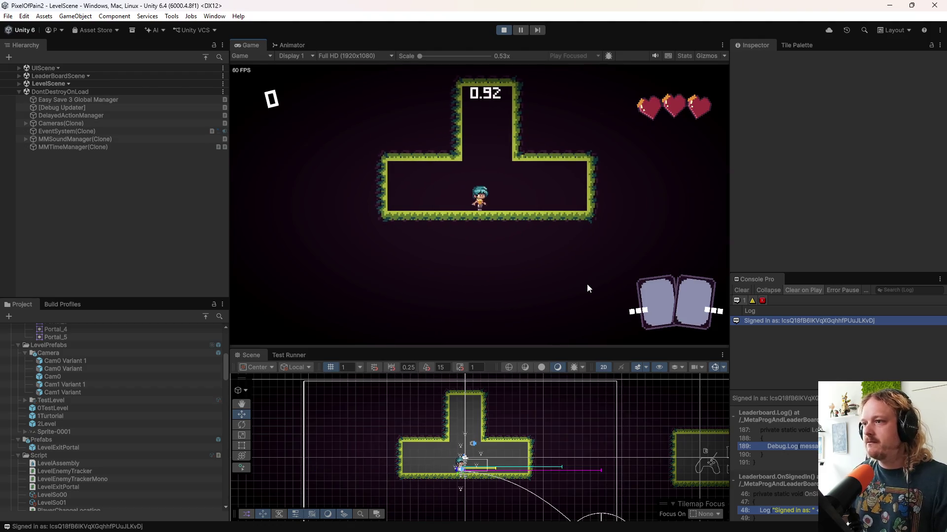
pyautogui.press('Escape')
pyautogui.click(595, 248)
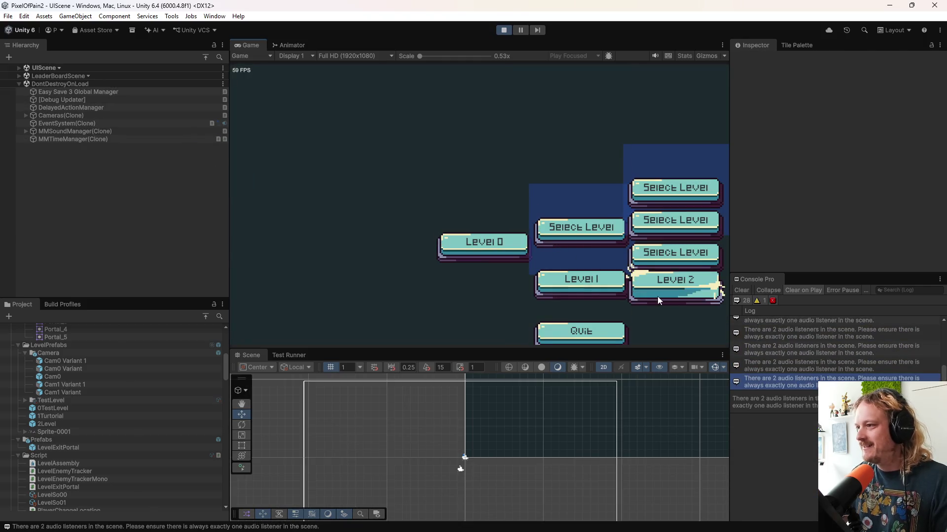
pyautogui.click(487, 261)
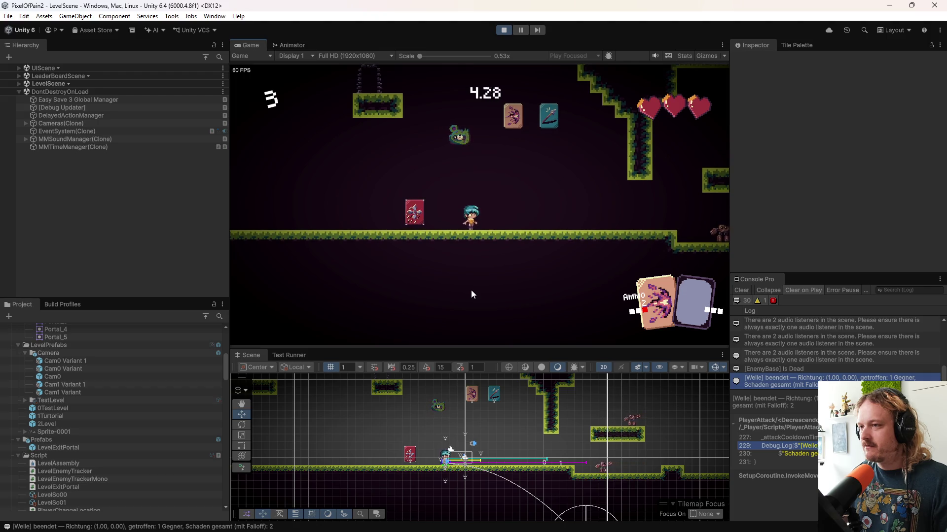
# - Jump around Level 0 while firing several flame wave attacks
pyautogui.press('space')
pyautogui.click(471, 289)
pyautogui.click(471, 290)
pyautogui.press('space')
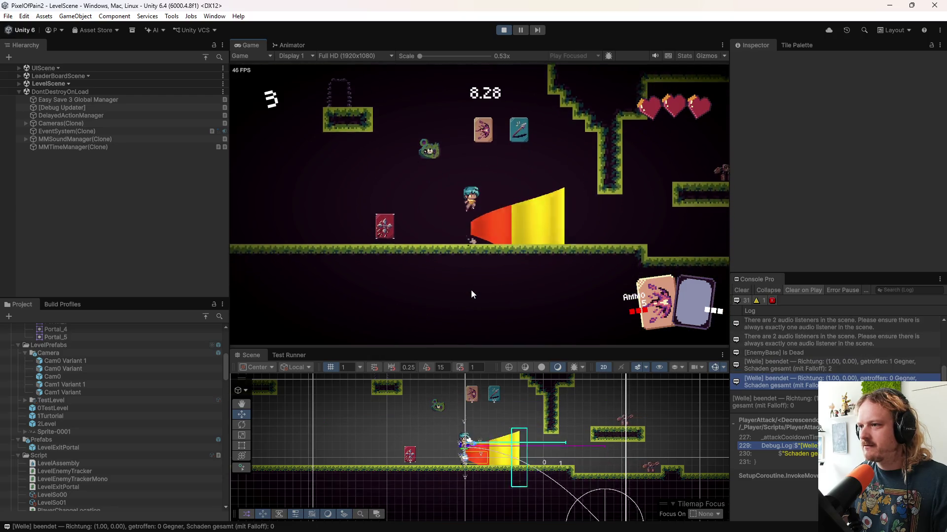
pyautogui.click(471, 290)
pyautogui.press('space')
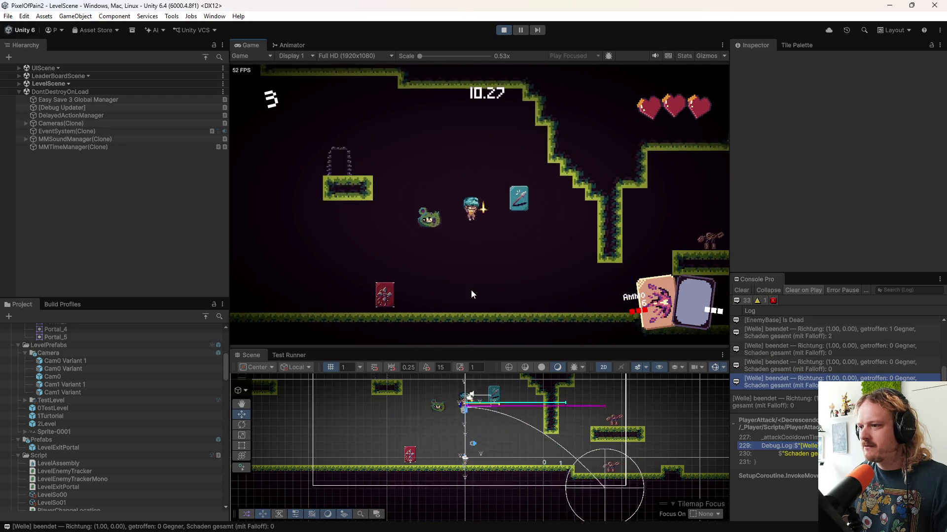
pyautogui.click(471, 289)
pyautogui.press('space')
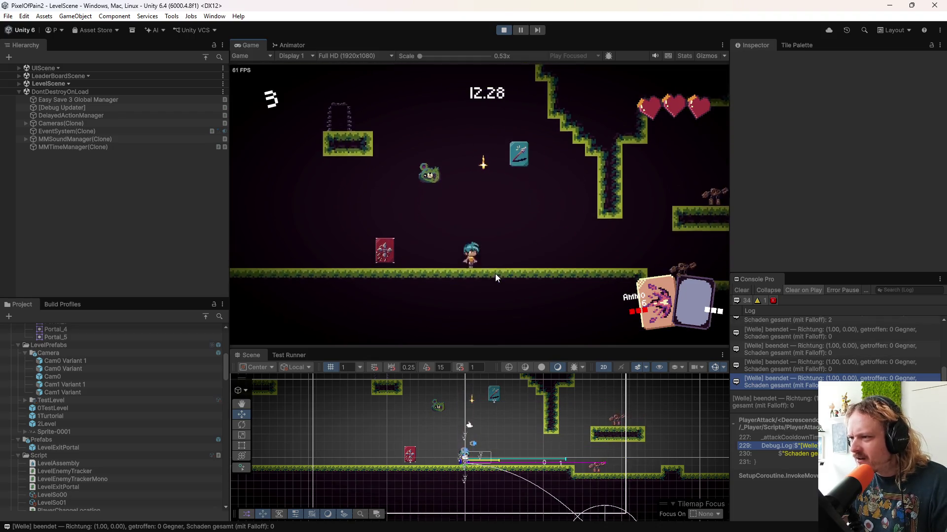
# - Enlarge the Game view, fire more wave attacks while jumping, then stop play mode
pyautogui.moveTo(506, 348)
pyautogui.mouseDown()
pyautogui.moveTo(482, 446)
pyautogui.moveTo(488, 416)
pyautogui.mouseUp()
pyautogui.moveTo(728, 189); pyautogui.dragTo(827, 197)
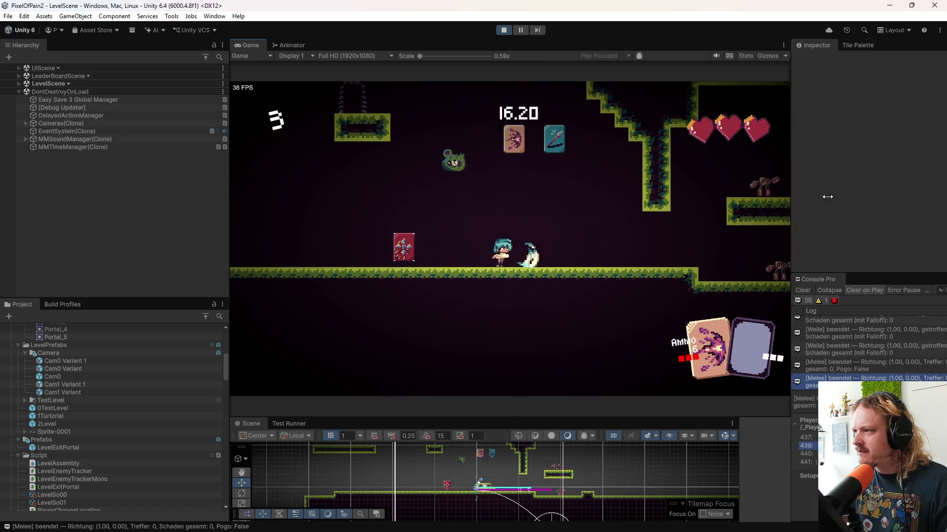
pyautogui.moveTo(228, 169); pyautogui.dragTo(125, 169)
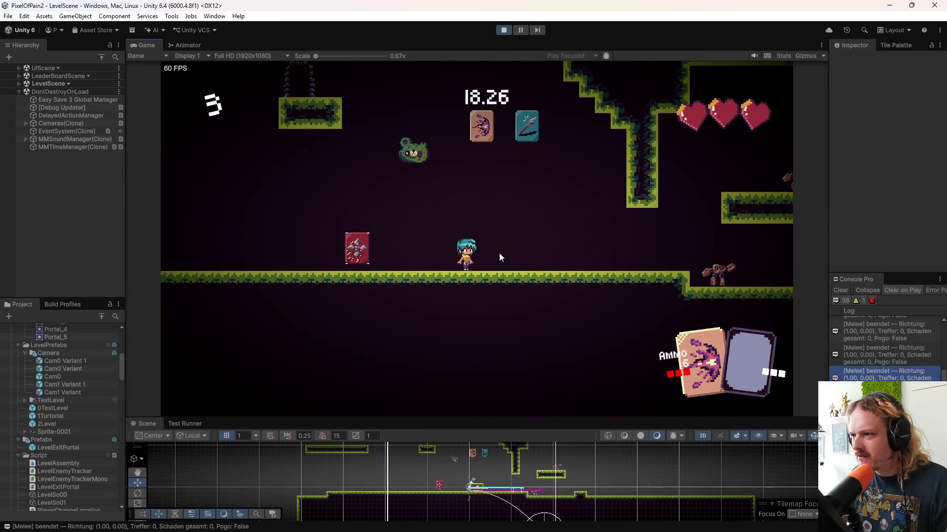
pyautogui.press('space')
pyautogui.click(499, 252)
pyautogui.press('space')
pyautogui.click(499, 253)
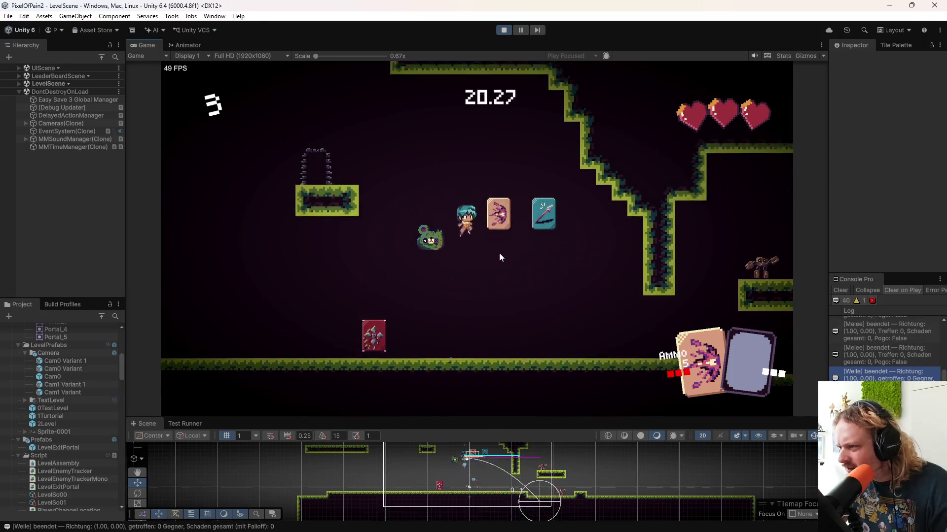
pyautogui.press('space')
pyautogui.click(499, 253)
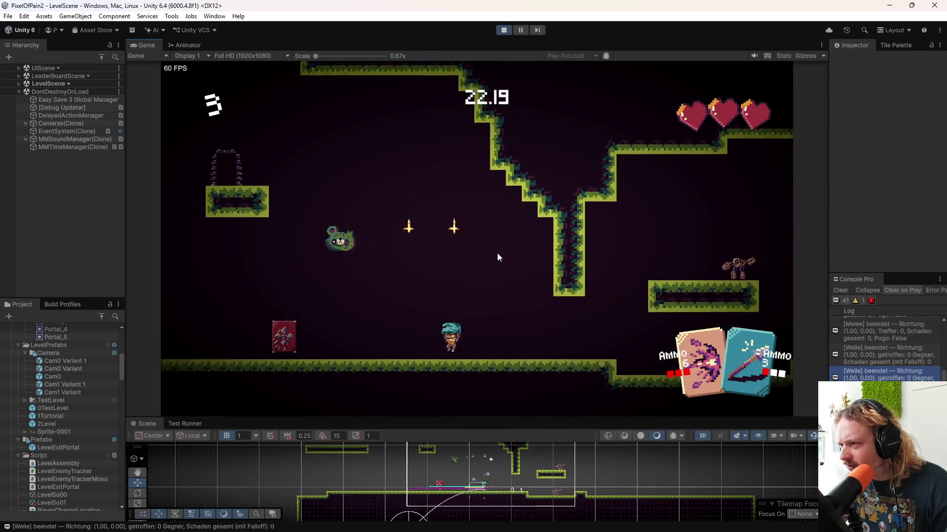
pyautogui.click(504, 30)
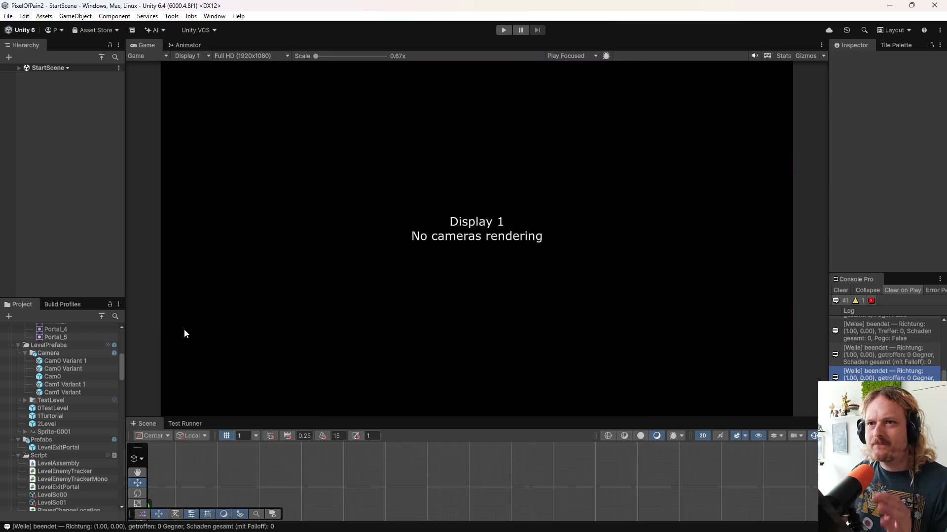
# - Open the Player prefab for editing
pyautogui.scroll(-5, 69, 443)
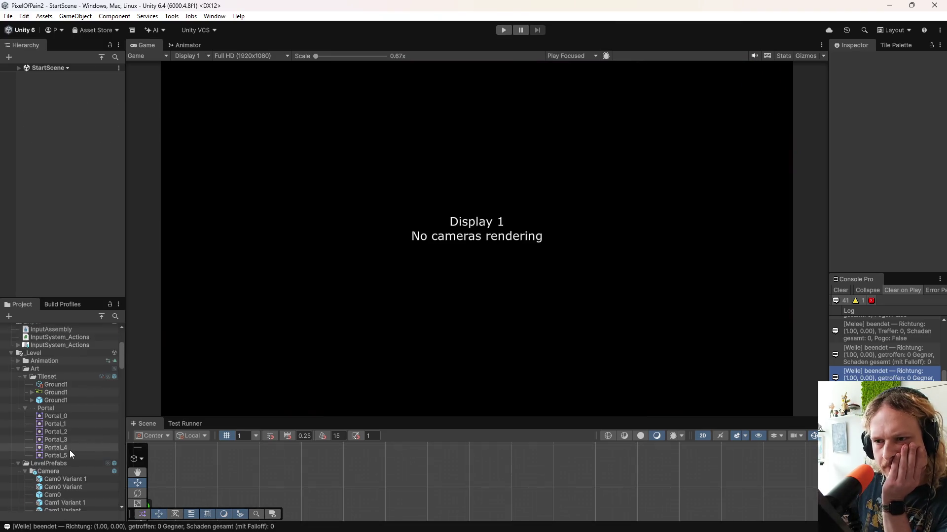
pyautogui.scroll(-2, 84, 431)
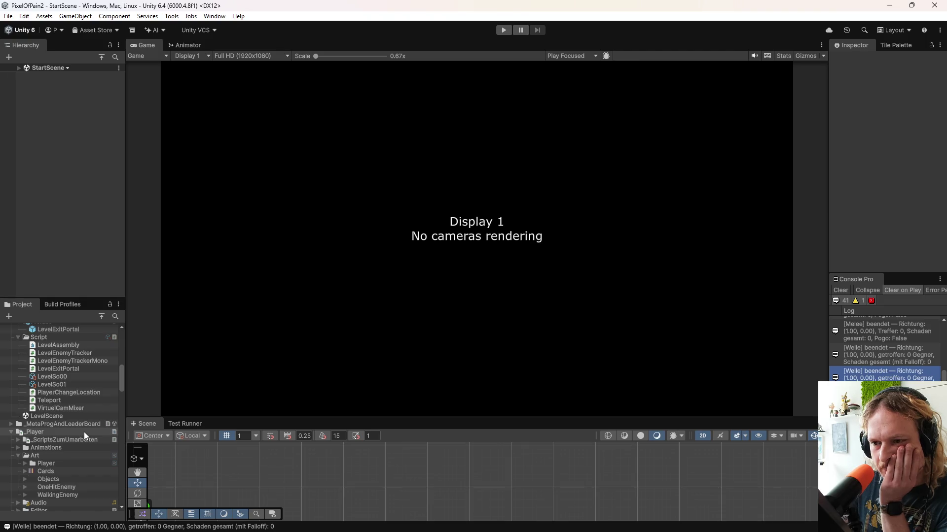
pyautogui.scroll(-5, 80, 431)
pyautogui.doubleClick(60, 471)
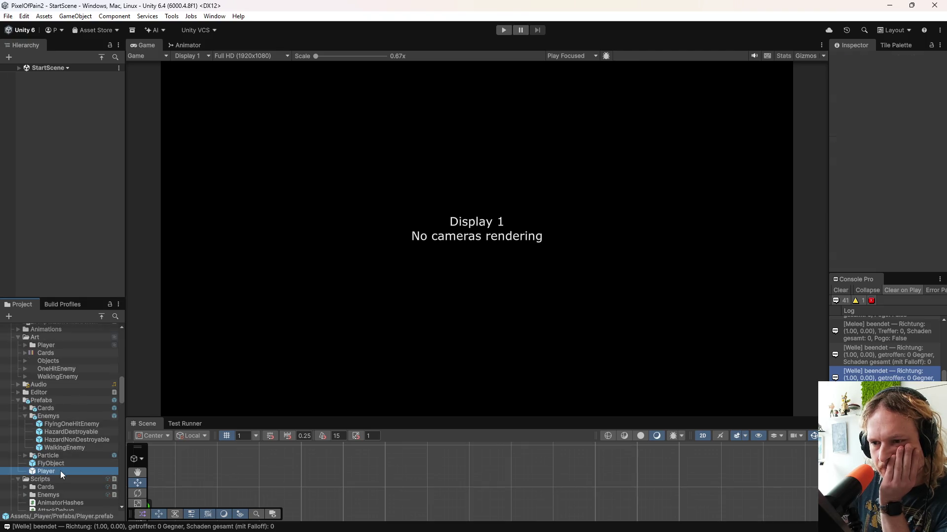
pyautogui.moveTo(126, 176); pyautogui.dragTo(245, 187)
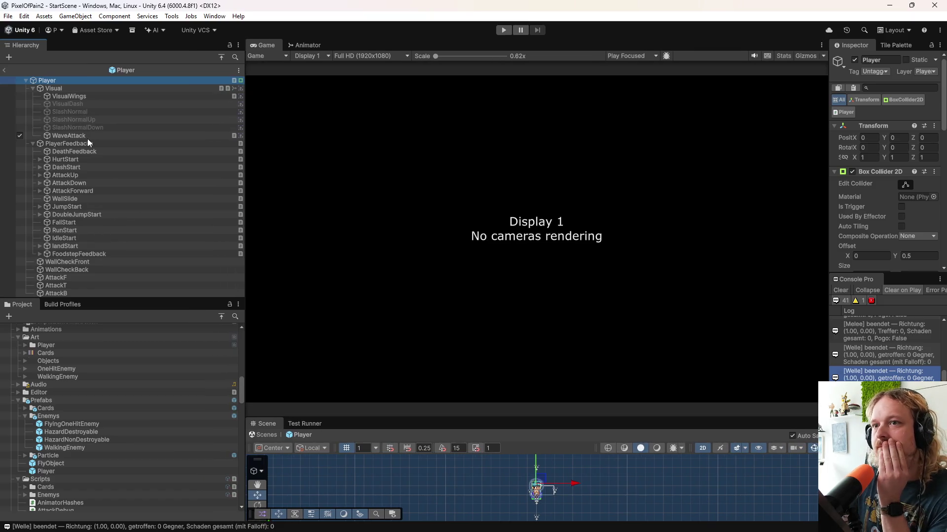
# - Set the WaveAttack object's Pixels Per Unit to 16
pyautogui.click(70, 135)
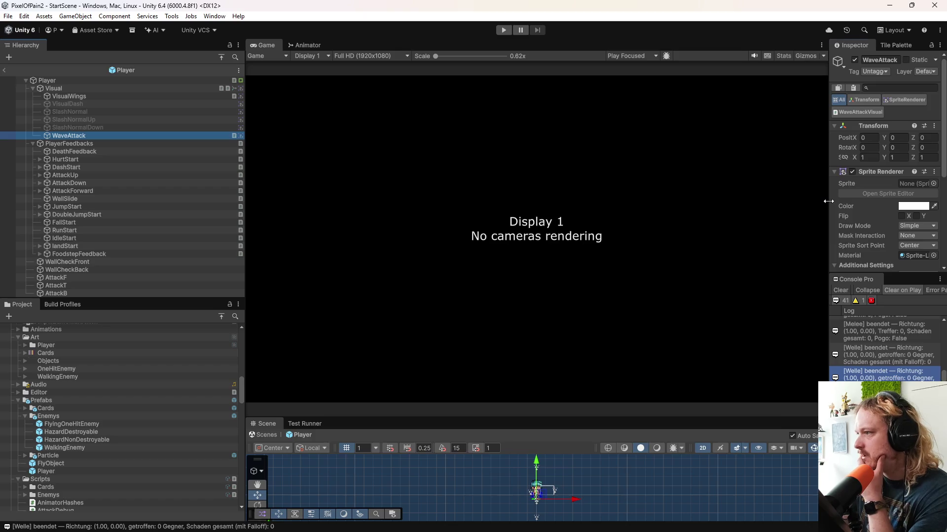
pyautogui.moveTo(828, 202); pyautogui.dragTo(661, 190)
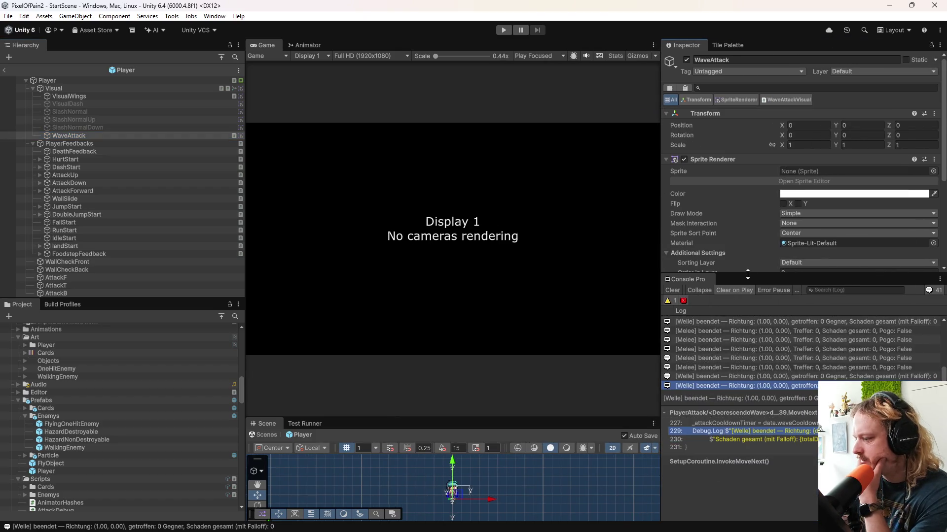
pyautogui.moveTo(747, 275); pyautogui.dragTo(744, 348)
pyautogui.scroll(-3, 725, 312)
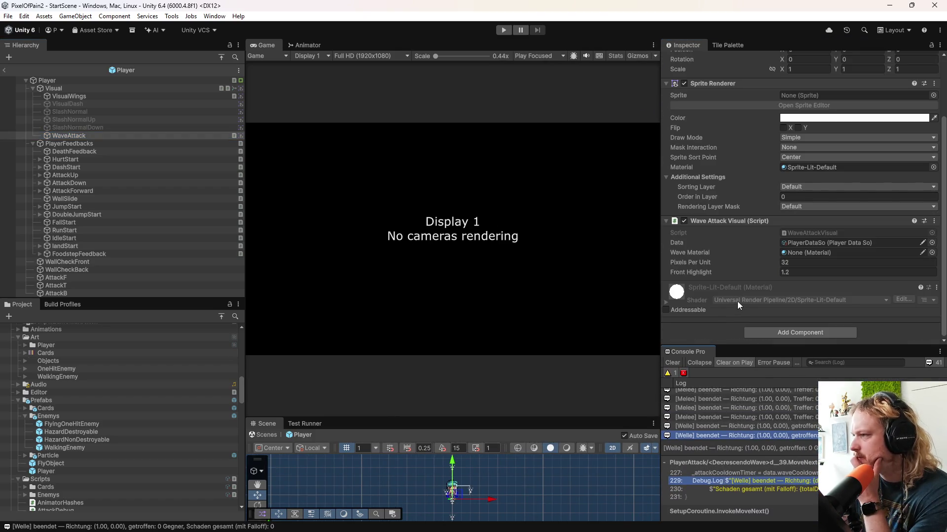
pyautogui.click(803, 254)
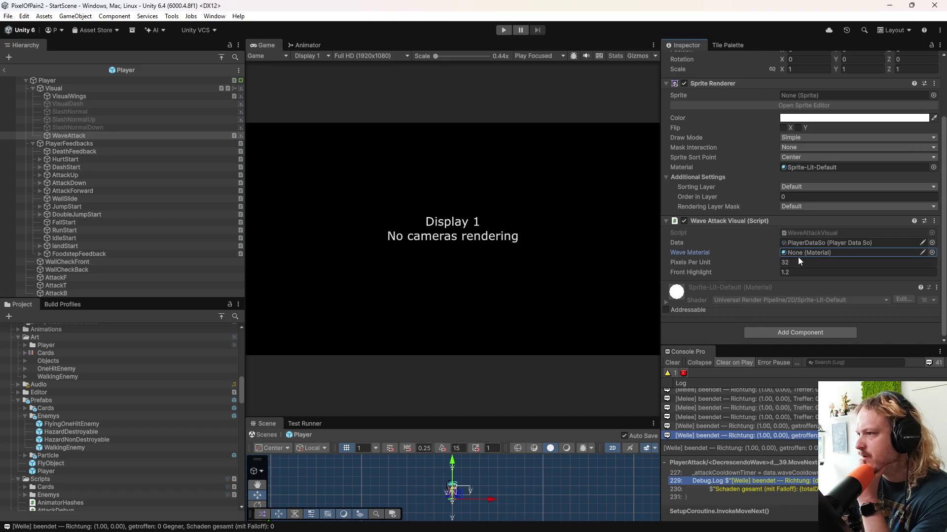
pyautogui.click(791, 264)
pyautogui.write('16')
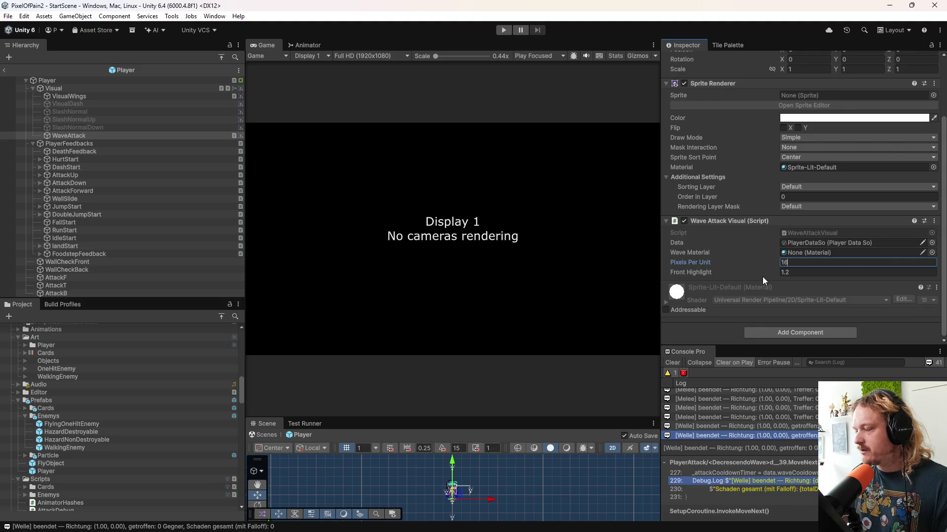
pyautogui.click(666, 301)
# - Browse the Project folders toward the Shaders/WaveAttack assets
pyautogui.scroll(-3, 741, 285)
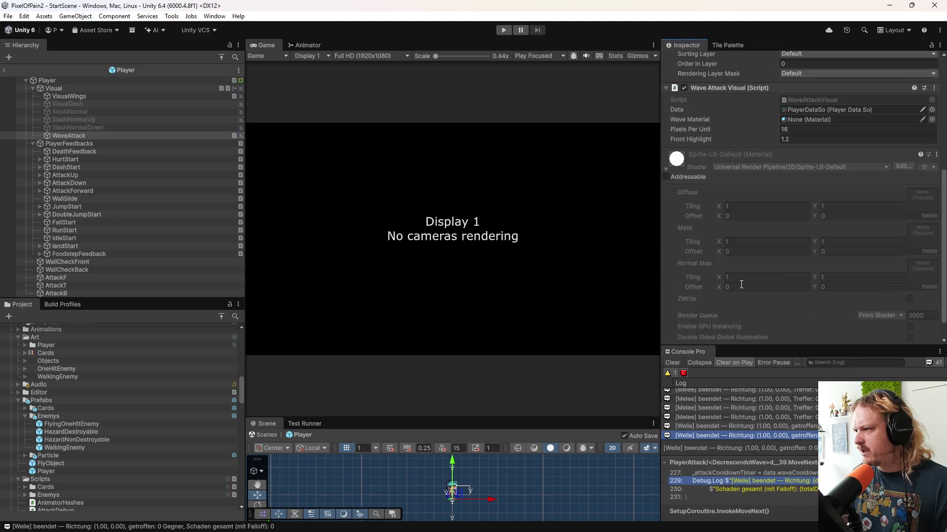
pyautogui.scroll(-2, 741, 285)
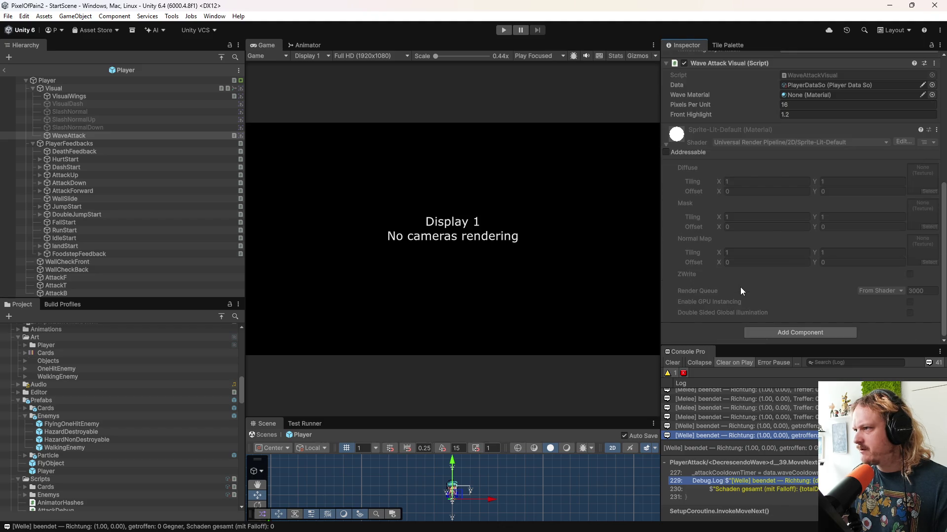
pyautogui.scroll(5, 741, 289)
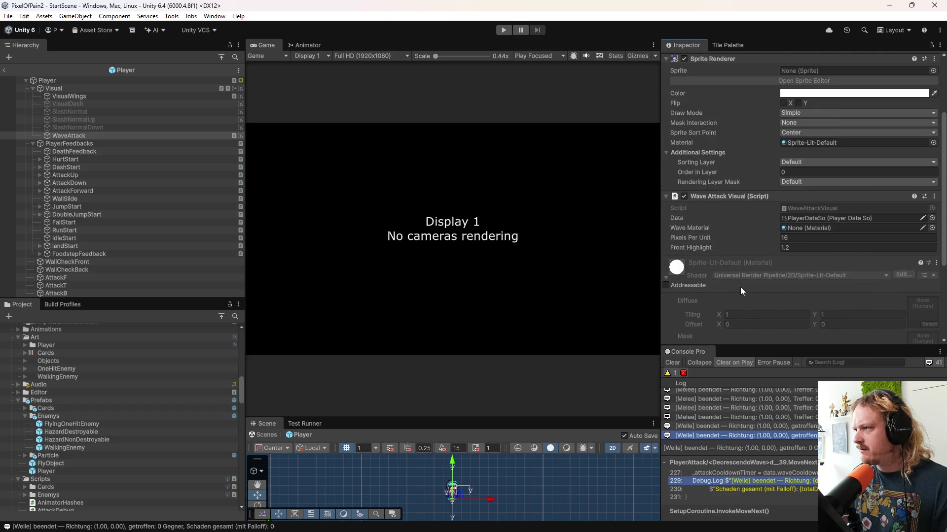
pyautogui.scroll(3, 741, 287)
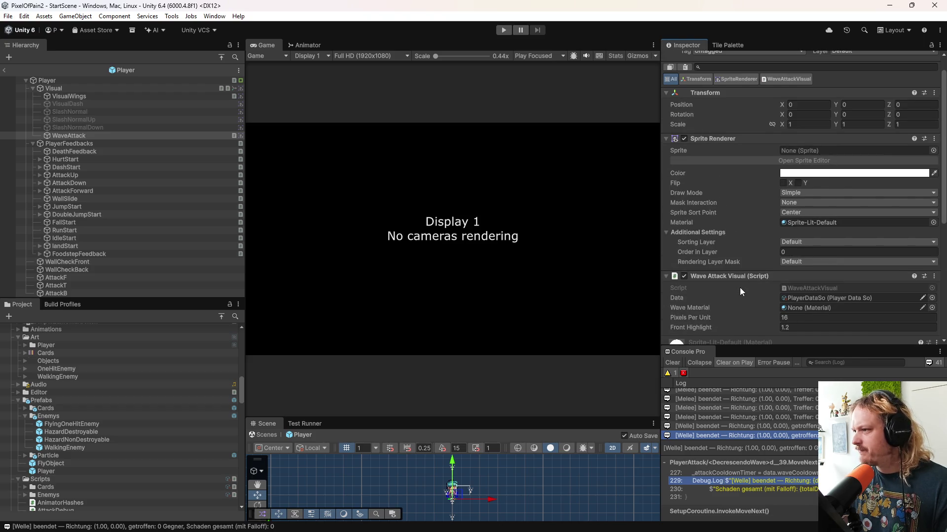
pyautogui.scroll(-2, 740, 288)
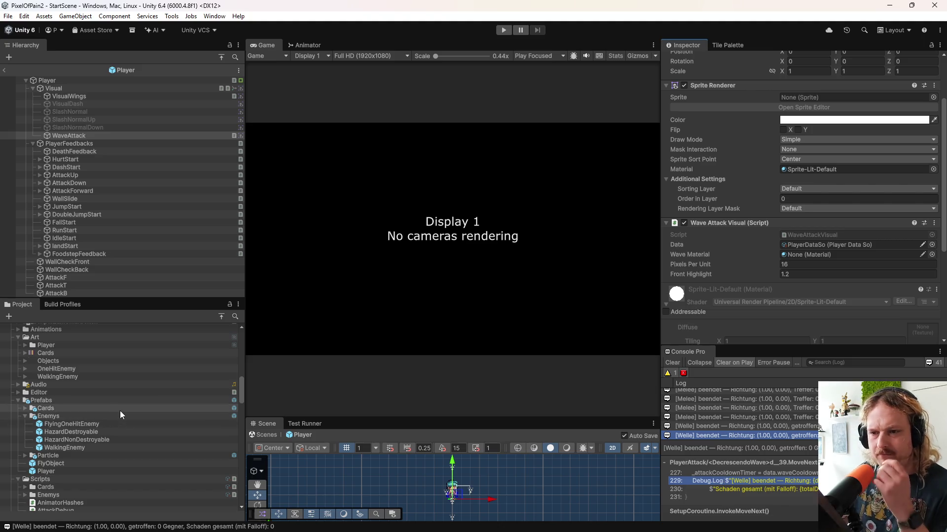
pyautogui.scroll(-3, 119, 410)
pyautogui.scroll(2, 151, 431)
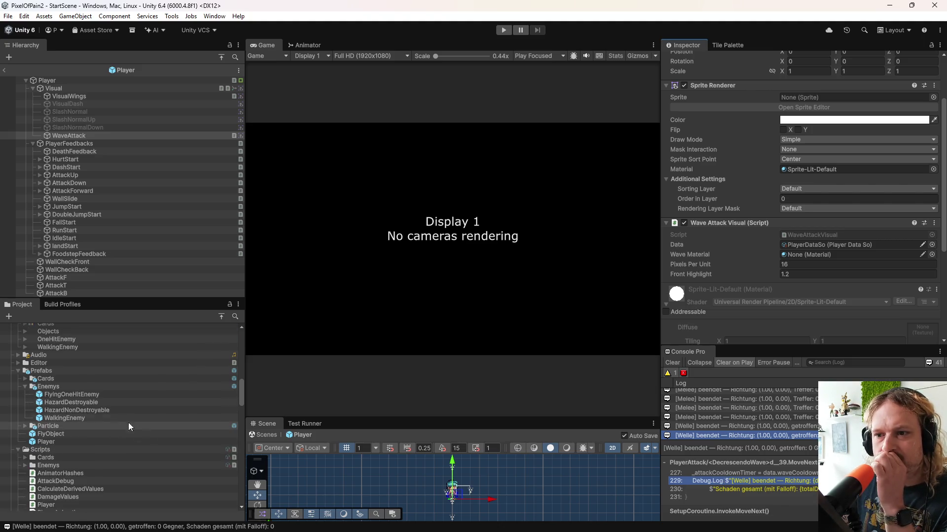
pyautogui.scroll(3, 62, 413)
pyautogui.scroll(-1, 64, 415)
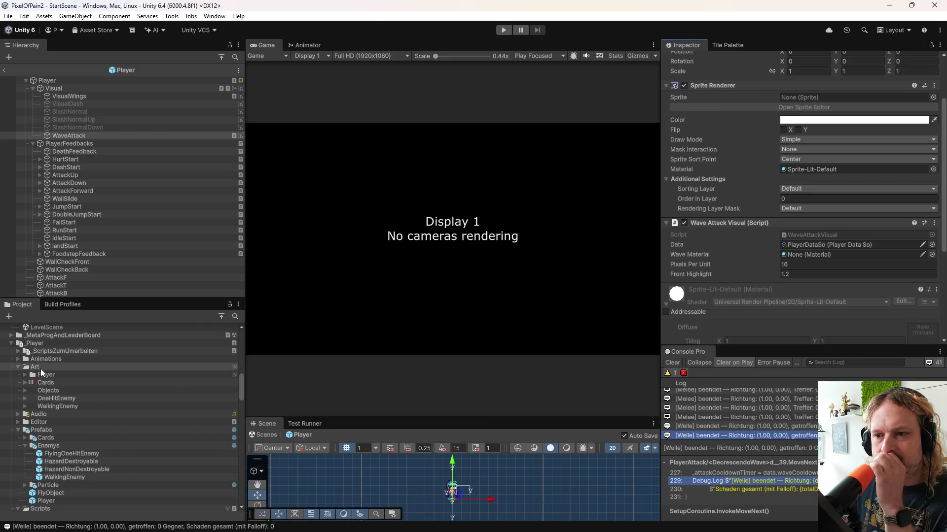
pyautogui.rightClick(46, 341)
pyautogui.click(75, 440)
pyautogui.click(75, 439)
pyautogui.scroll(-10, 78, 444)
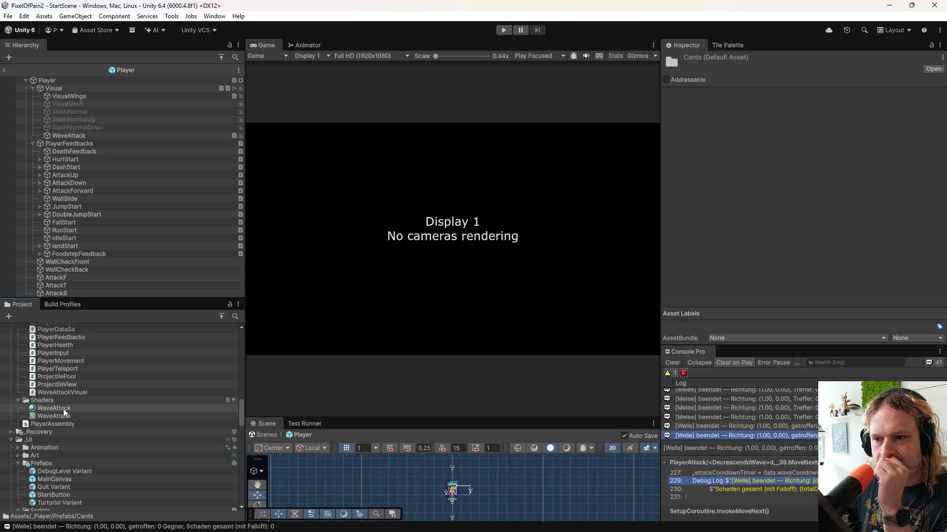
# - Assign the WaveAttack material to the WaveAttack object's Wave Material slot
pyautogui.click(63, 409)
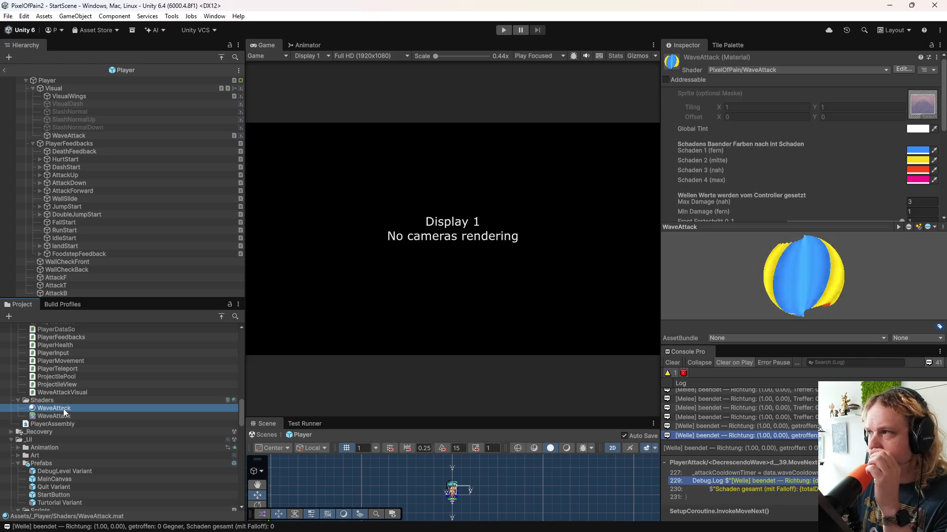
pyautogui.click(66, 93)
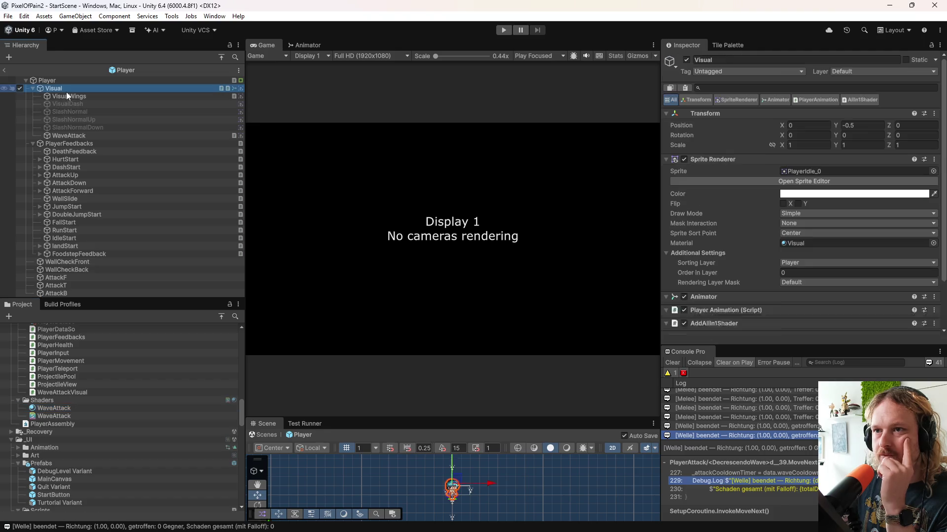
pyautogui.click(73, 87)
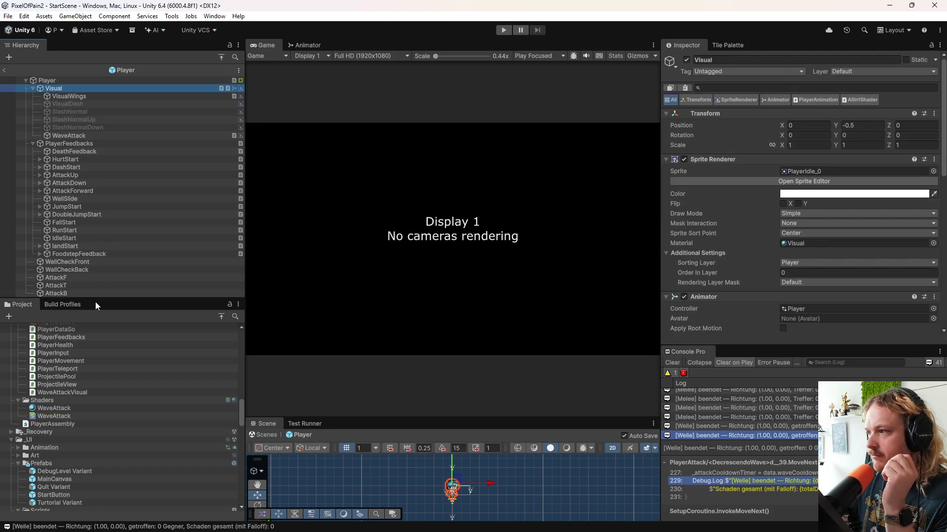
pyautogui.scroll(-3, 738, 288)
pyautogui.click(81, 96)
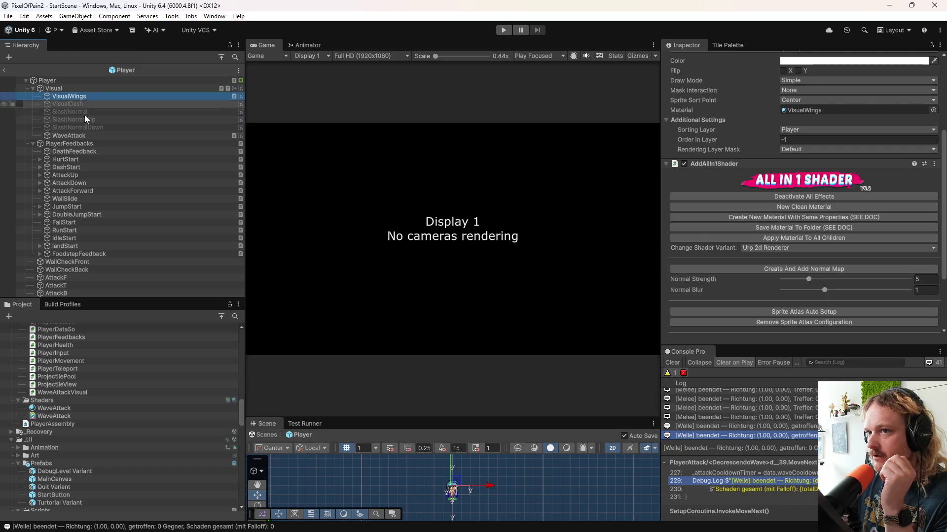
pyautogui.click(70, 135)
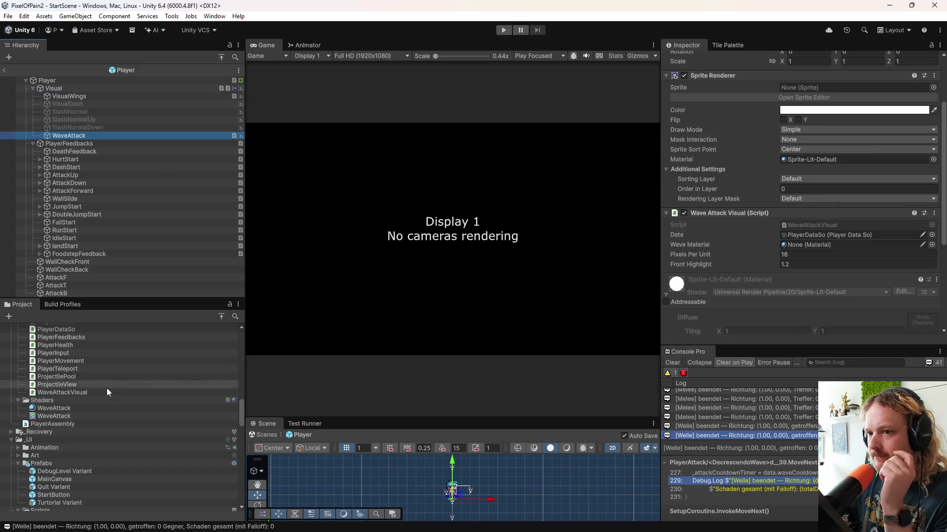
pyautogui.moveTo(60, 411)
pyautogui.mouseDown()
pyautogui.moveTo(606, 318)
pyautogui.moveTo(809, 250)
pyautogui.moveTo(799, 252)
pyautogui.mouseUp()
# - Set the Sprite Renderer's material to WaveAttack as well and expand its properties
pyautogui.scroll(-4, 741, 267)
pyautogui.scroll(3, 744, 267)
pyautogui.scroll(-3, 754, 266)
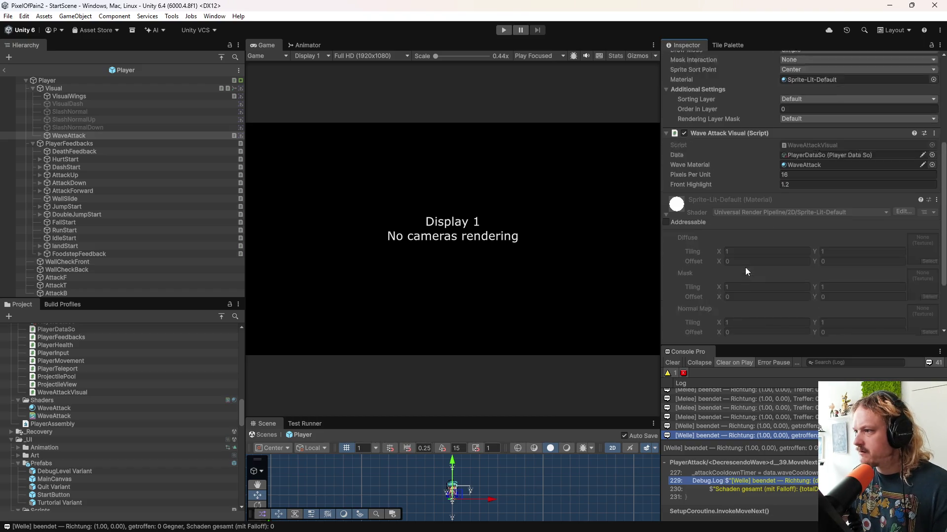
pyautogui.click(668, 187)
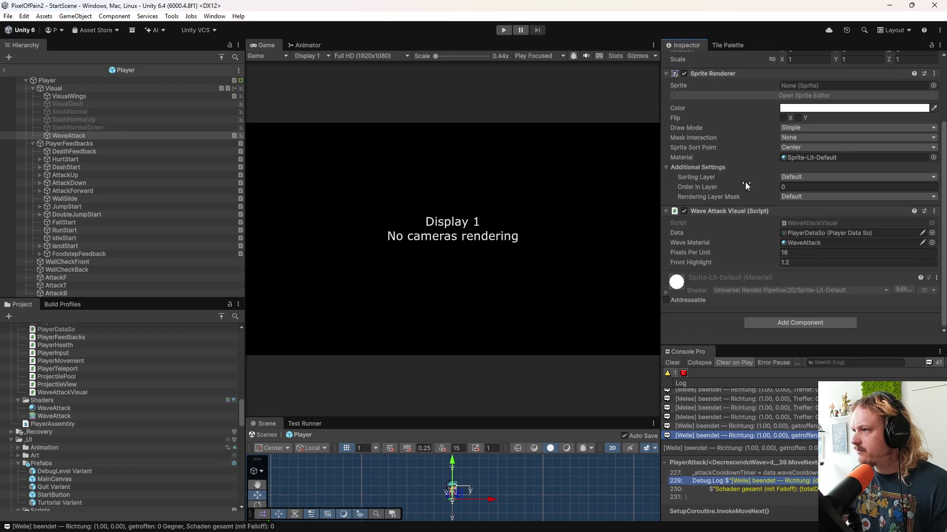
pyautogui.moveTo(54, 409); pyautogui.dragTo(818, 310)
pyautogui.moveTo(835, 165); pyautogui.dragTo(834, 164)
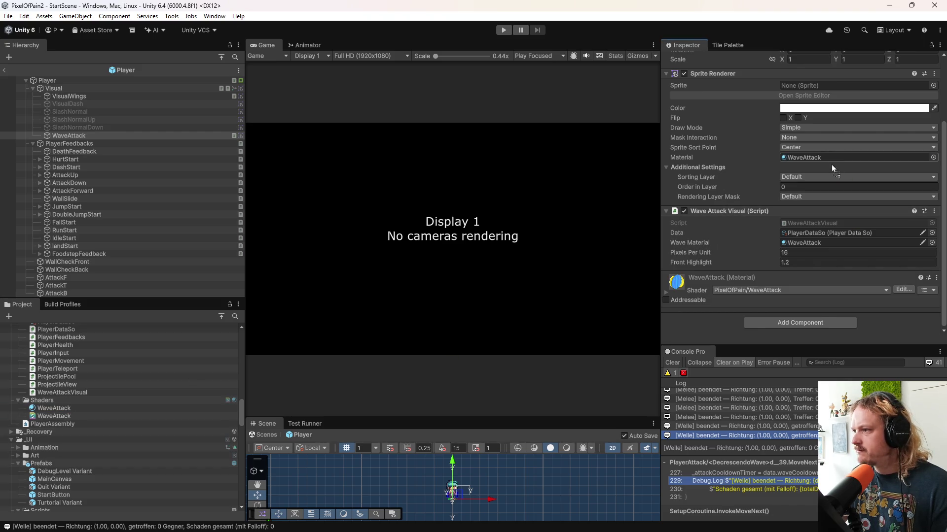
pyautogui.click(666, 294)
pyautogui.scroll(-3, 749, 258)
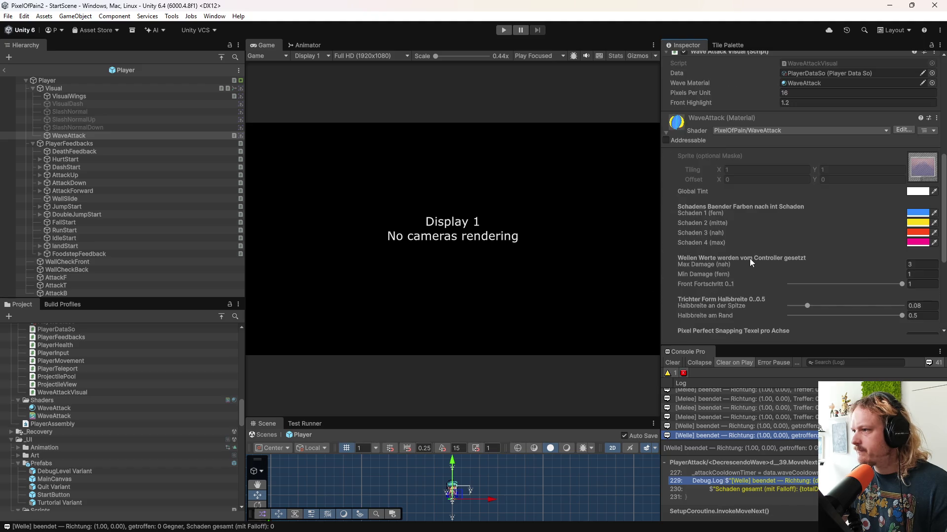
# - Review the WaveAttack material properties in a wider Inspector, then enter play mode
pyautogui.scroll(3, 749, 259)
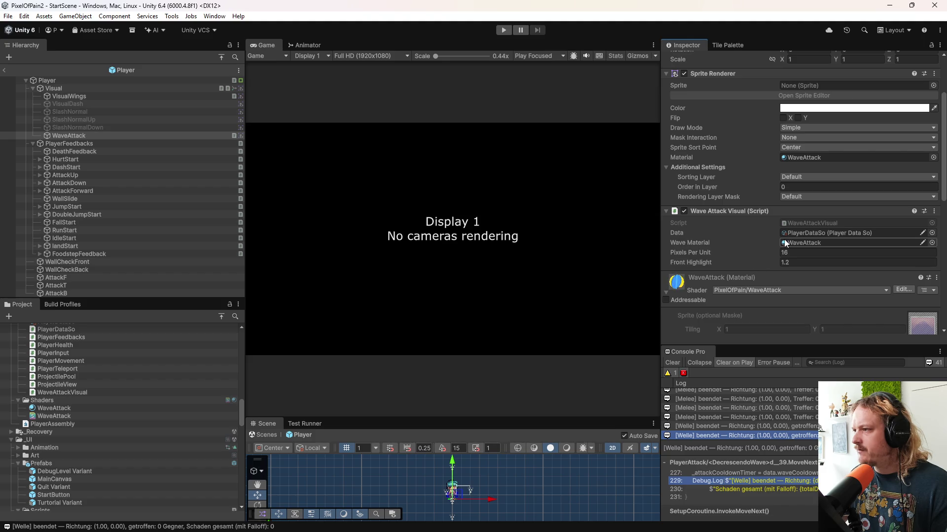
pyautogui.scroll(1, 756, 240)
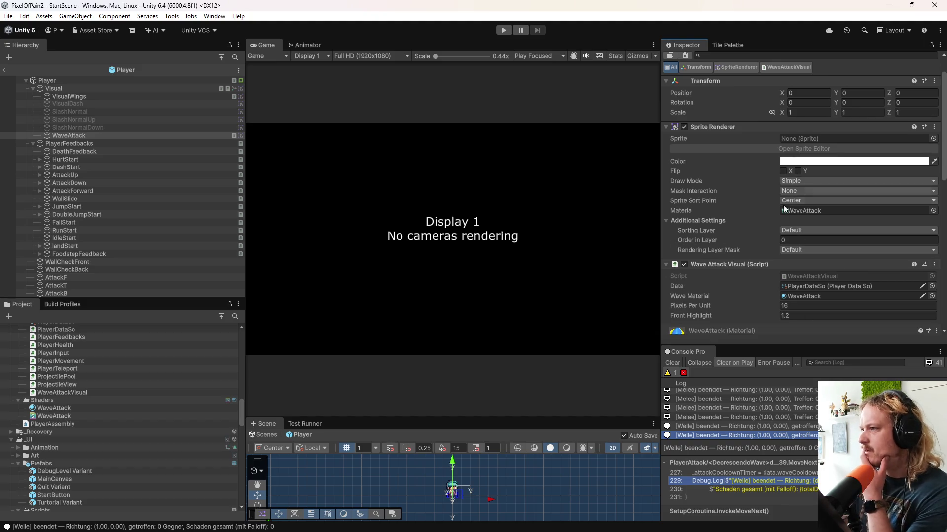
pyautogui.scroll(-1, 753, 268)
pyautogui.scroll(-5, 752, 267)
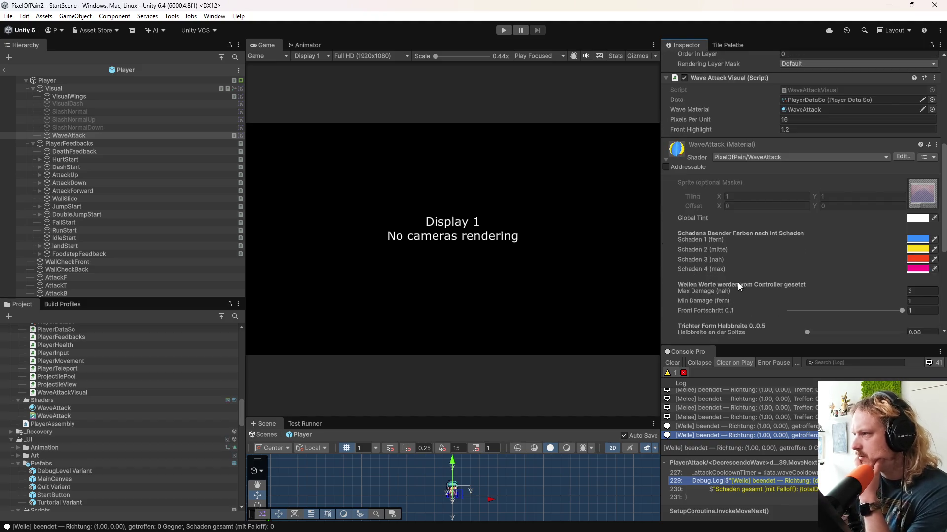
pyautogui.moveTo(661, 235)
pyautogui.mouseDown()
pyautogui.moveTo(492, 296)
pyautogui.moveTo(457, 298)
pyautogui.moveTo(570, 251)
pyautogui.moveTo(623, 258)
pyautogui.moveTo(618, 264)
pyautogui.mouseUp()
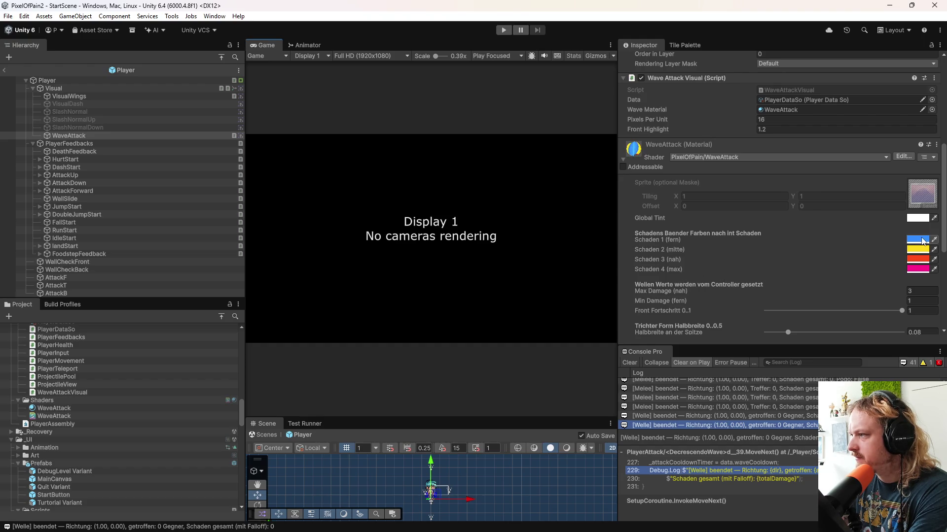
pyautogui.scroll(-3, 824, 270)
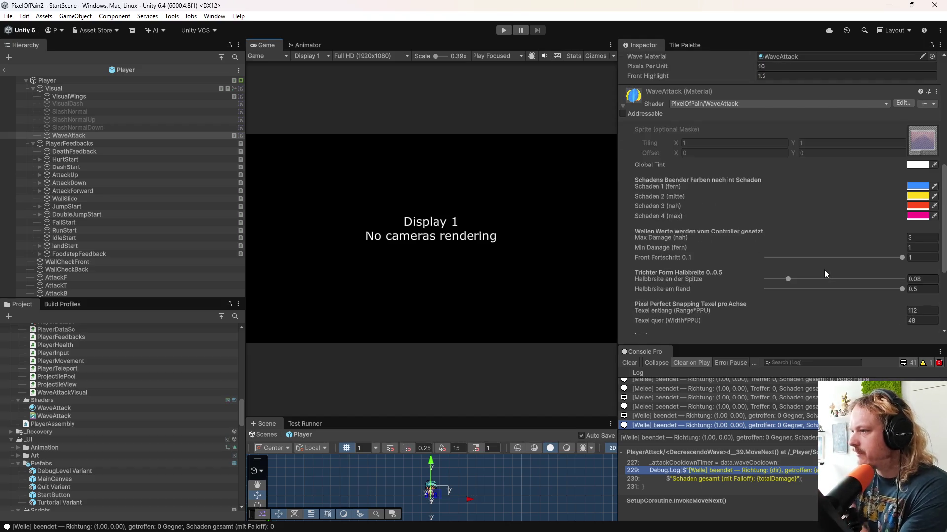
pyautogui.scroll(-7, 824, 270)
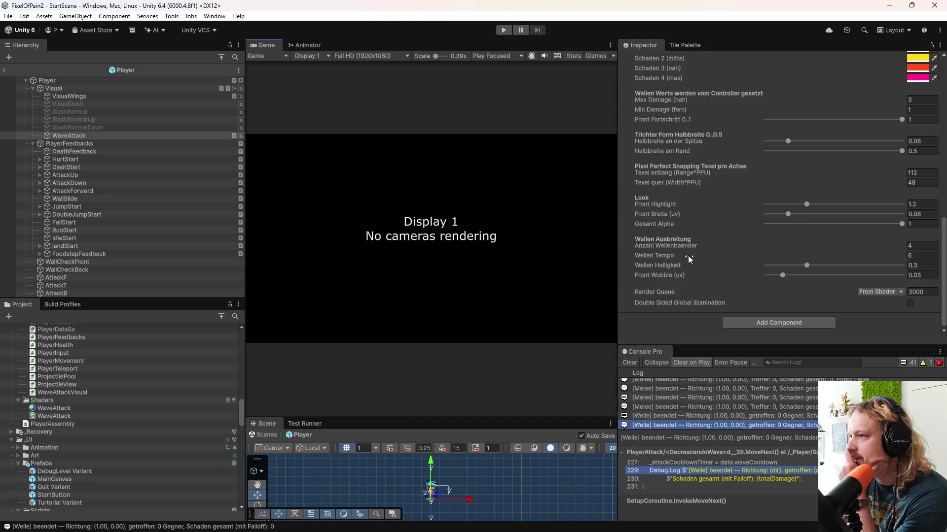
pyautogui.scroll(7, 687, 255)
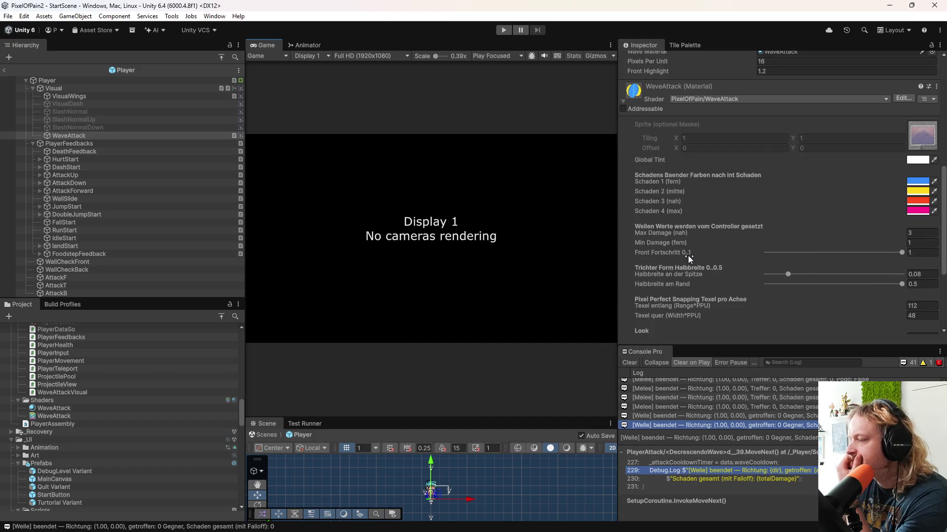
pyautogui.click(507, 31)
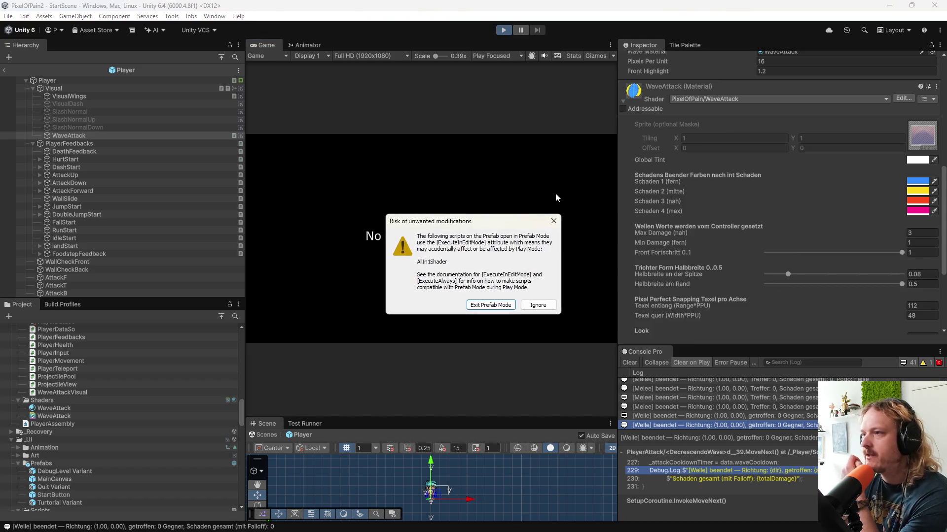
# - Dismiss the AllIn1Shader prefab warning, restart a level, and select the WaveAttack material
pyautogui.click(553, 222)
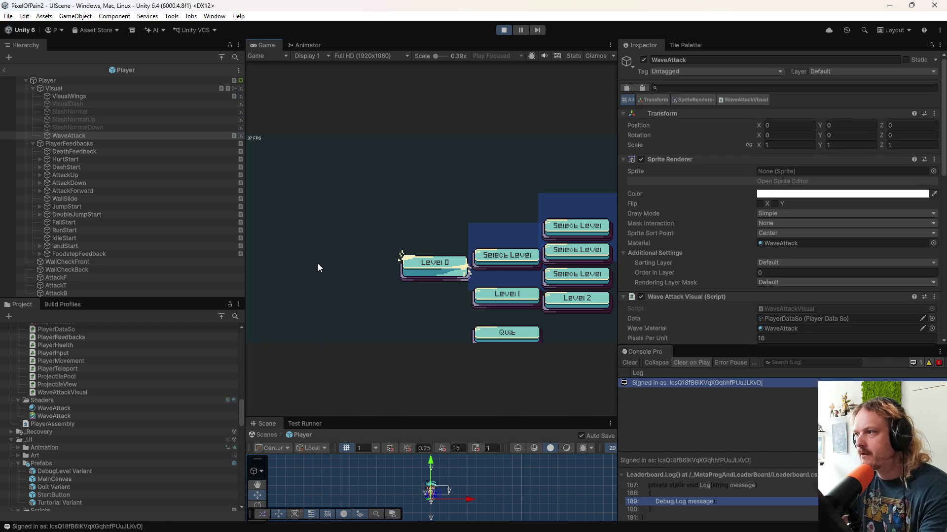
pyautogui.click(504, 294)
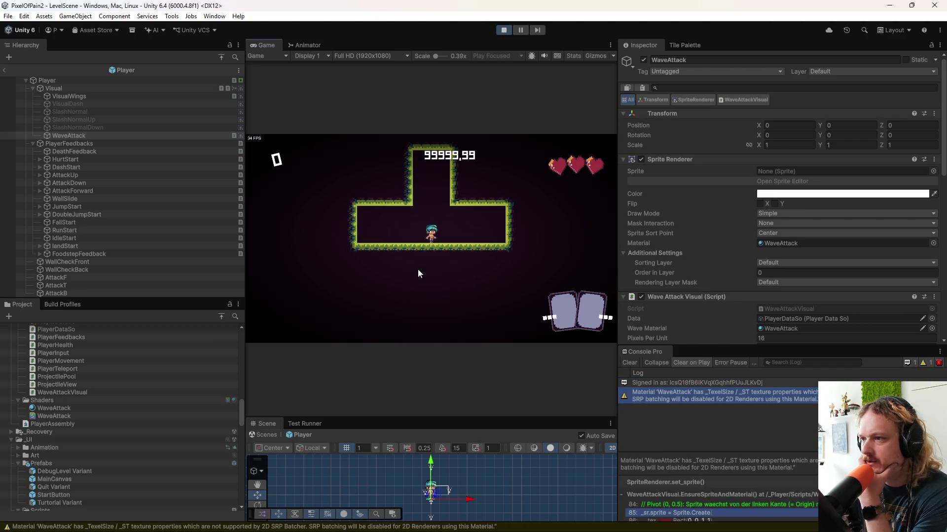
pyautogui.press('Escape')
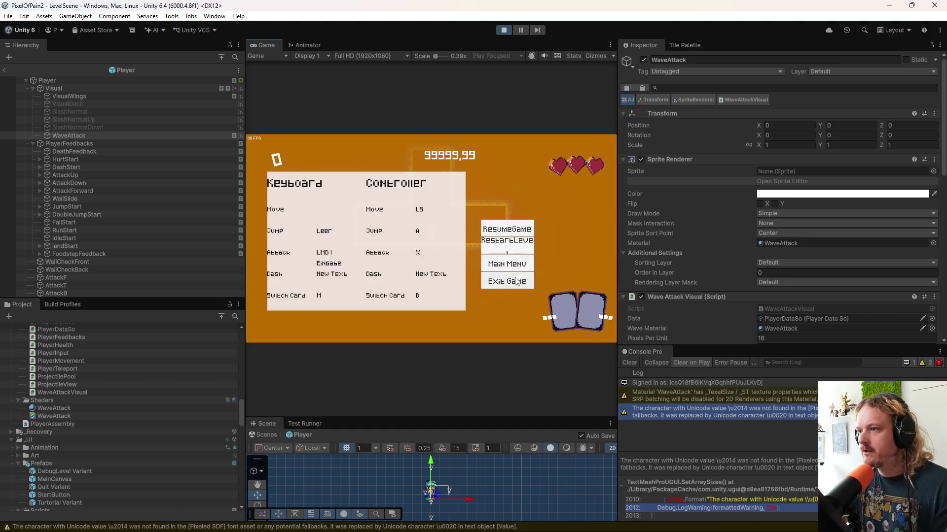
pyautogui.click(506, 262)
pyautogui.click(434, 267)
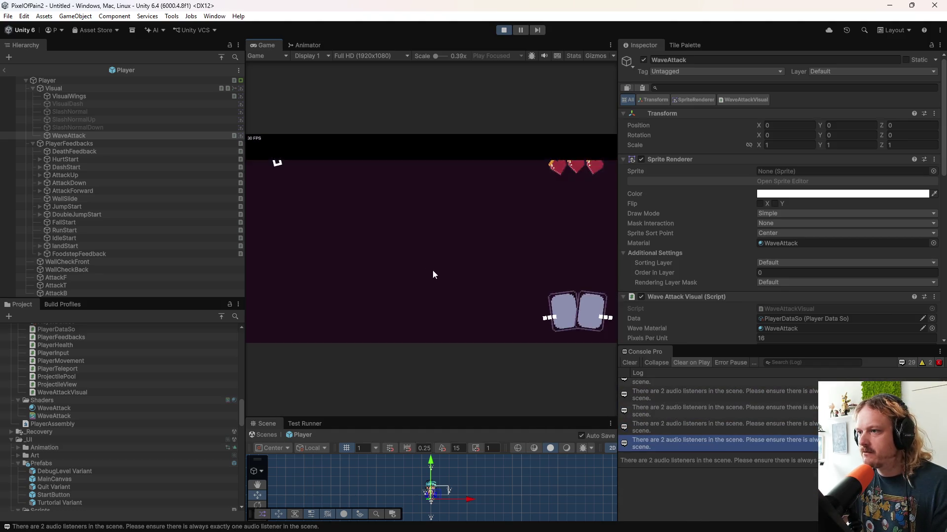
pyautogui.click(78, 408)
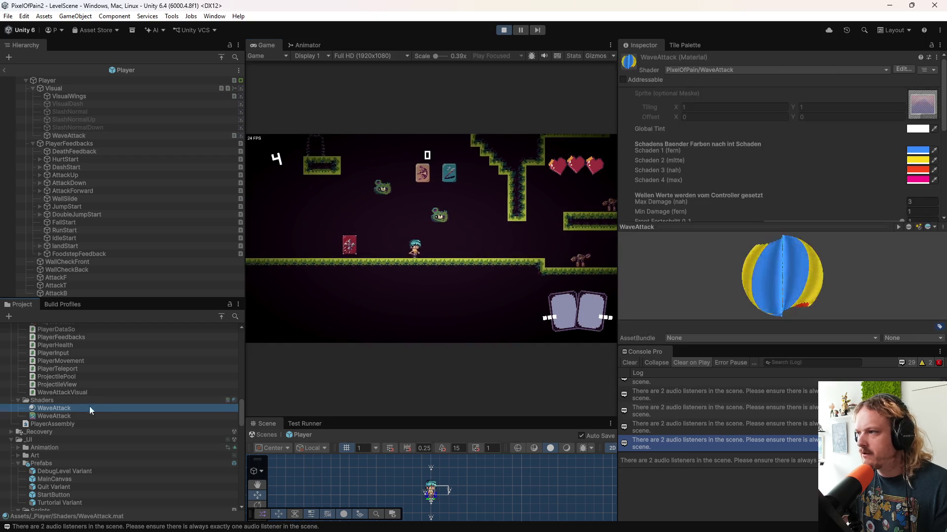
# - Fire a few test wave attacks in the running game, keeping the material preview visible
pyautogui.click(636, 226)
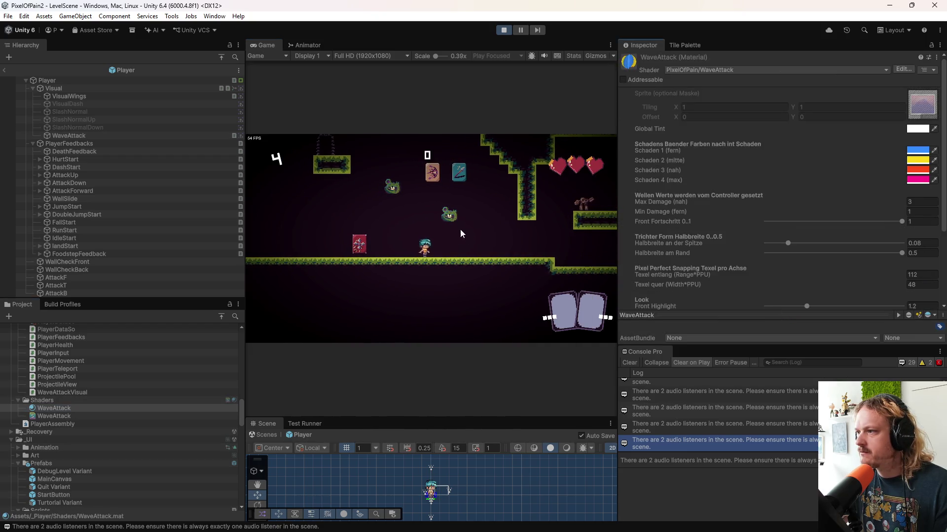
pyautogui.moveTo(703, 308); pyautogui.dragTo(702, 232)
pyautogui.click(475, 219)
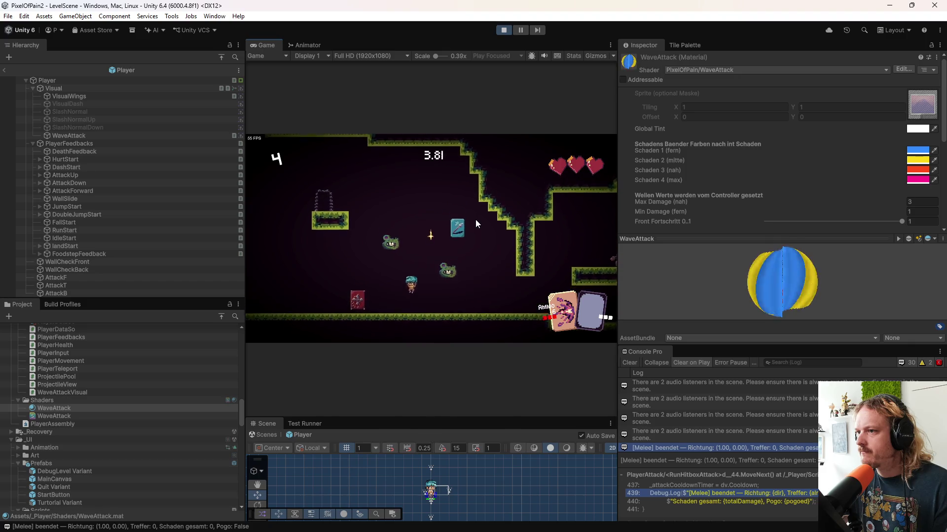
pyautogui.click(475, 220)
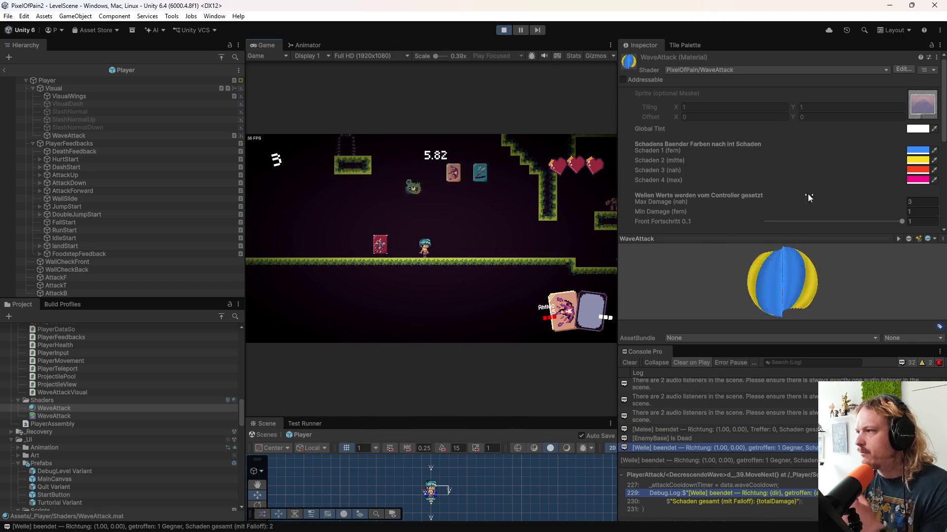
pyautogui.click(475, 225)
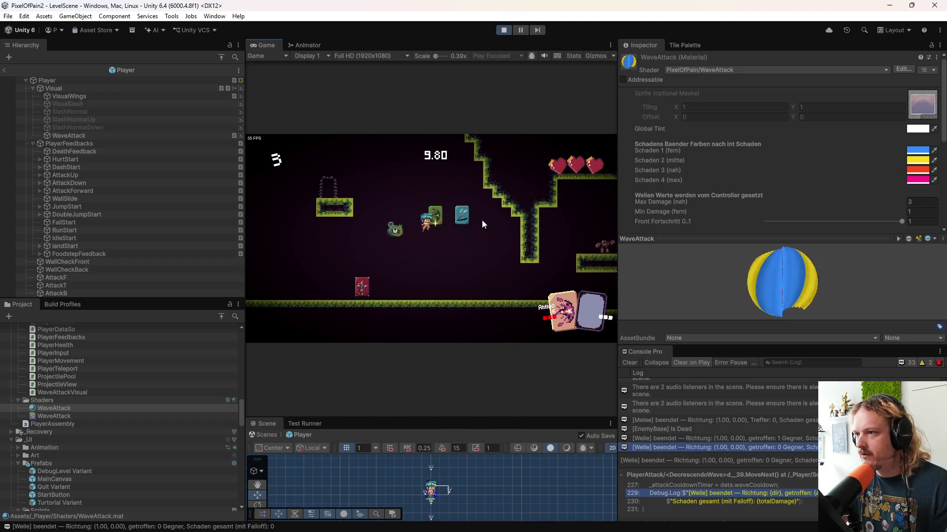
# - Set Schaden 1 to yellow F9FF33 and fire the recoloured wave to test it
pyautogui.click(915, 150)
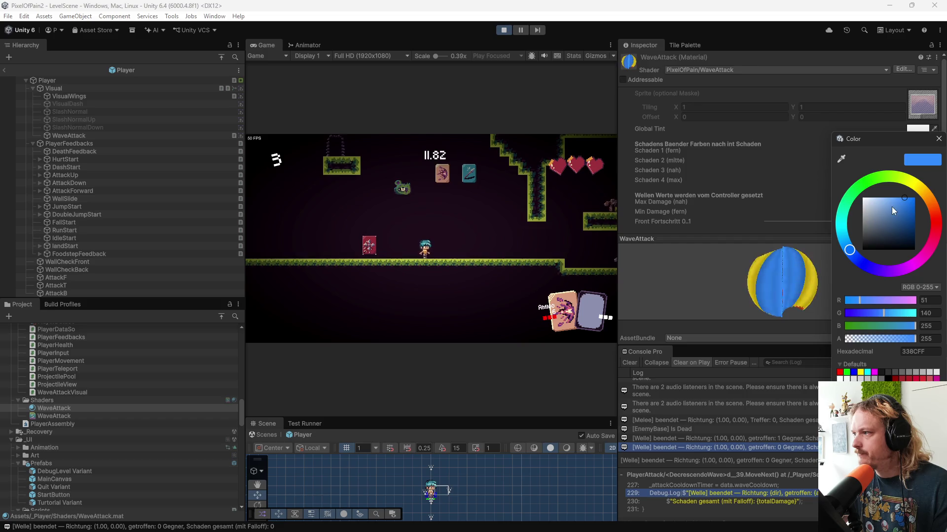
pyautogui.click(912, 185)
pyautogui.click(501, 206)
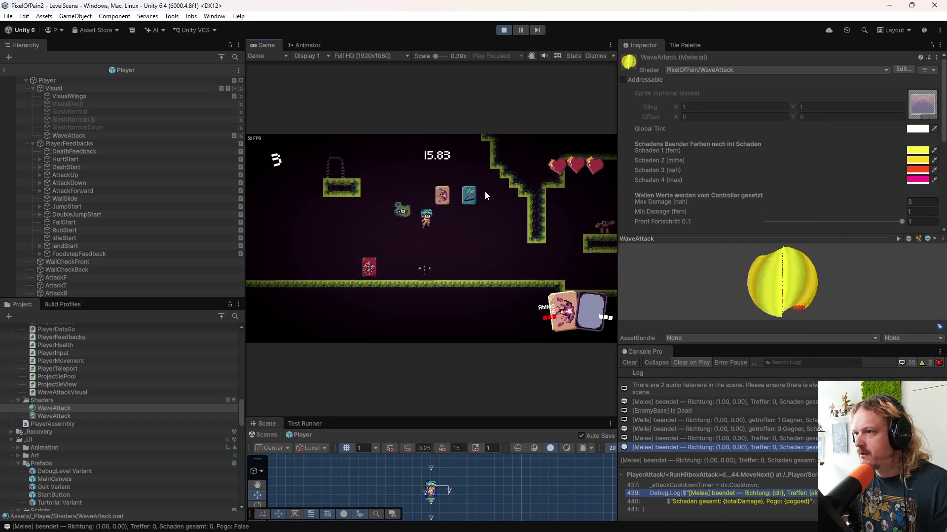
pyautogui.click(484, 196)
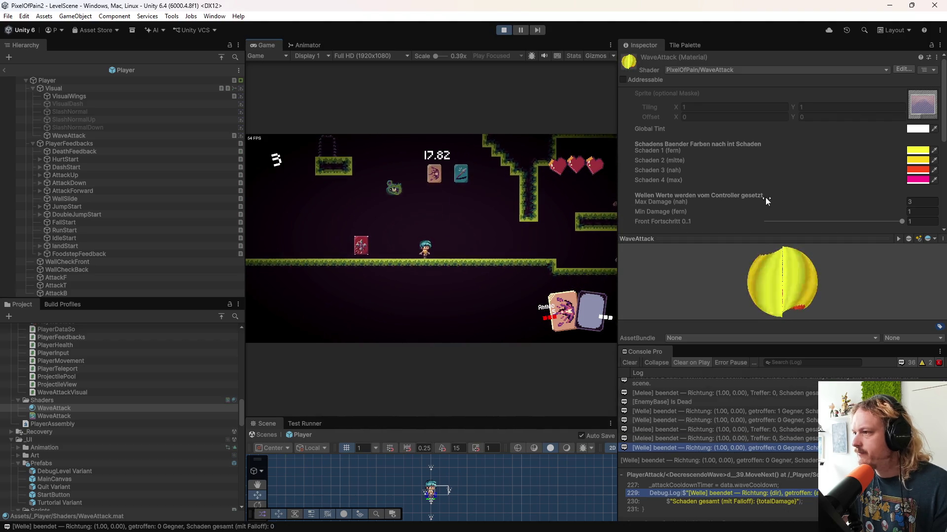
pyautogui.moveTo(783, 238); pyautogui.dragTo(783, 269)
pyautogui.moveTo(768, 347); pyautogui.dragTo(744, 446)
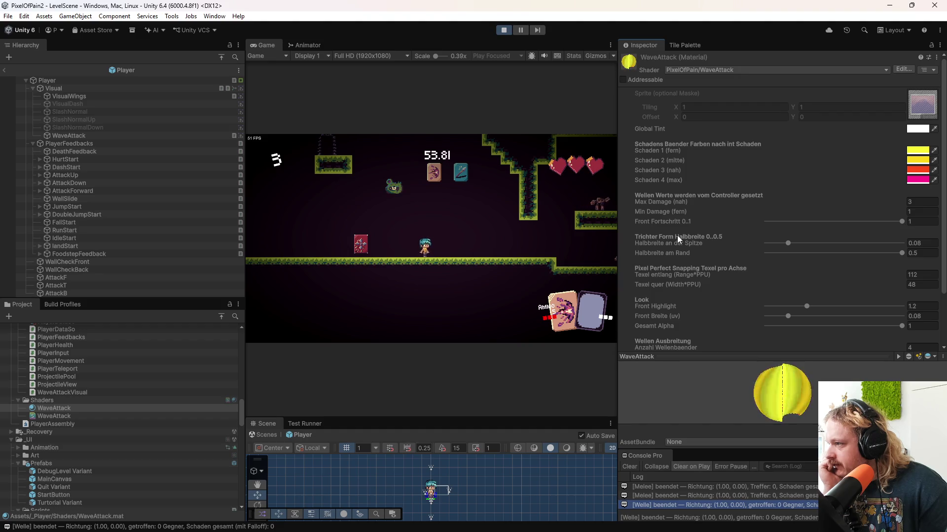
# - Trial wave brightness 0.733, front wobble 0.1518 and tempo 11.55, undoing each change
pyautogui.scroll(-3, 650, 315)
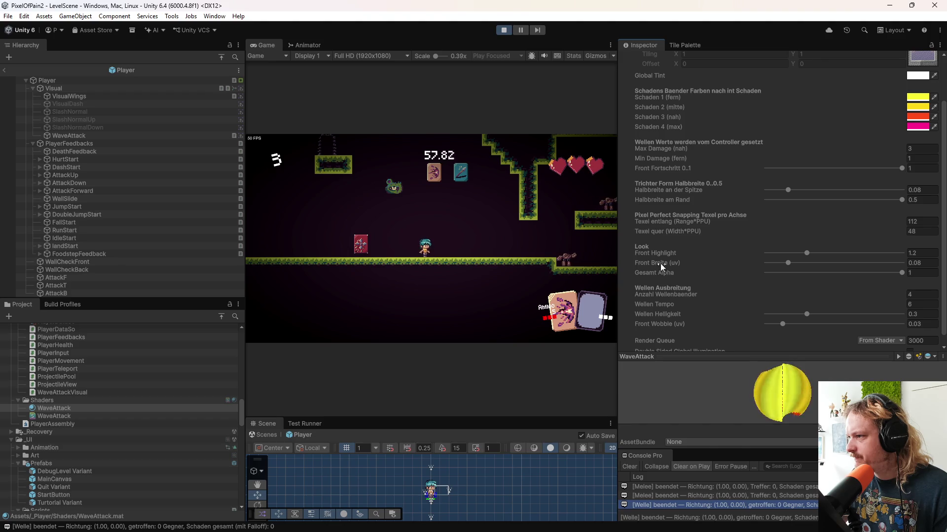
pyautogui.scroll(-1, 695, 288)
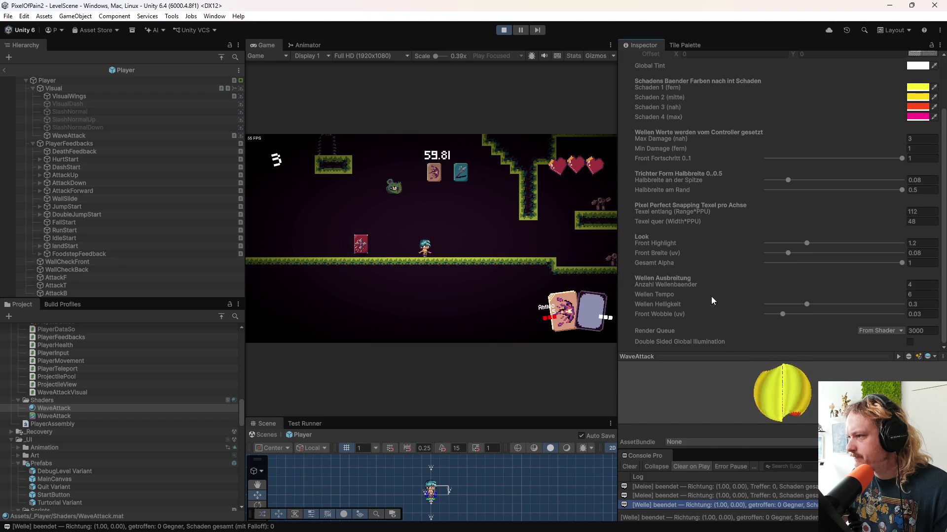
pyautogui.moveTo(806, 302); pyautogui.dragTo(865, 304)
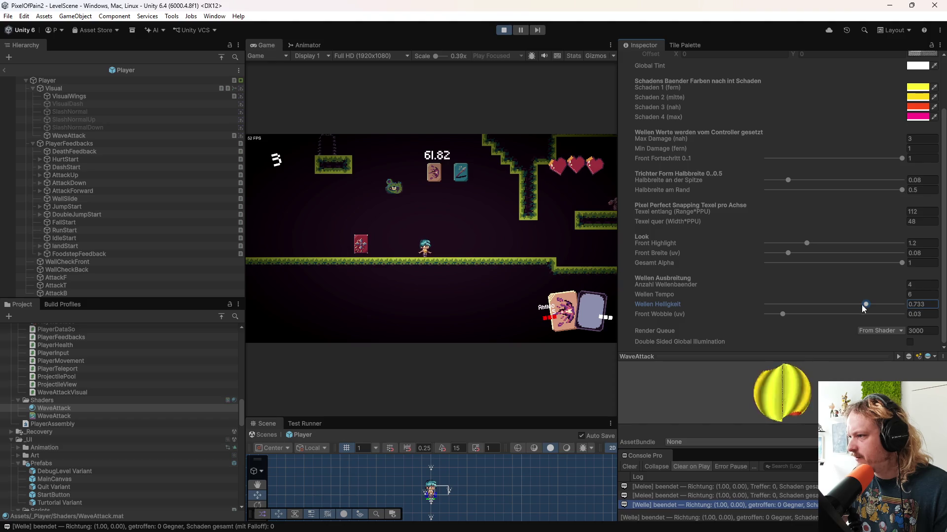
pyautogui.moveTo(781, 315); pyautogui.dragTo(849, 316)
pyautogui.click(531, 252)
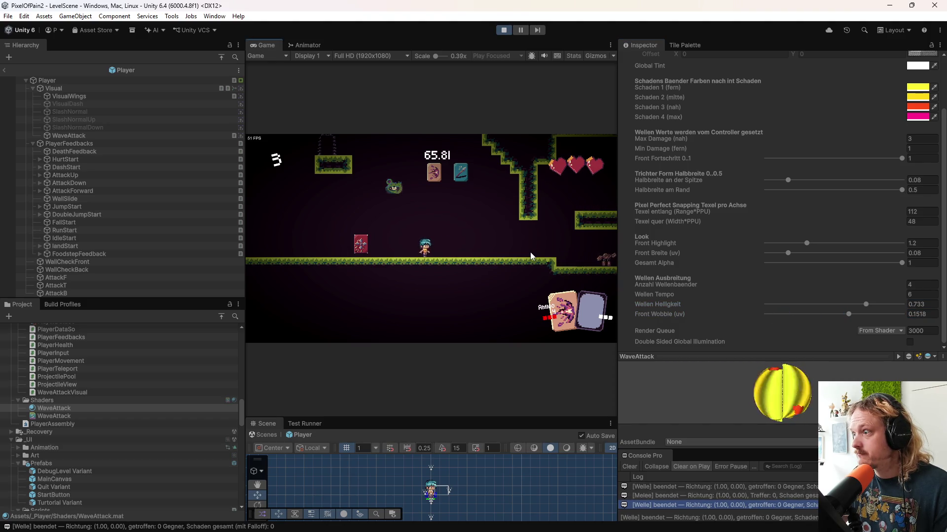
pyautogui.hotkey('ctrl', 'z')
pyautogui.hotkey('ctrl', 'z')
pyautogui.hotkey('ctrl', 'z')
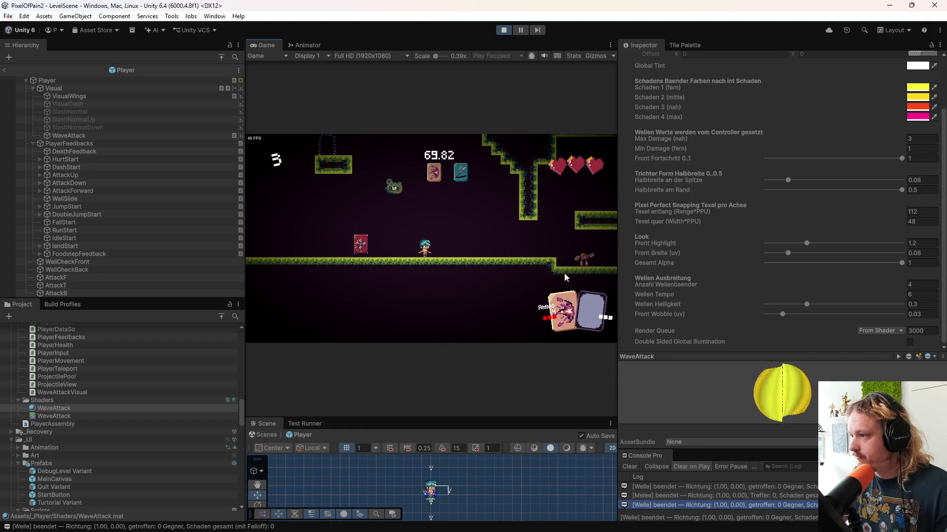
pyautogui.moveTo(661, 292); pyautogui.dragTo(742, 292)
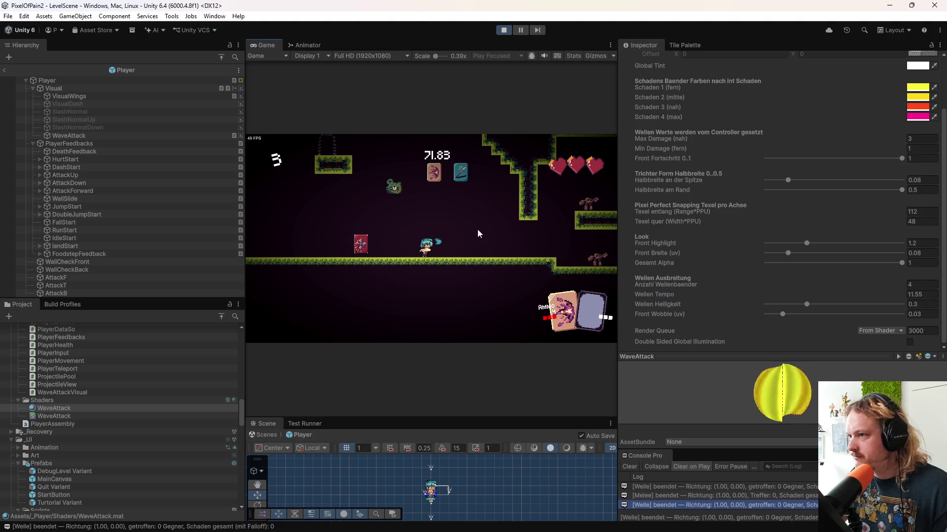
pyautogui.click(491, 238)
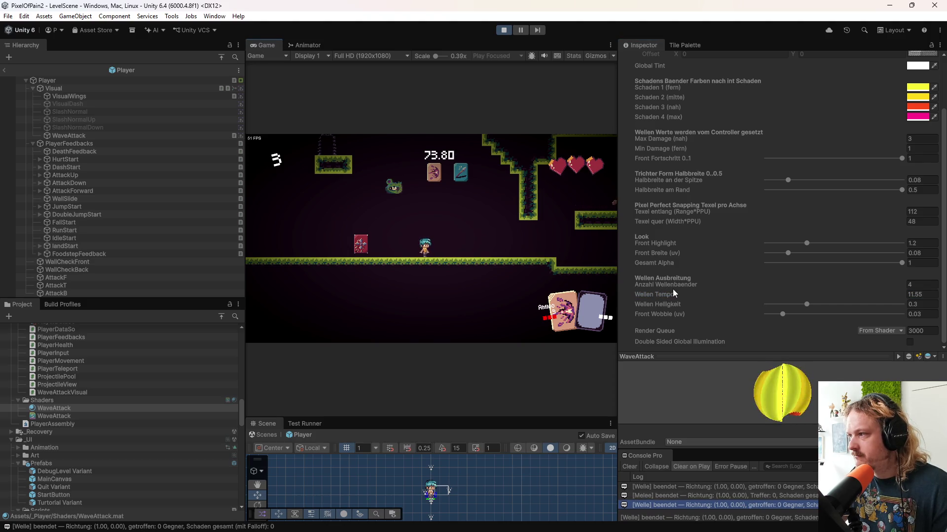
pyautogui.hotkey('ctrl', 'z')
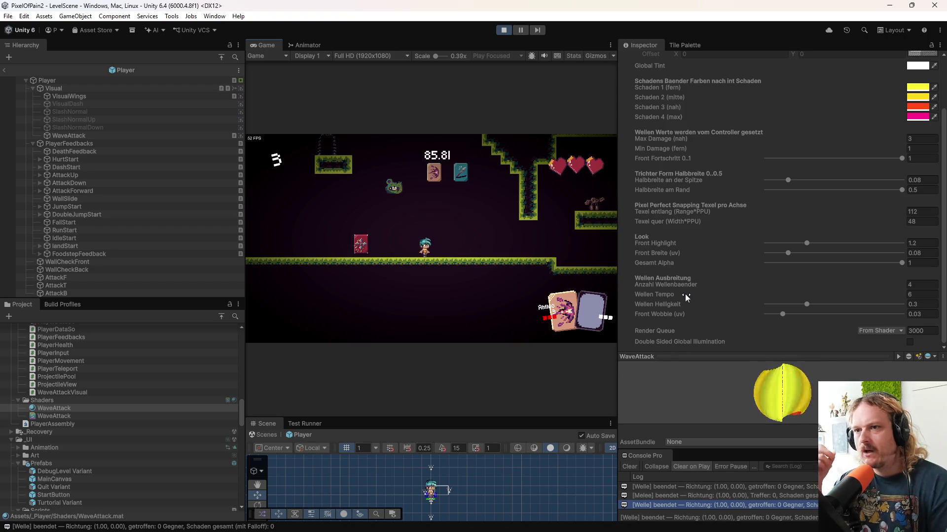
# - Fire wave attacks to the left and right in the game, jumping in between
pyautogui.click(483, 267)
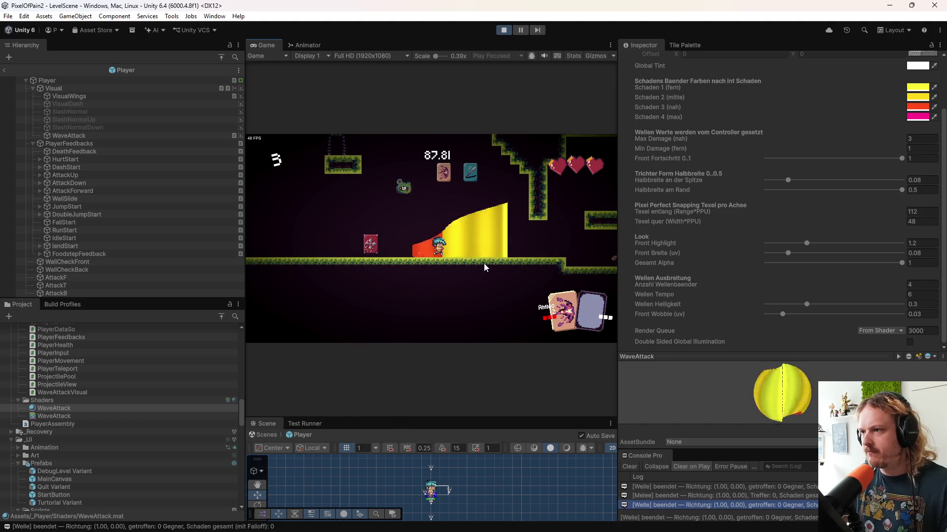
pyautogui.click(484, 264)
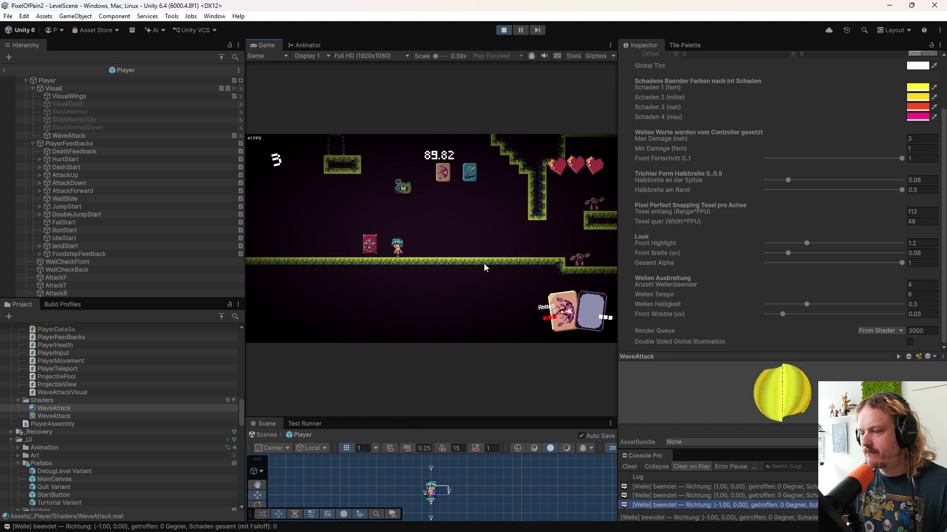
pyautogui.click(483, 264)
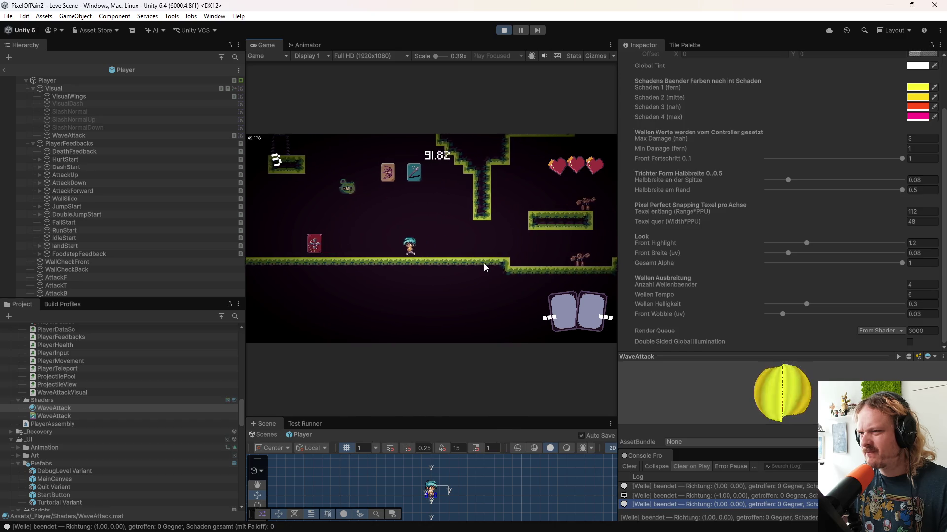
pyautogui.press('space')
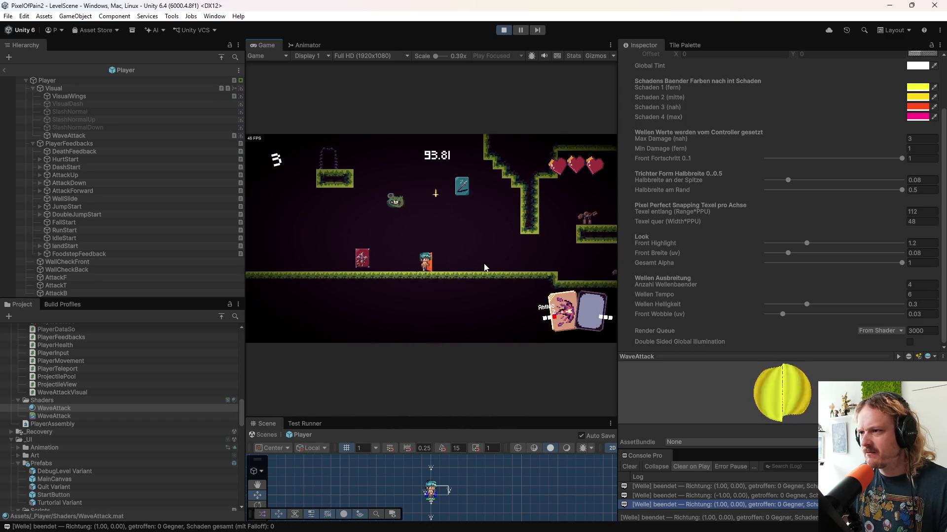
pyautogui.click(484, 264)
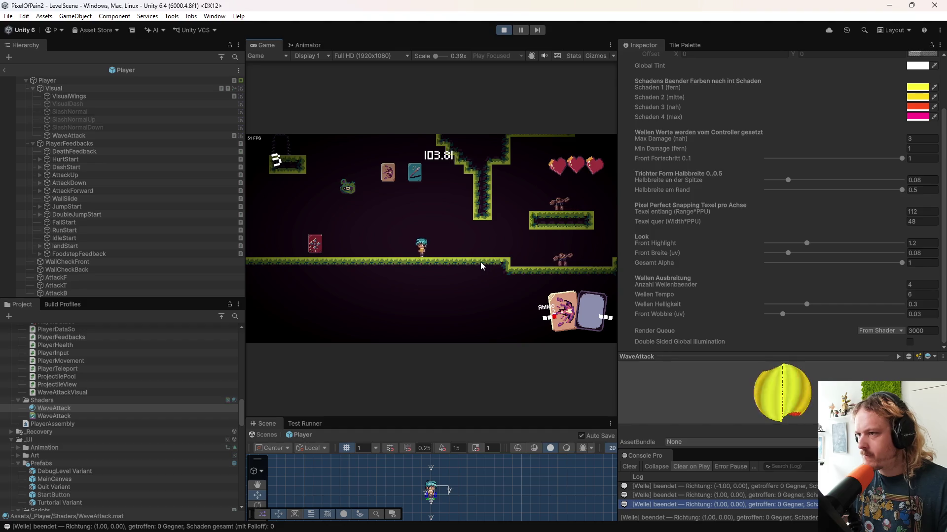
# - Pause mid-attack and zoom in on the wave's red-to-yellow stepped pixel edge beside the player
pyautogui.click(519, 29)
pyautogui.scroll(1, 502, 261)
pyautogui.scroll(10, 502, 261)
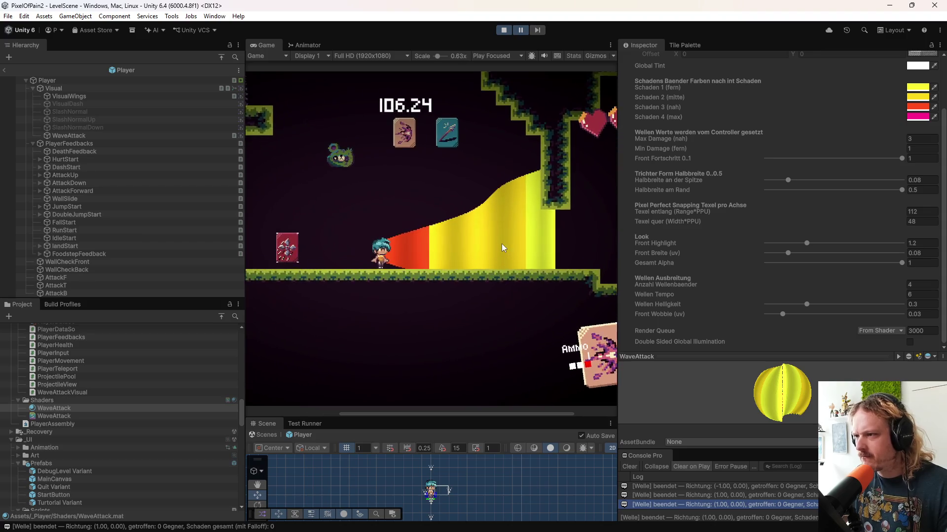
pyautogui.scroll(2, 464, 233)
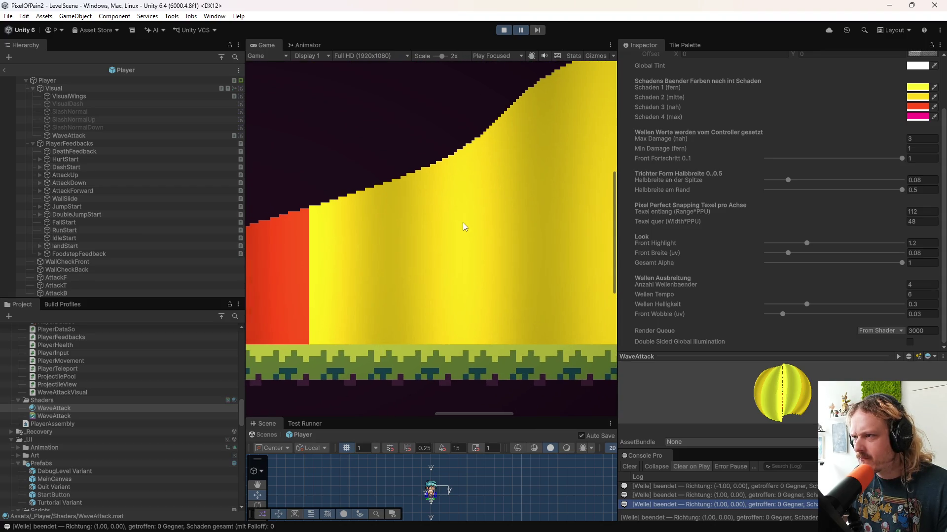
pyautogui.moveTo(455, 220); pyautogui.dragTo(569, 211)
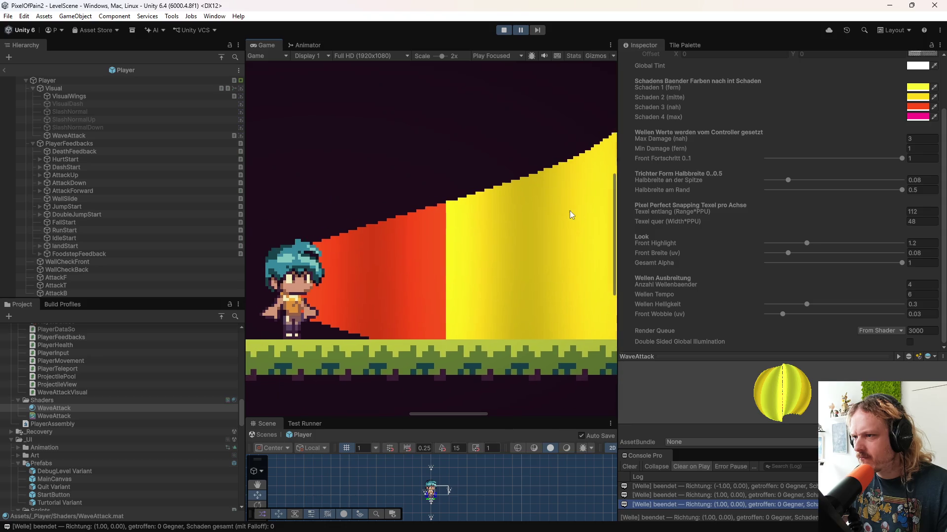
pyautogui.scroll(2, 419, 253)
pyautogui.scroll(6, 419, 253)
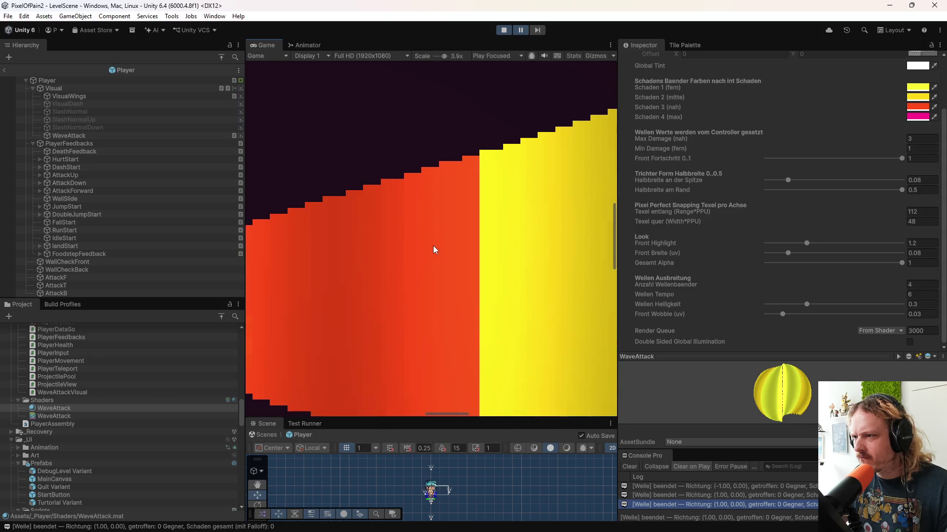
pyautogui.scroll(-8, 429, 250)
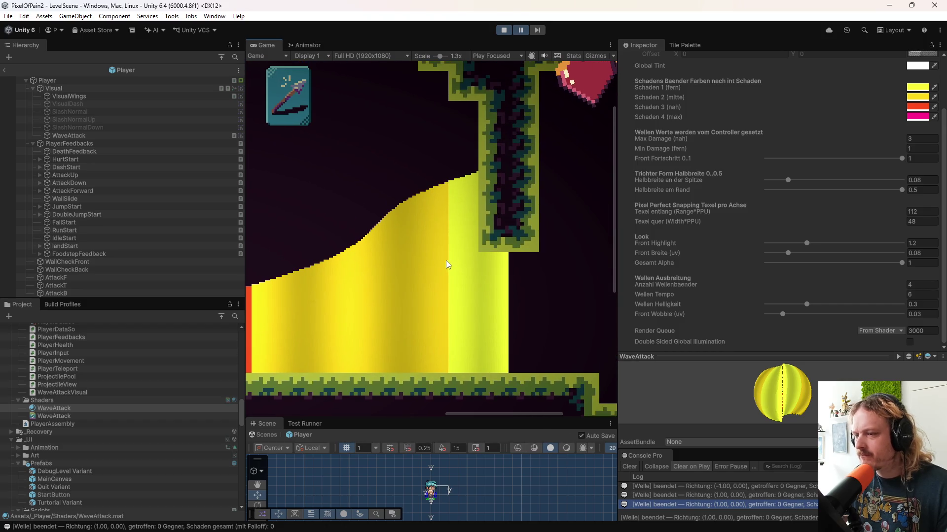
# - Inspect VisualWings and WaveAttack's Wave Attack Visual settings, then exit Play mode
pyautogui.click(154, 96)
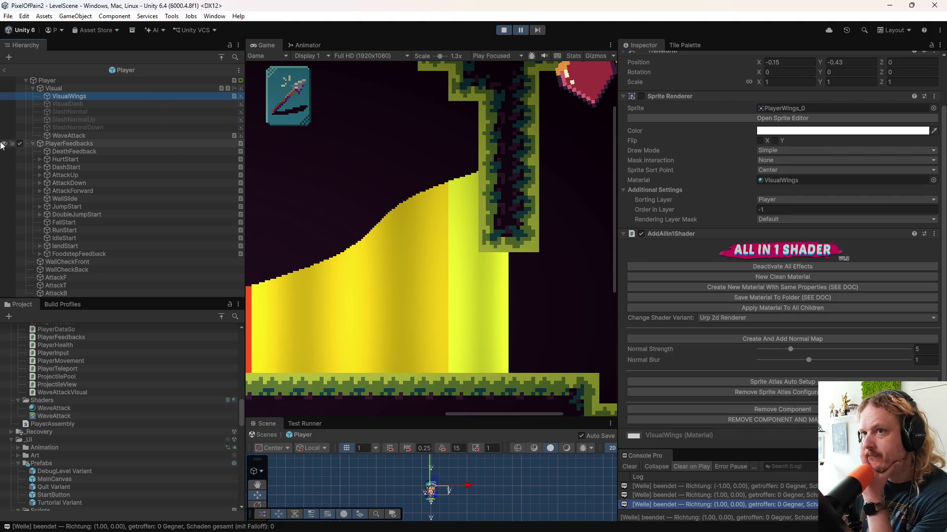
pyautogui.click(93, 136)
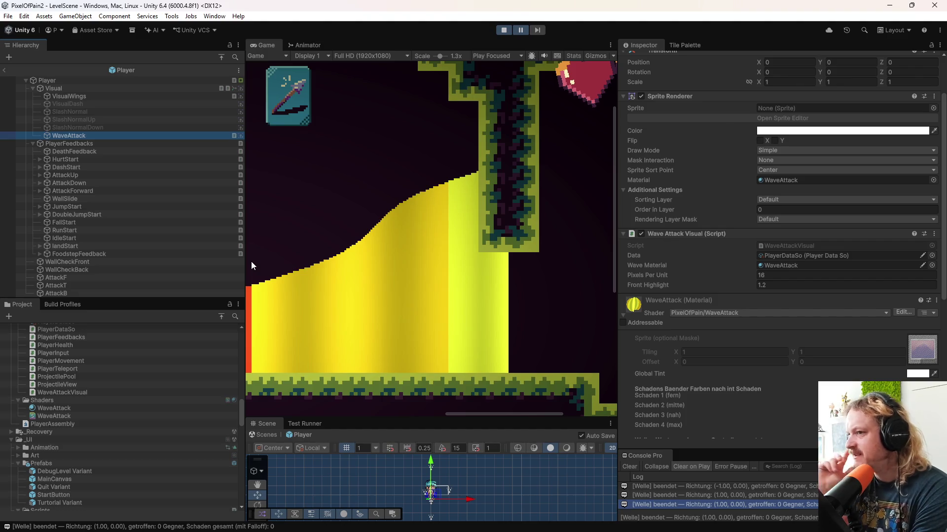
pyautogui.hotkey('ctrl', 'p')
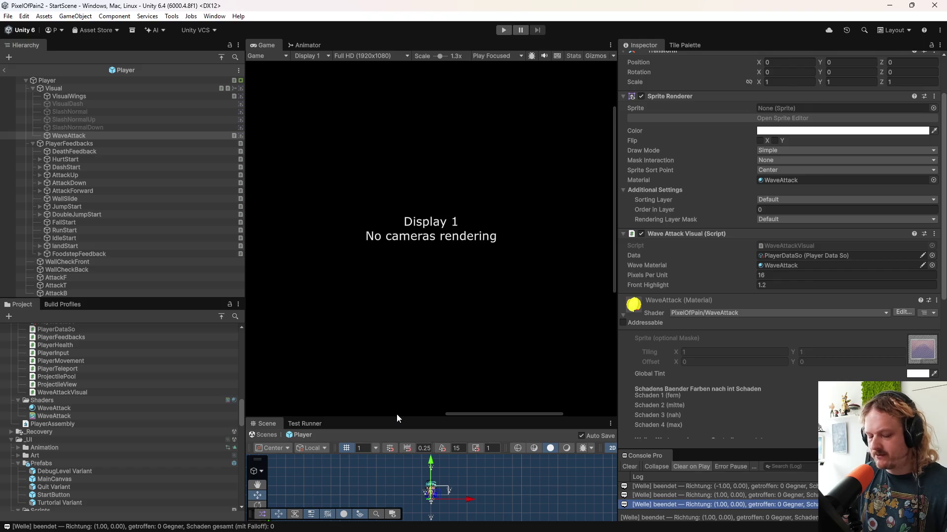
pyautogui.press('super')
# - Search Google for 'pixel art air wave'
pyautogui.click(431, 521)
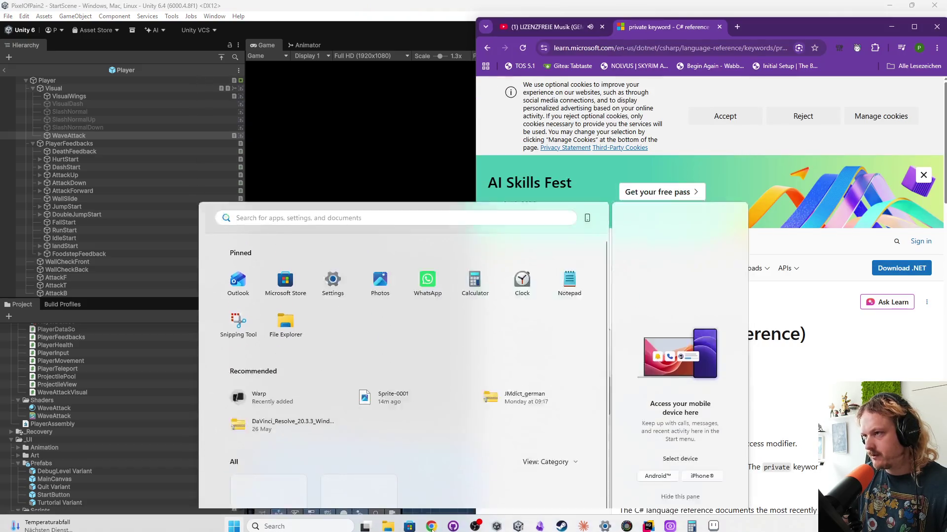
pyautogui.click(697, 48)
pyautogui.write('pi')
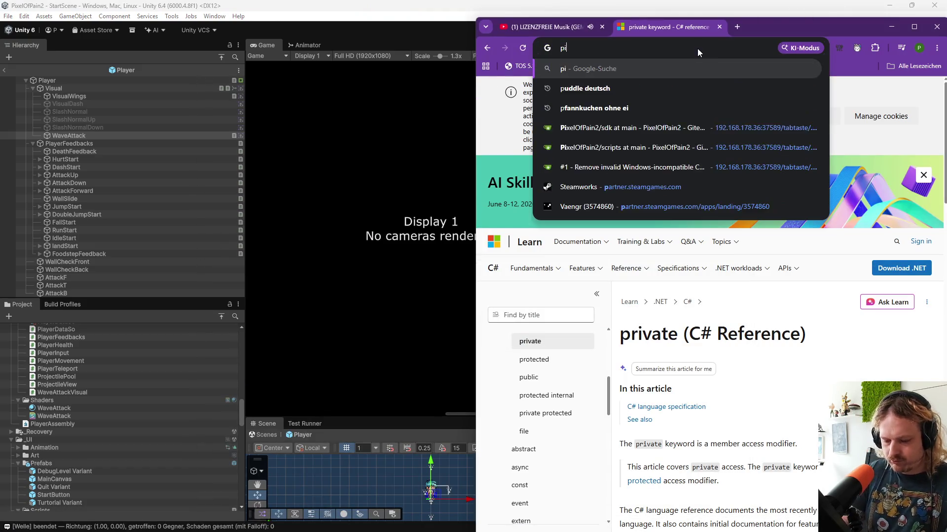
pyautogui.write('xel art l')
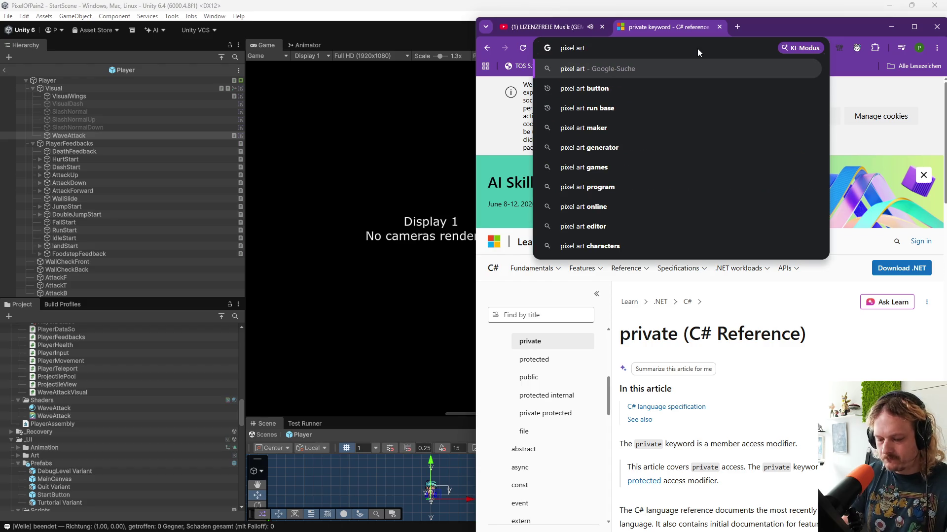
pyautogui.press('BackSpace')
pyautogui.write('air ')
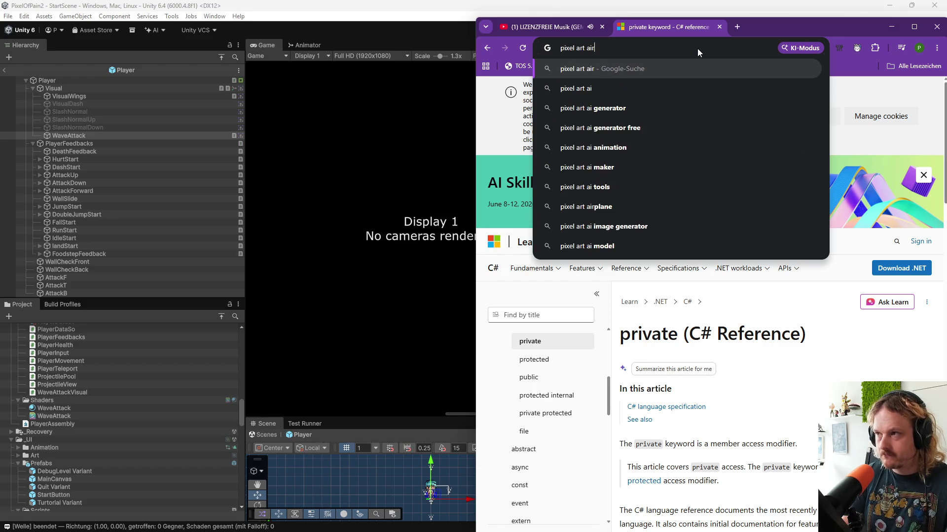
pyautogui.write('wave')
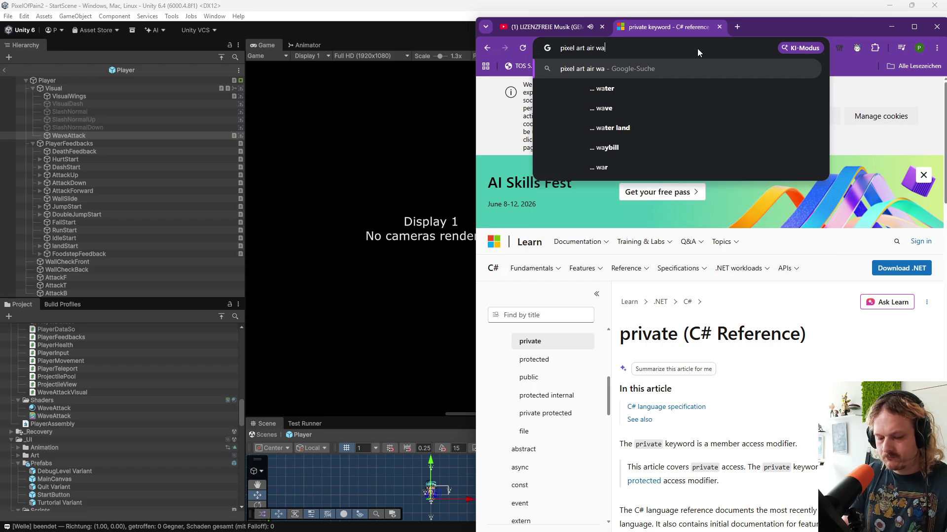
pyautogui.press('Return')
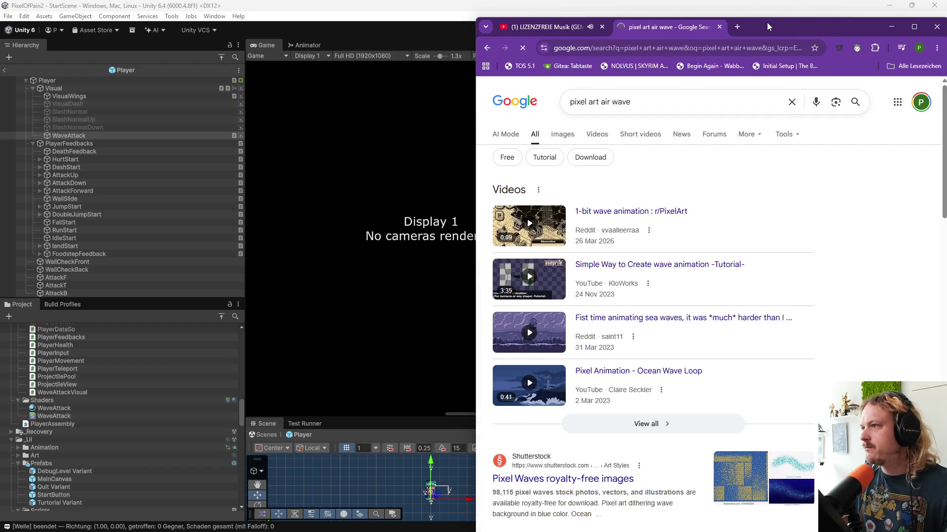
# - Maximize the browser, browse the image results, and open a new tab
pyautogui.doubleClick(770, 28)
pyautogui.click(176, 113)
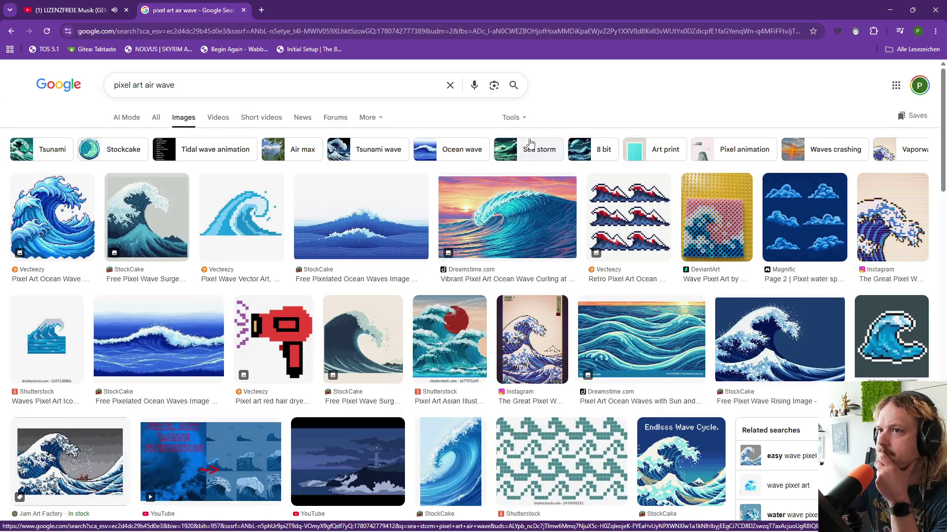
pyautogui.scroll(-5, 538, 148)
pyautogui.scroll(-5, 553, 152)
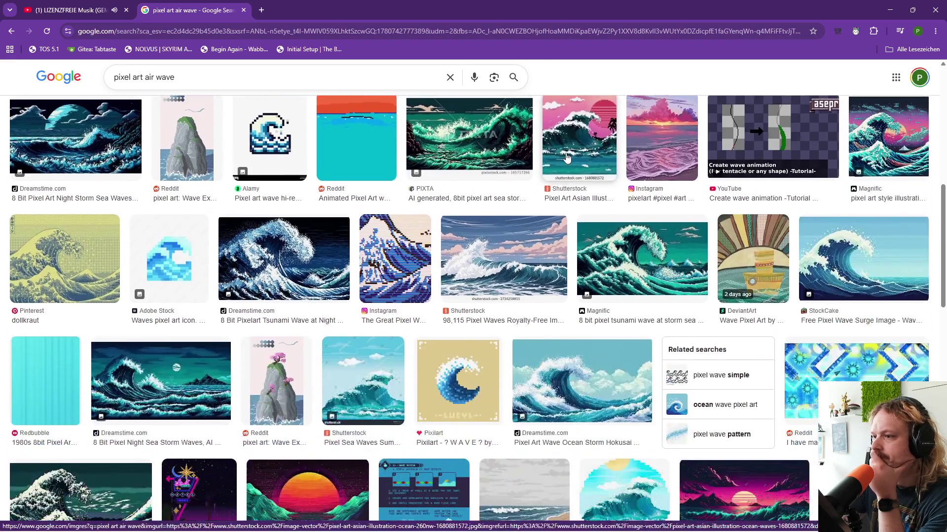
pyautogui.scroll(10, 567, 171)
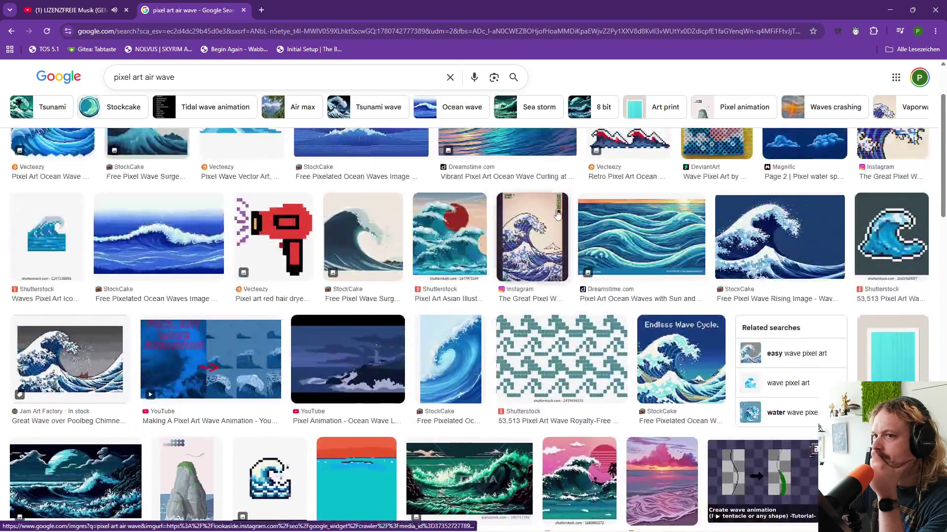
pyautogui.click(261, 15)
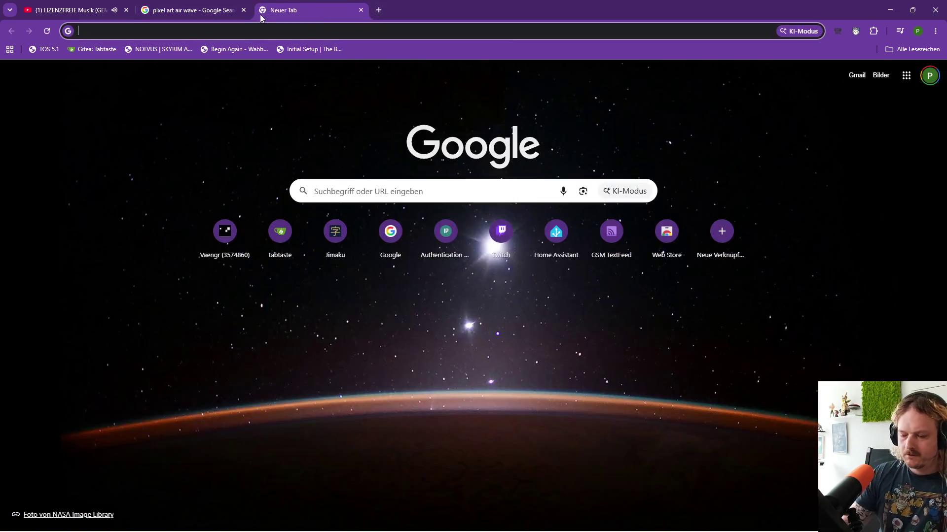
# - Translate 'druckwelle' from German to English in Google Übersetzer, getting 'shockwave'
pyautogui.write('übersetzer')
pyautogui.press('Return')
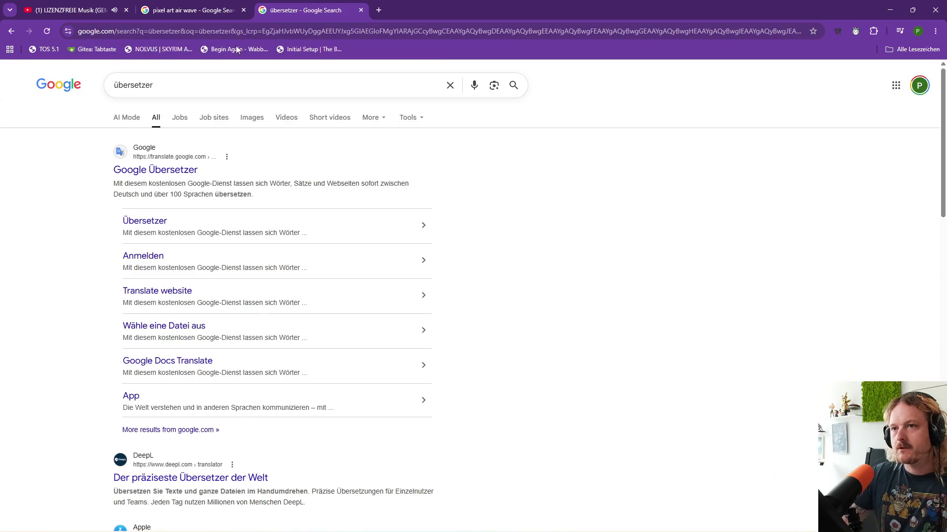
pyautogui.click(167, 173)
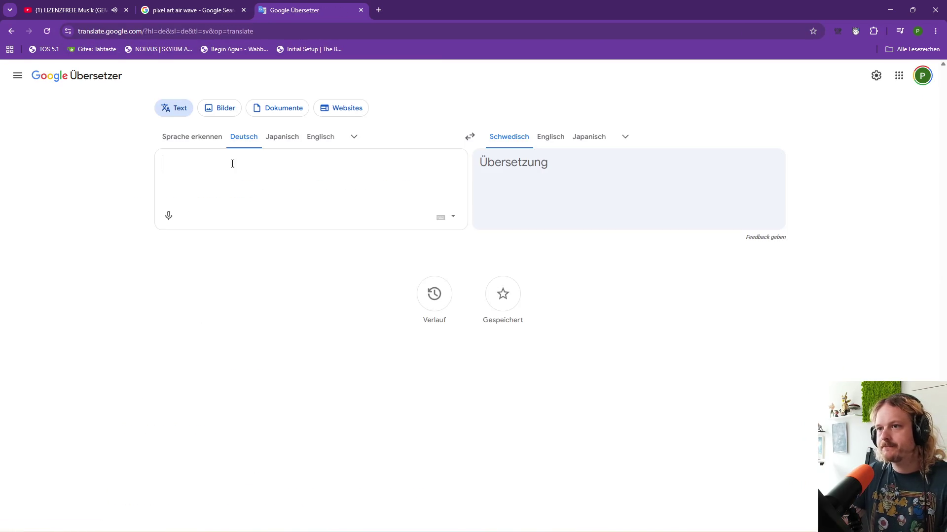
pyautogui.write('druckwelle')
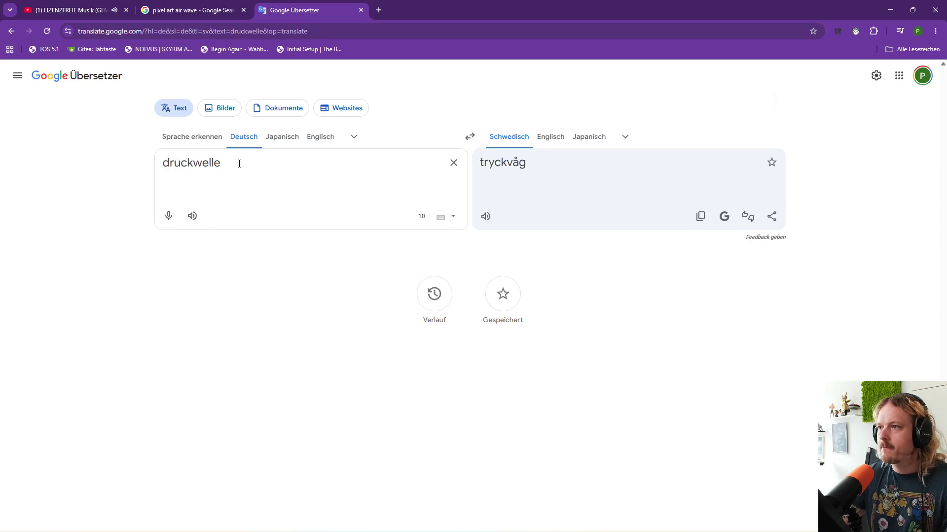
pyautogui.click(550, 141)
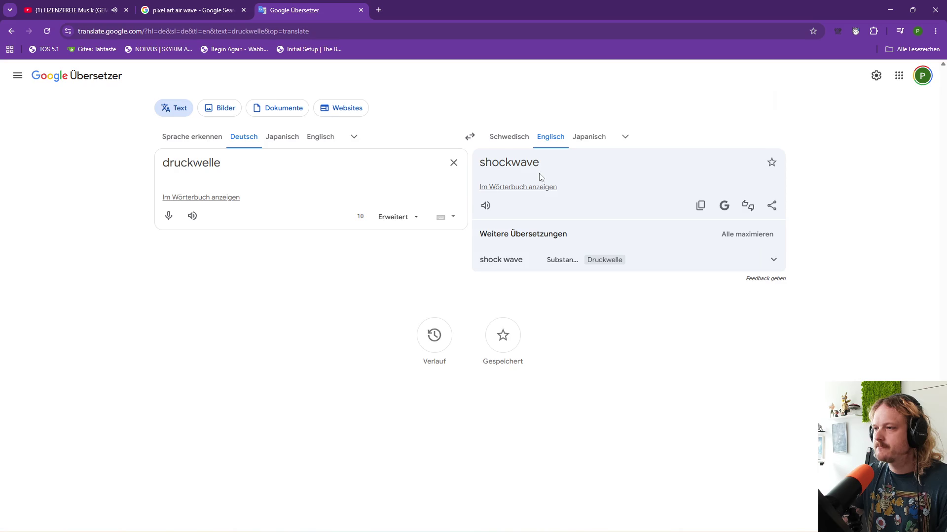
# - Return to the image results tab and start deleting 'wave' from the query
pyautogui.click(187, 10)
pyautogui.click(229, 90)
pyautogui.press('BackSpace')
pyautogui.press('BackSpace')
pyautogui.press('BackSpace')
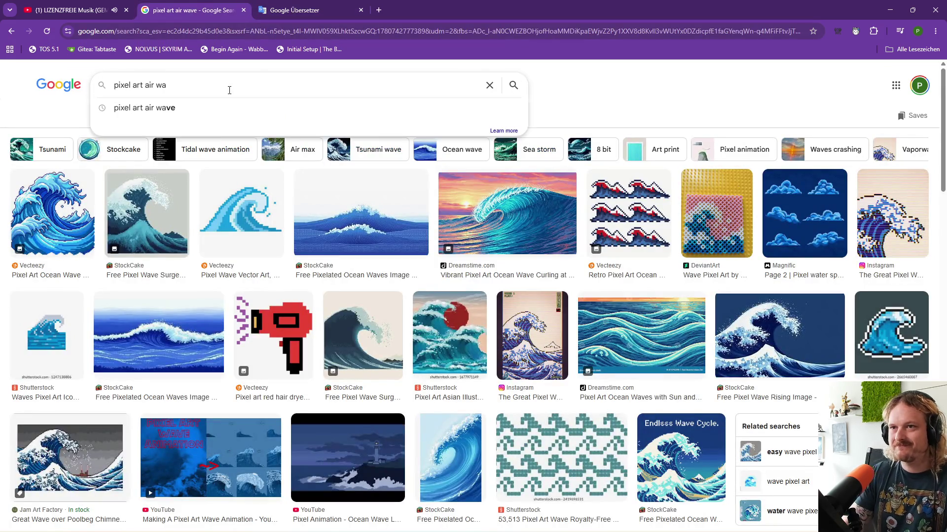
# - Change the image search query to 'pixel art shockwave'
pyautogui.press('BackSpace')
pyautogui.press('BackSpace')
pyautogui.press('BackSpace')
pyautogui.write('s')
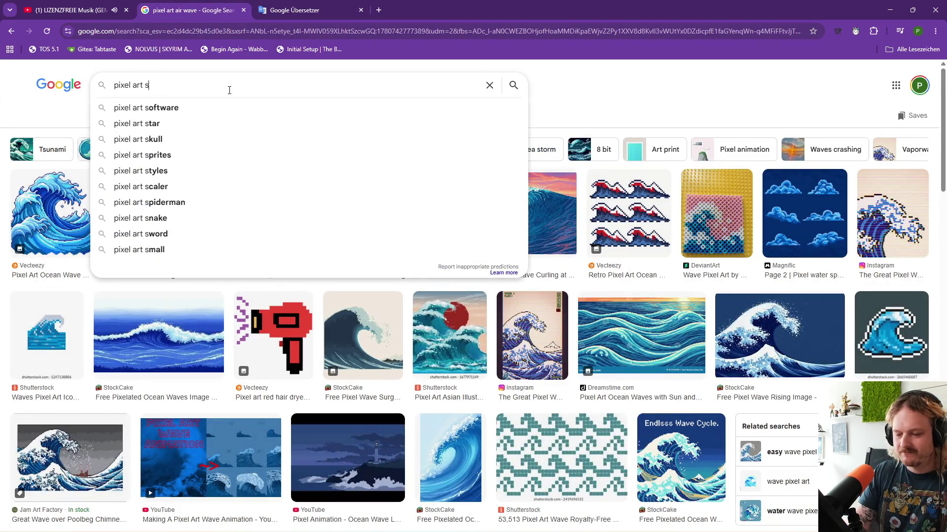
pyautogui.write('hockwave')
pyautogui.press('Return')
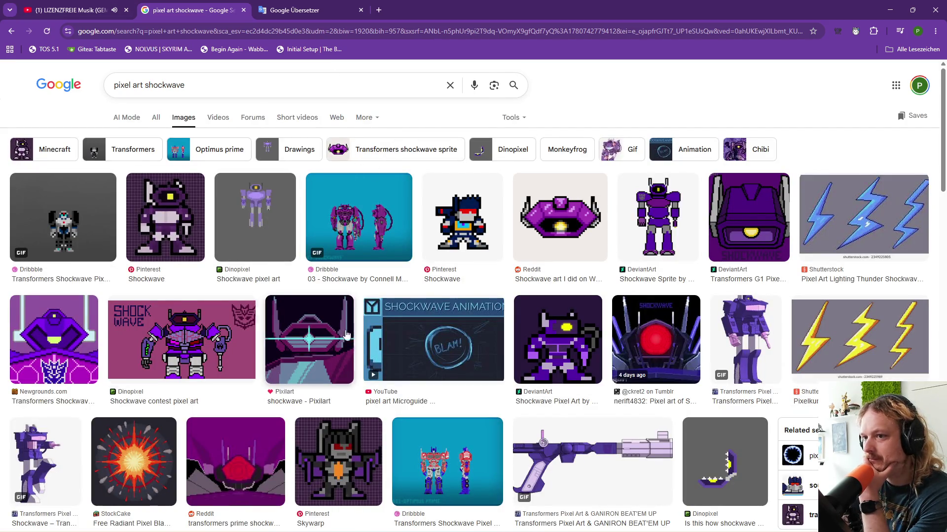
# - Preview the Lexica ring, Super Pixel Projectiles Pack 2 and FX Shockwave Effects images
pyautogui.scroll(-4, 315, 282)
pyautogui.scroll(-3, 318, 220)
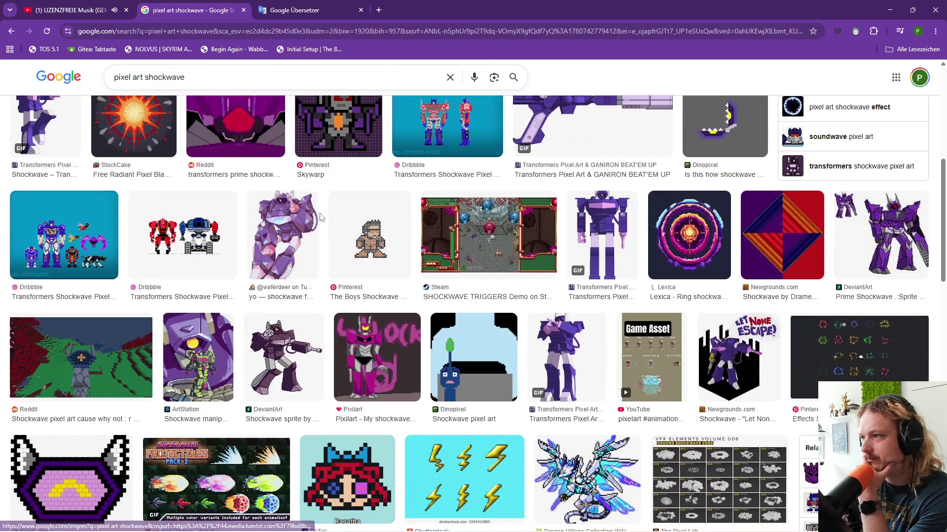
pyautogui.click(690, 235)
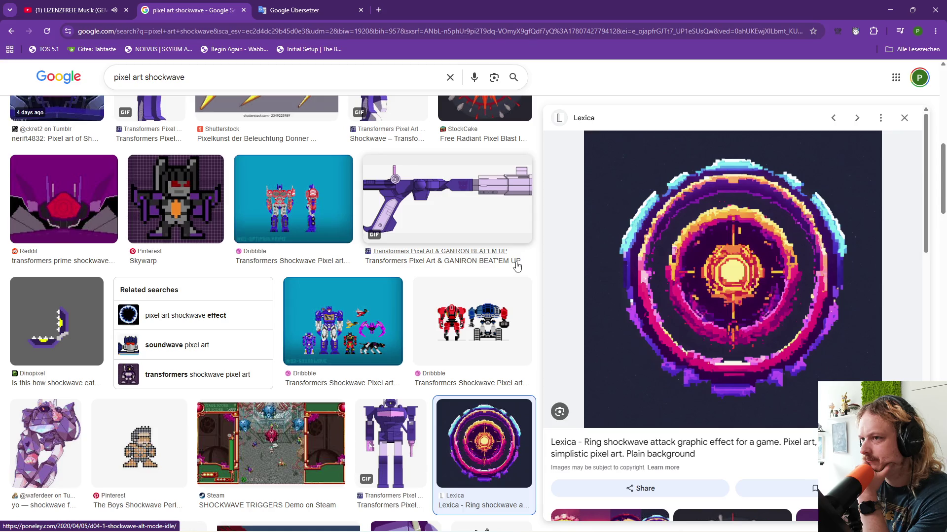
pyautogui.scroll(-6, 517, 266)
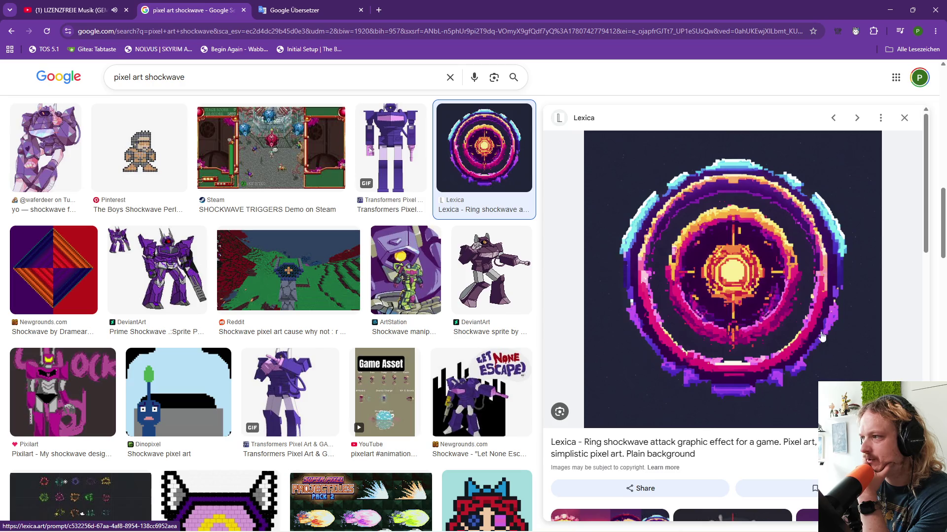
pyautogui.scroll(-4, 414, 340)
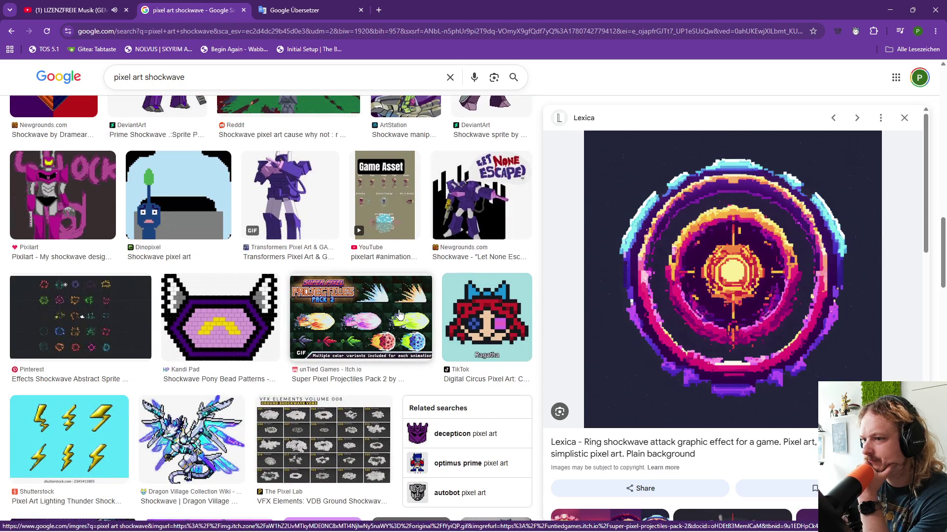
pyautogui.click(399, 316)
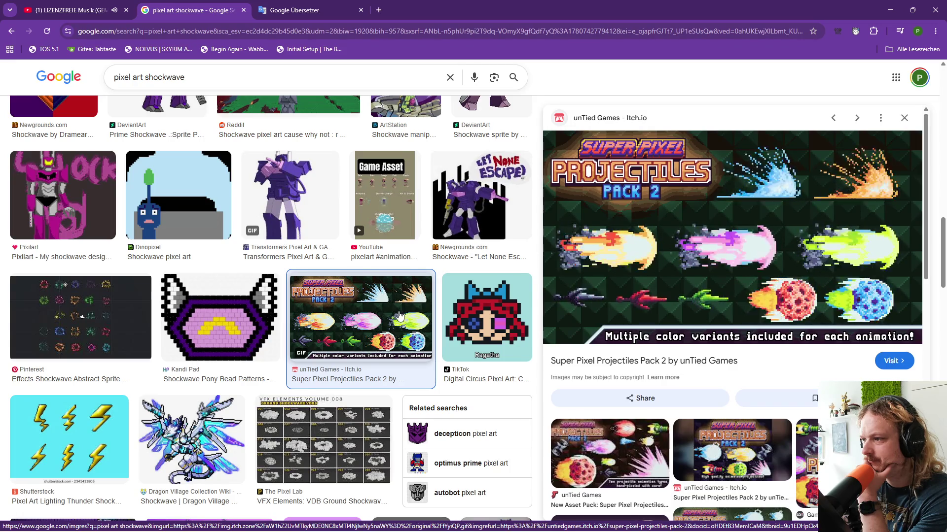
pyautogui.scroll(-6, 400, 315)
pyautogui.scroll(-6, 397, 328)
pyautogui.scroll(-4, 397, 328)
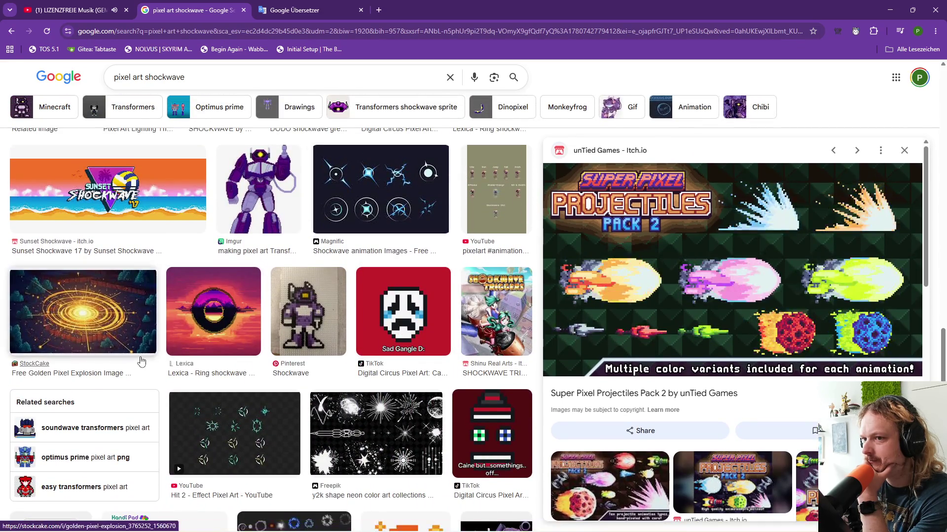
pyautogui.scroll(-3, 316, 333)
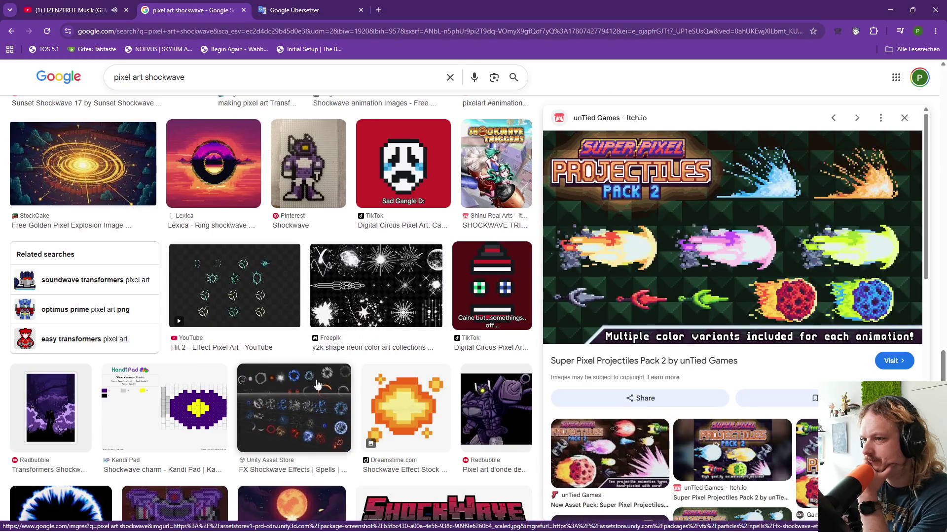
pyautogui.scroll(-3, 316, 332)
pyautogui.click(349, 356)
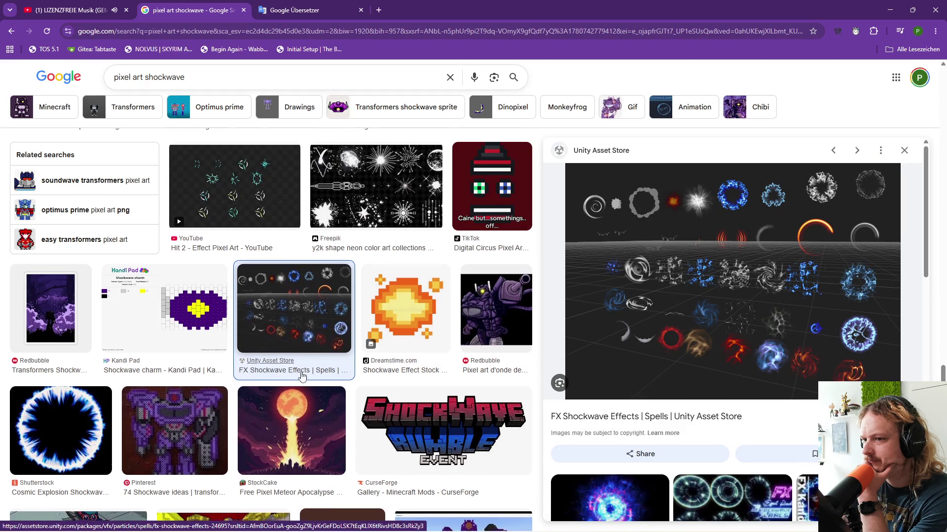
pyautogui.scroll(-2, 299, 378)
pyautogui.scroll(-2, 308, 377)
pyautogui.scroll(-2, 315, 375)
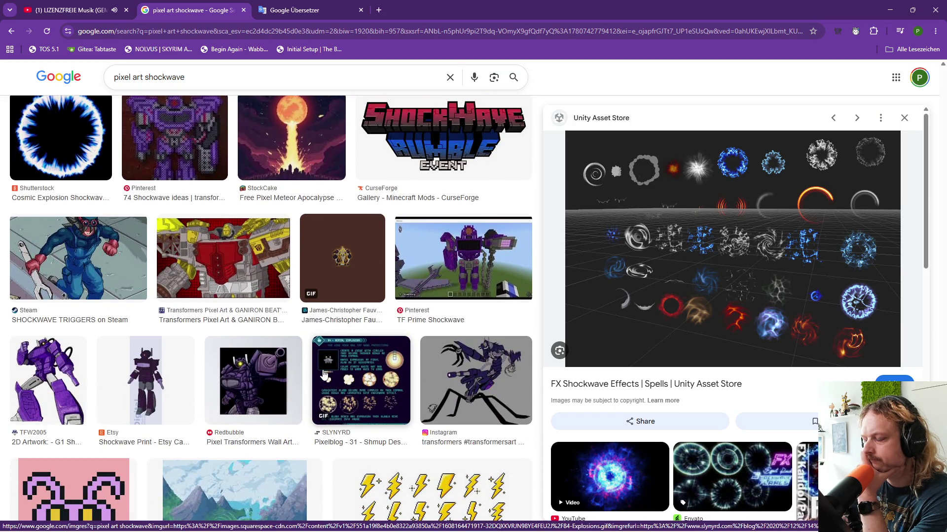
pyautogui.scroll(1, 324, 375)
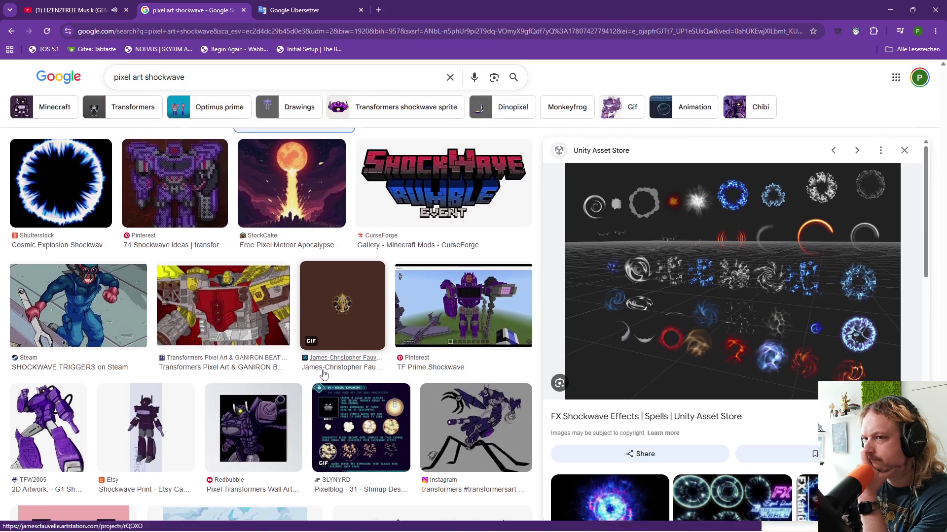
# - Preview the blue cosmic explosion shockwave image and snip it as a screenshot
pyautogui.click(81, 193)
pyautogui.scroll(-7, 313, 326)
pyautogui.scroll(-10, 313, 326)
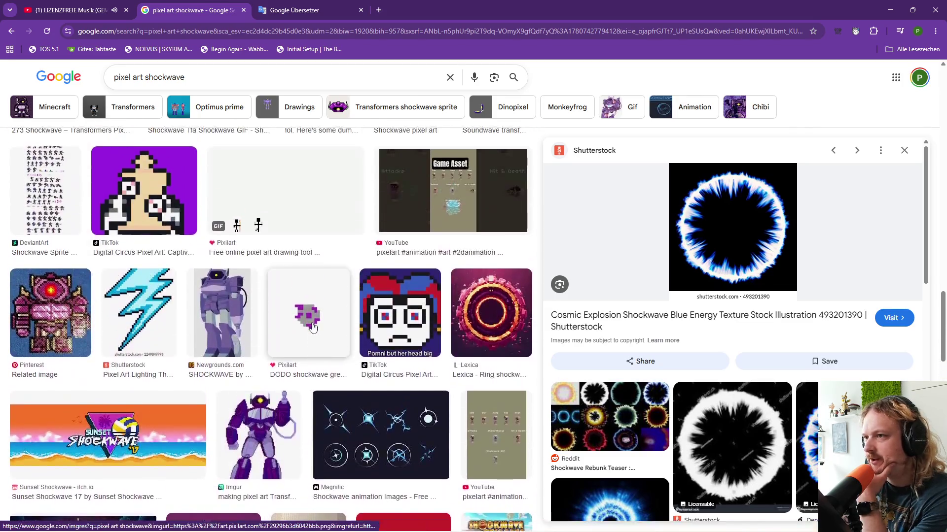
pyautogui.scroll(4, 313, 326)
pyautogui.scroll(4, 312, 327)
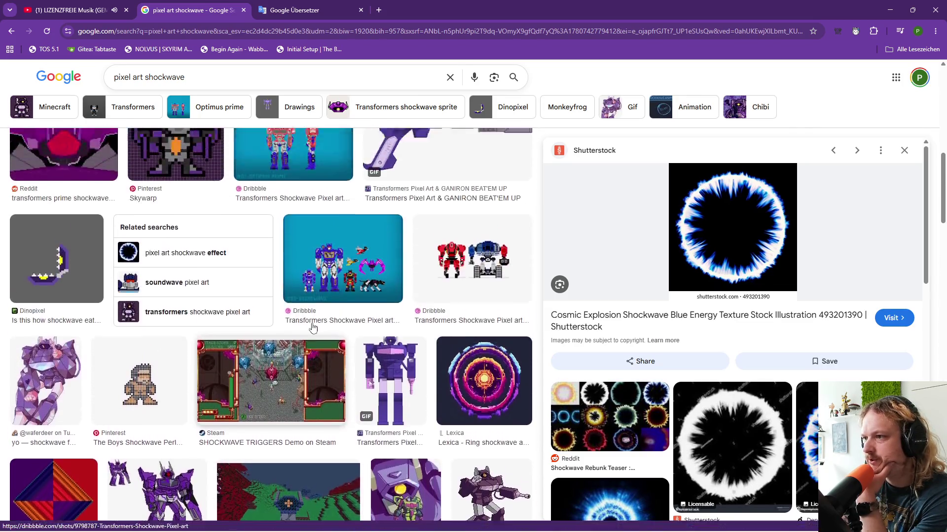
pyautogui.scroll(-3, 312, 327)
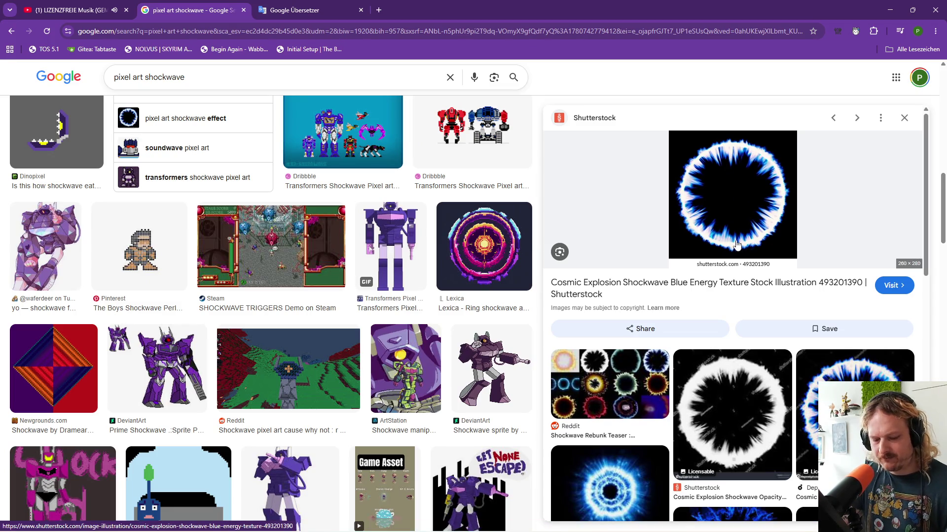
pyautogui.press('super+shift+s')
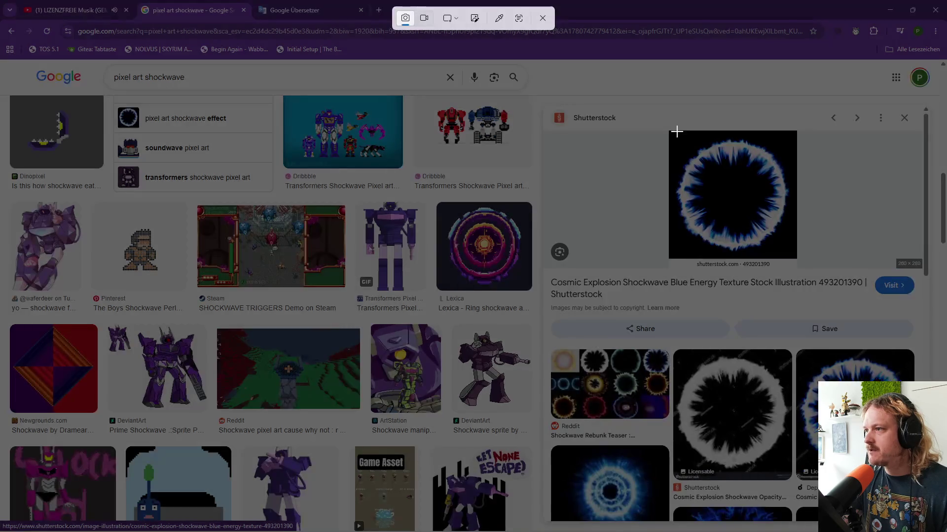
pyautogui.moveTo(669, 131); pyautogui.dragTo(796, 258)
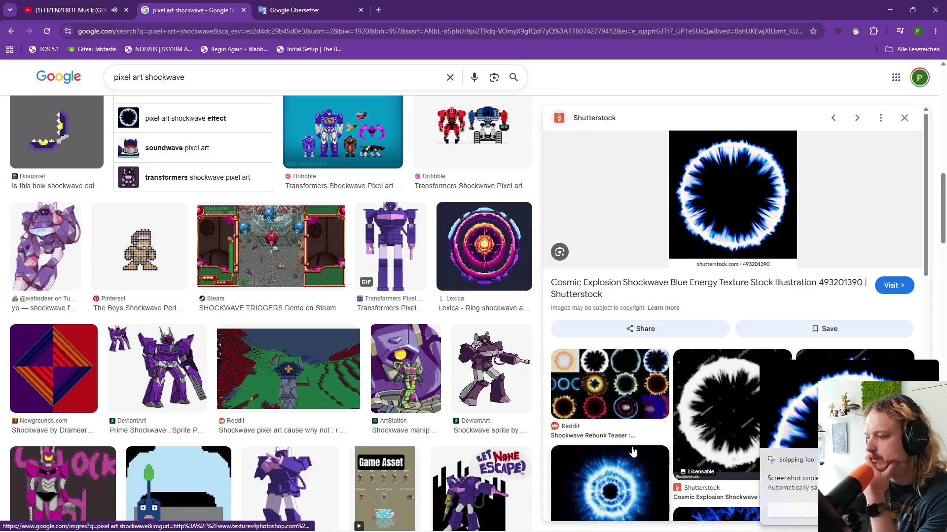
# - Send a German prompt requesting fading, multi-tone pixel-art shockwave rings with the image attached
pyautogui.click(577, 522)
pyautogui.write('eher wie eine')
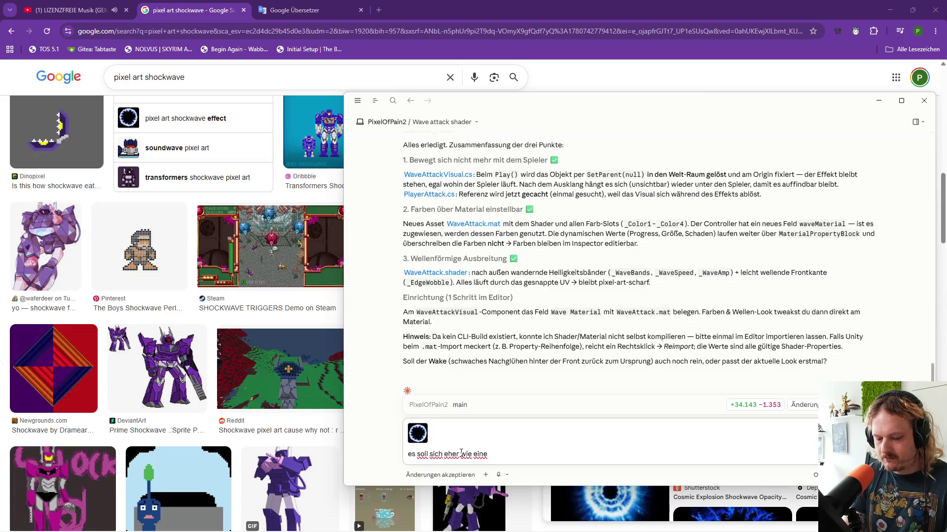
pyautogui.write(' shockwa')
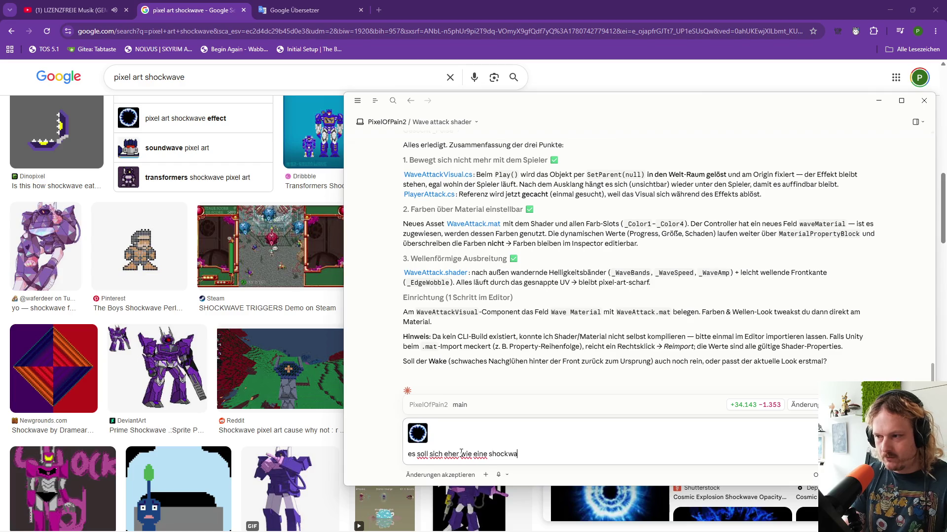
pyautogui.write('ve ausbr')
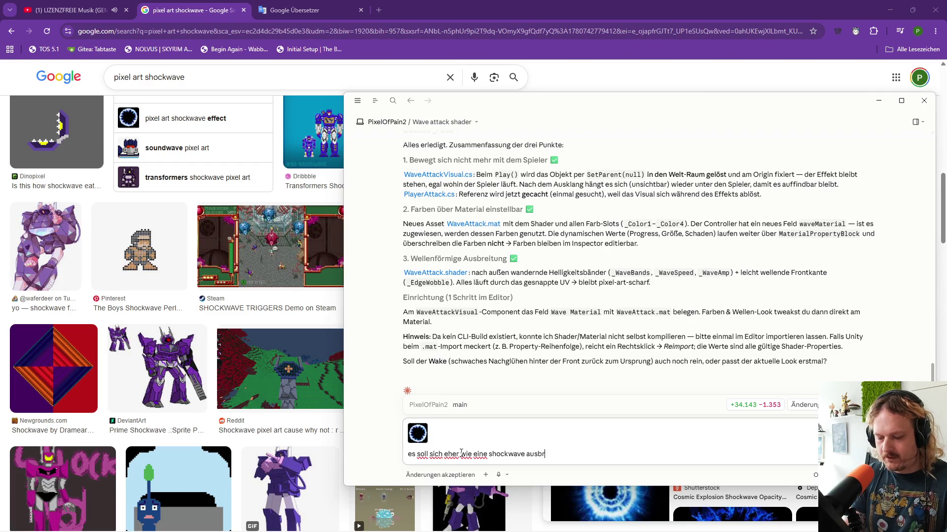
pyautogui.write('eiten. ')
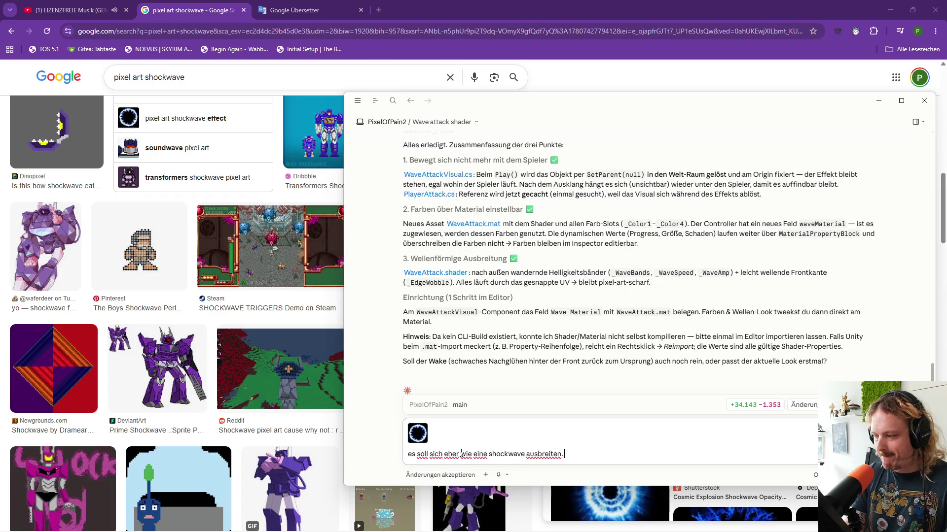
pyautogui.write('in')
pyautogui.write(' der')
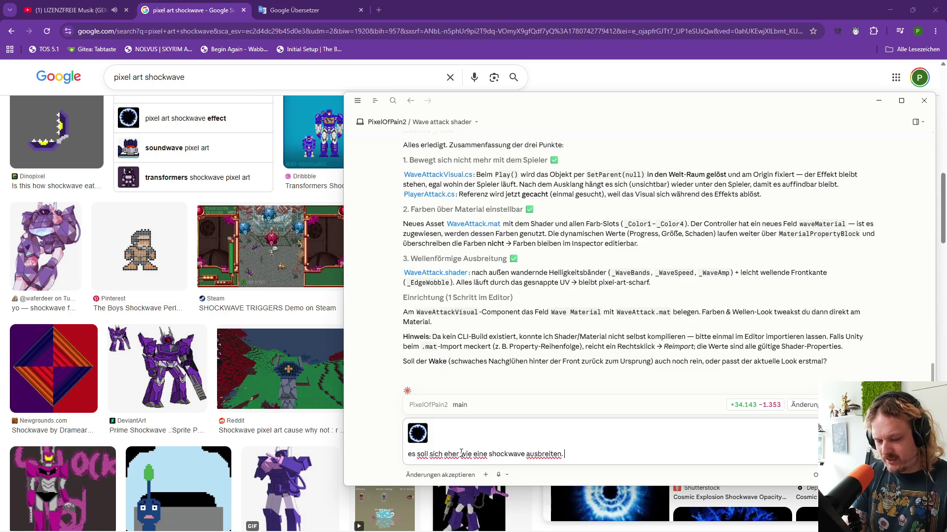
pyautogui.write('im ')
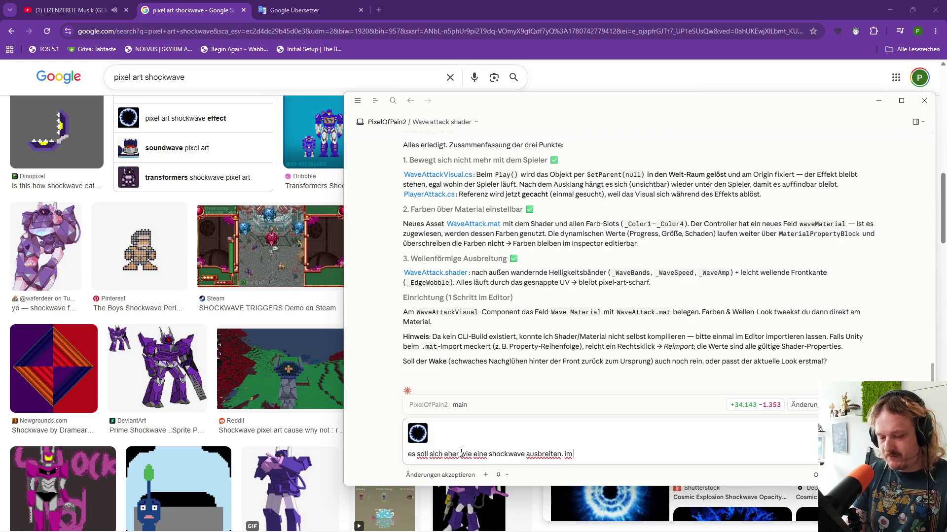
pyautogui.write('sichtbaren sollen')
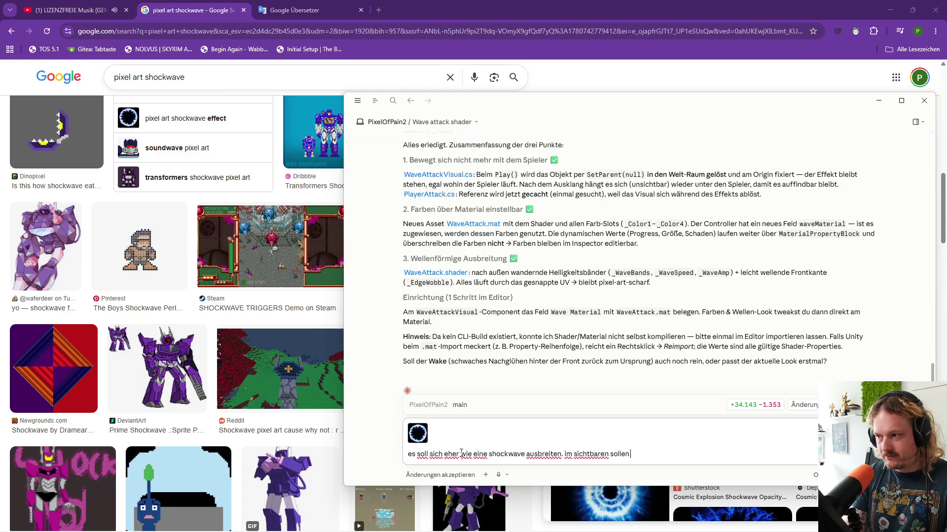
pyautogui.write(' auf pixel')
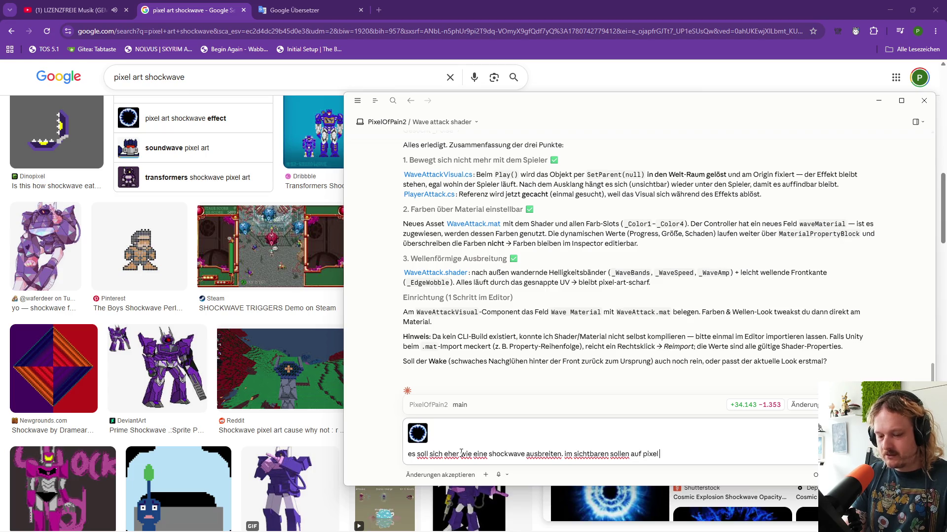
pyautogui.write(' ebene')
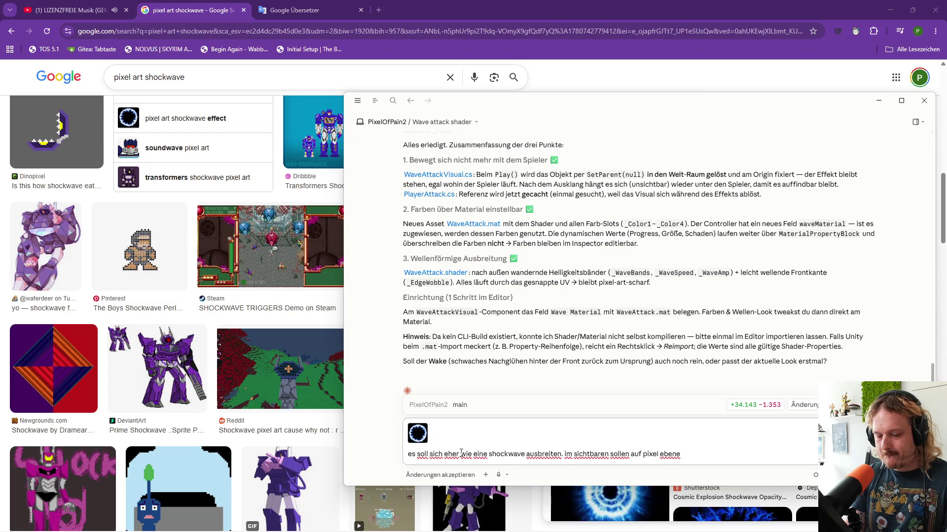
pyautogui.write(' pixe')
pyautogui.write('l unterschiedliche')
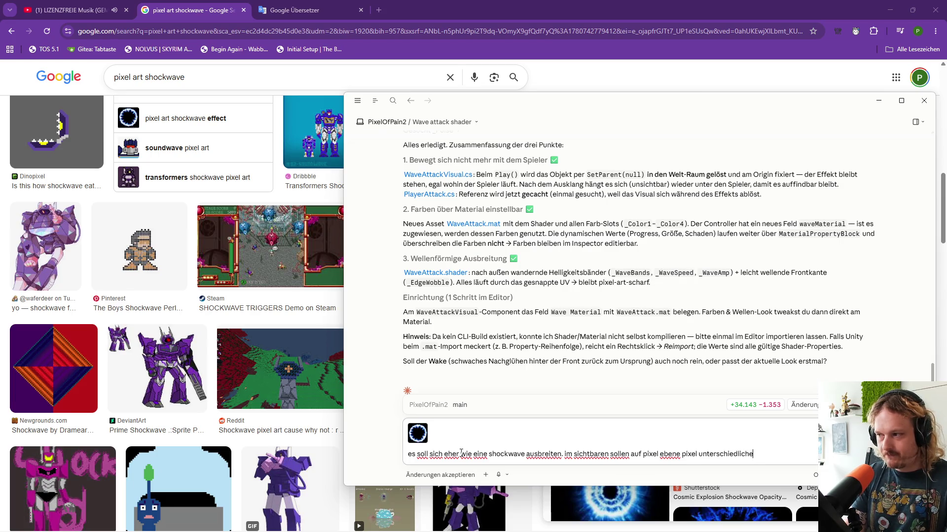
pyautogui.write(' farbt')
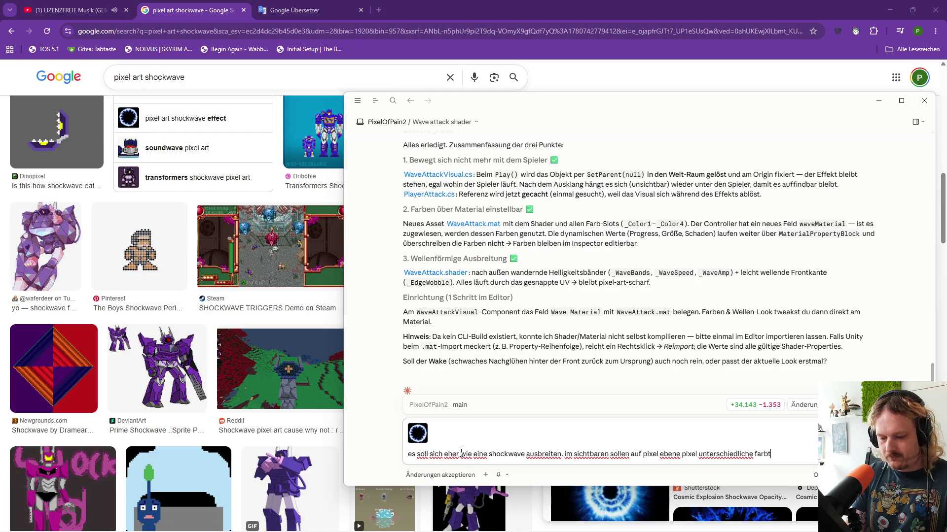
pyautogui.write('öne haben , das')
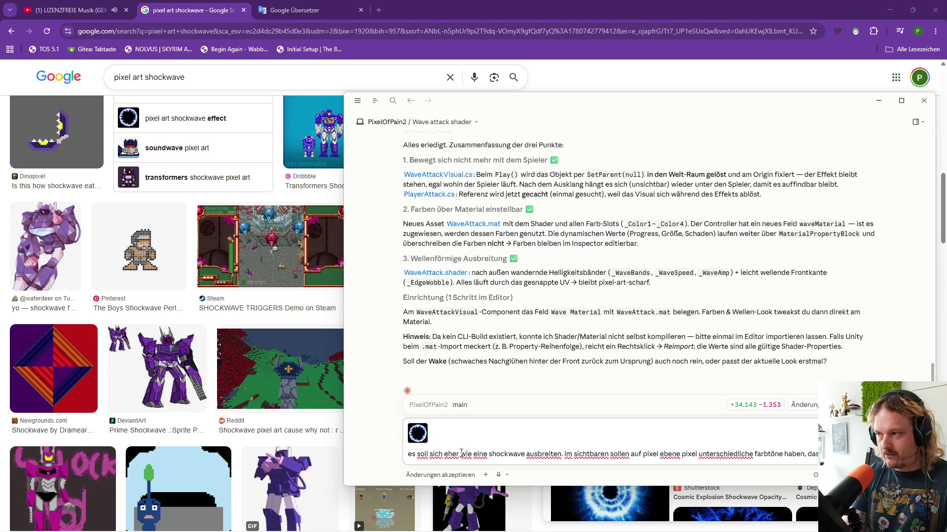
pyautogui.write(' wie pixel art aussieht.')
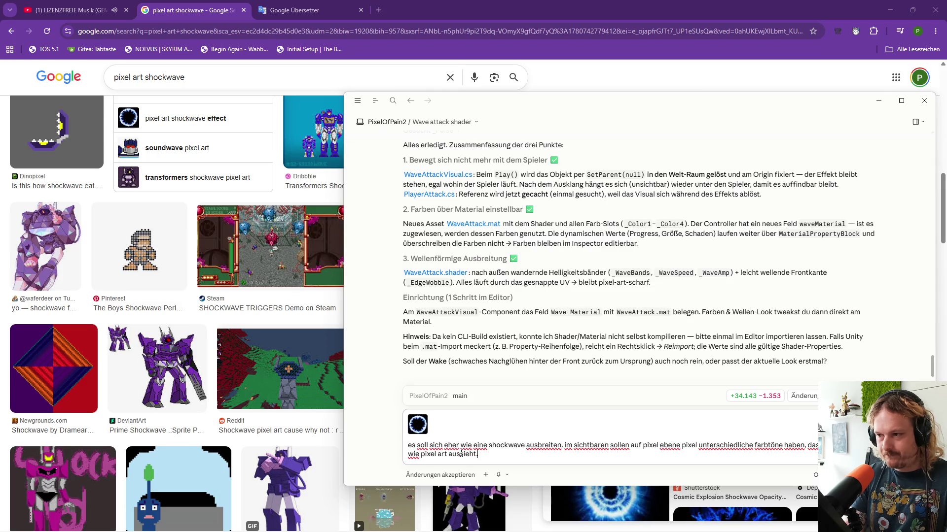
pyautogui.write(' bild')
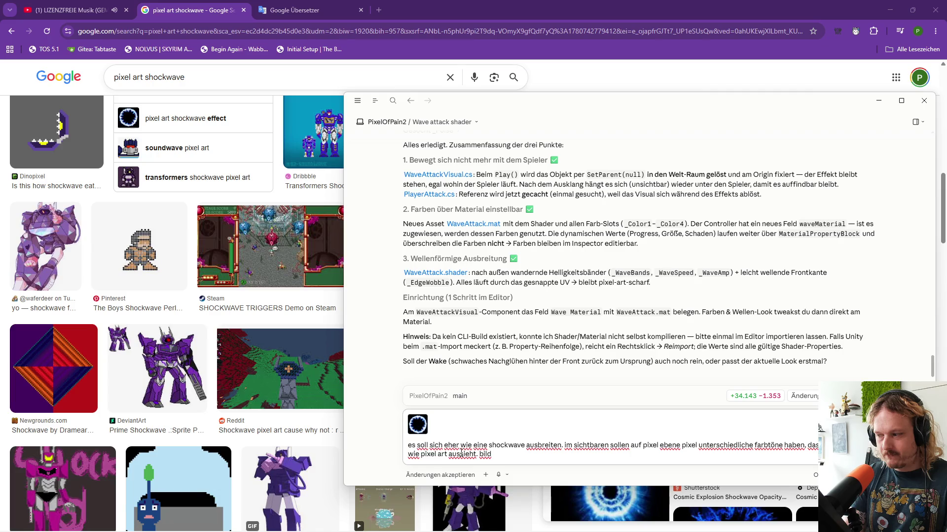
pyautogui.write(' zeigt ')
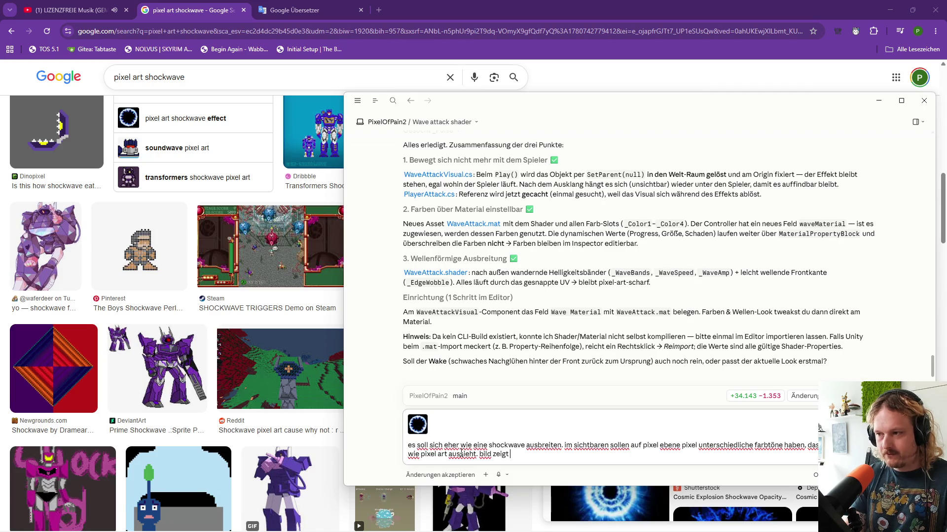
pyautogui.write('eine shockwa')
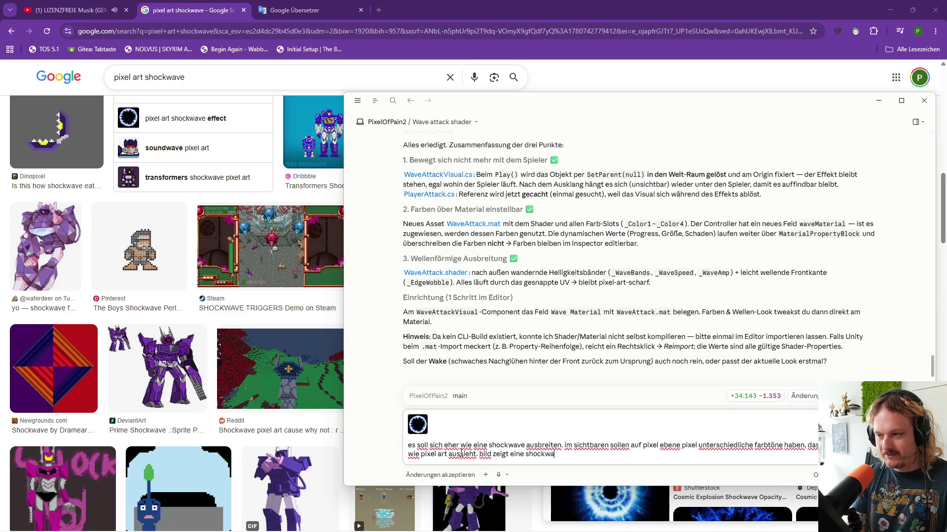
pyautogui.write('ve so')
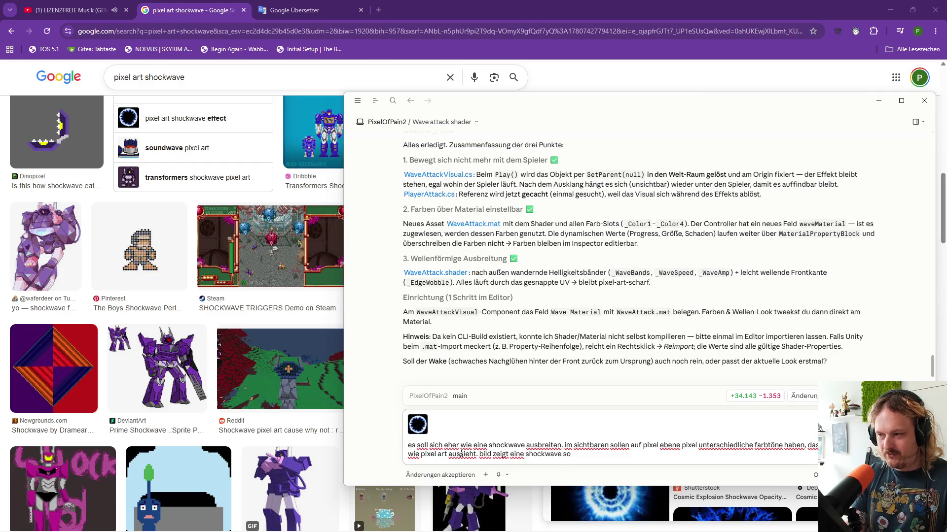
pyautogui.write(' ungefä')
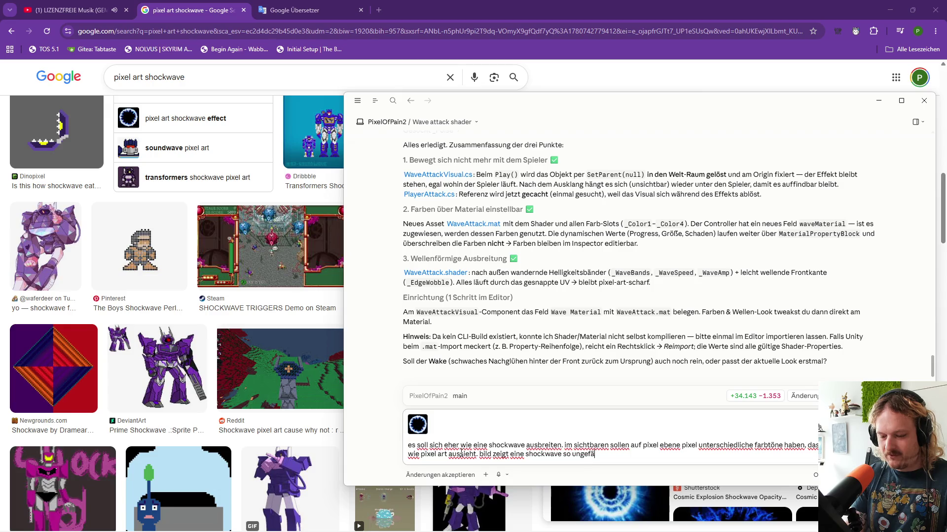
pyautogui.write('hr n')
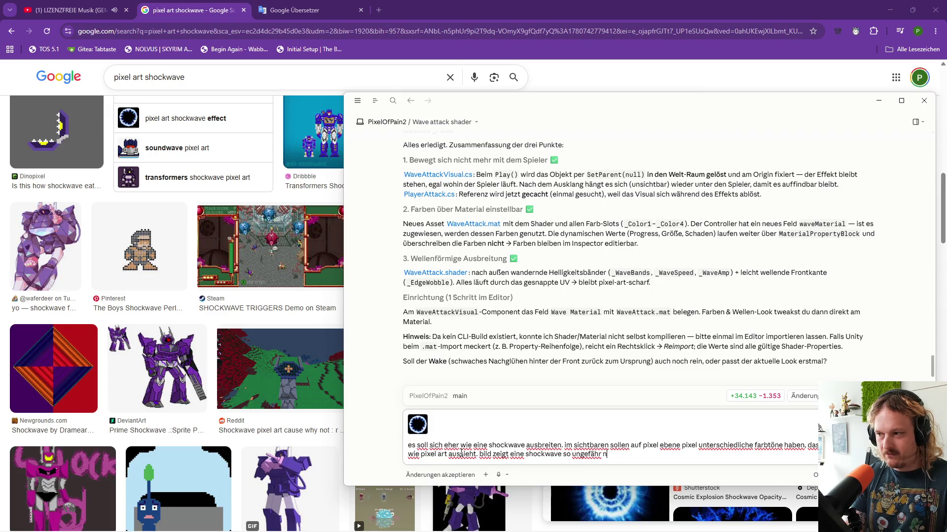
pyautogui.write('ur mit mehr rinden')
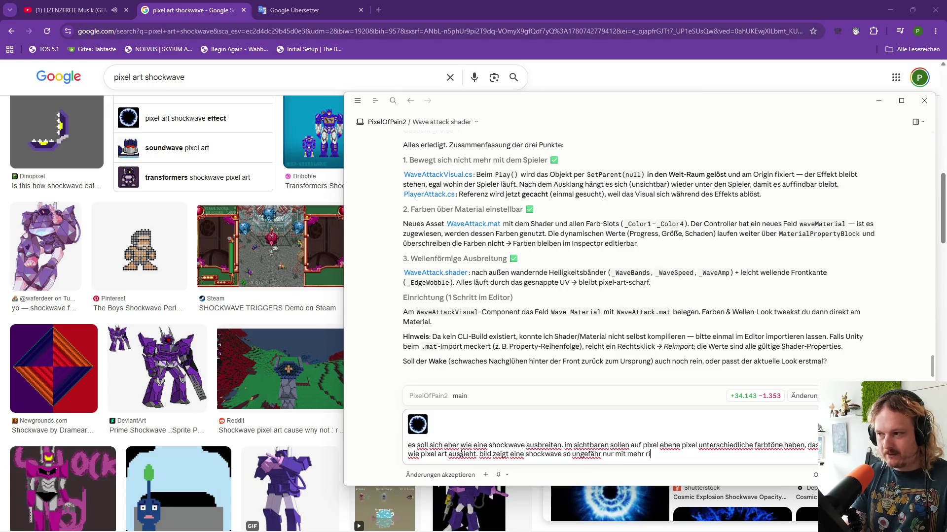
pyautogui.press('BackSpace')
pyautogui.press('BackSpace')
pyautogui.press('BackSpace')
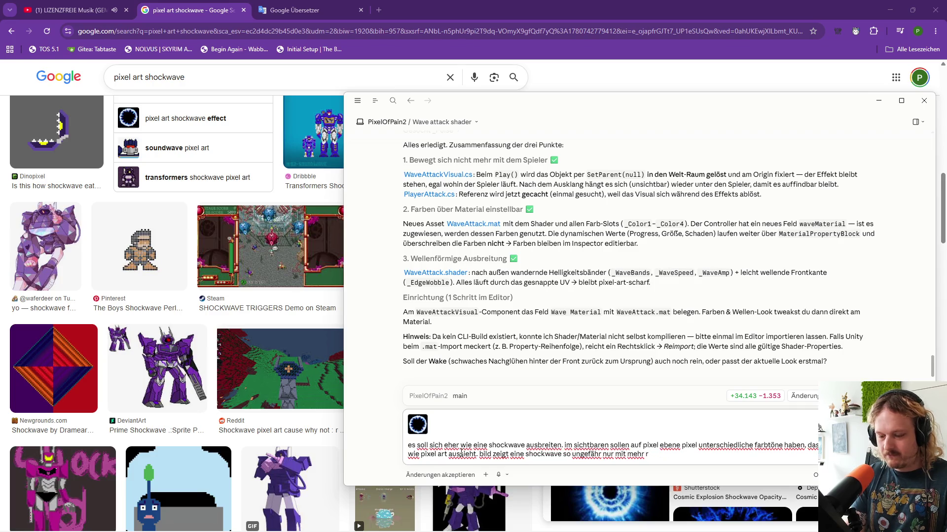
pyautogui.write('ingen und die ri')
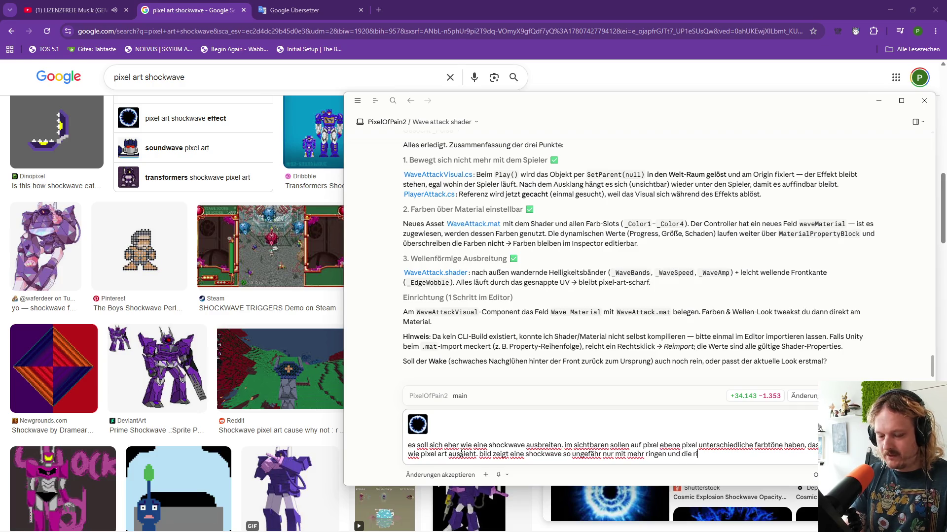
pyautogui.write('nge werden')
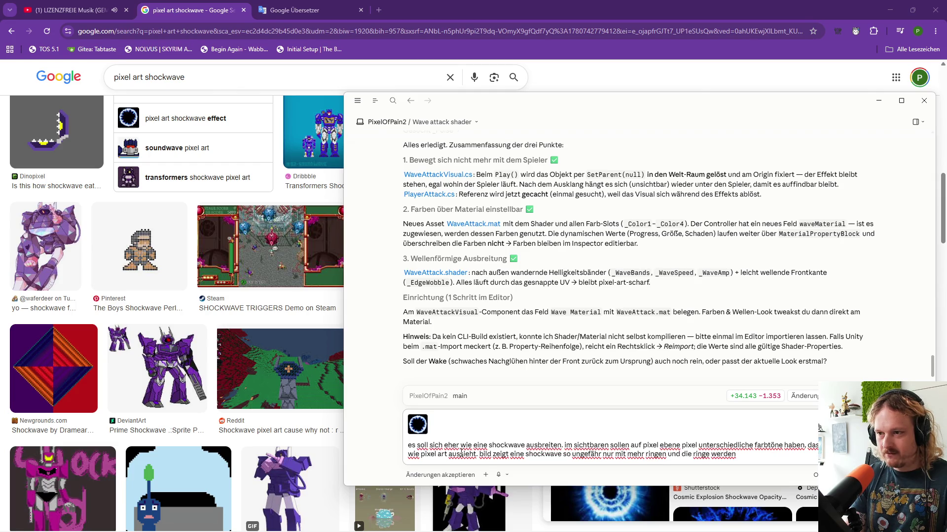
pyautogui.press('BackSpace')
pyautogui.press('BackSpace')
pyautogui.press('BackSpace')
pyautogui.press('BackSpace')
pyautogui.press('BackSpace')
pyautogui.press('BackSpace')
pyautogui.write('ver')
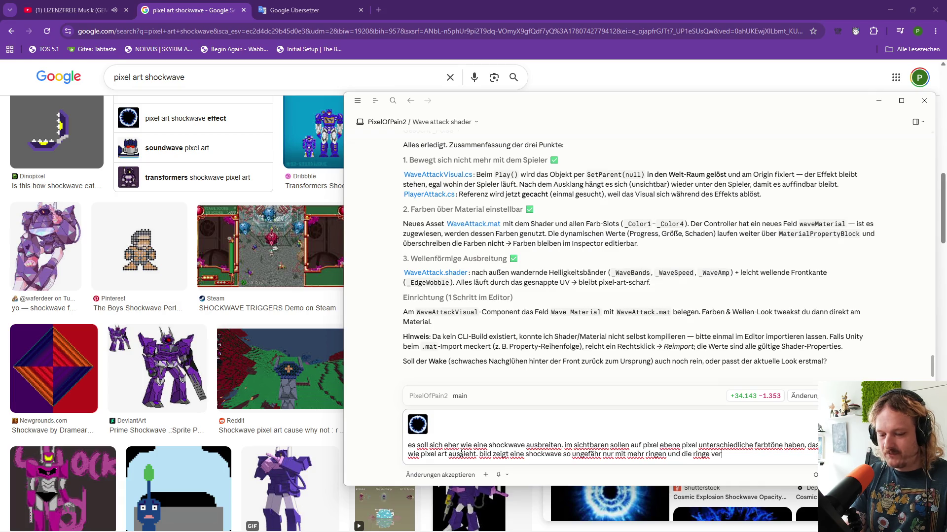
pyautogui.write('wchwinden a')
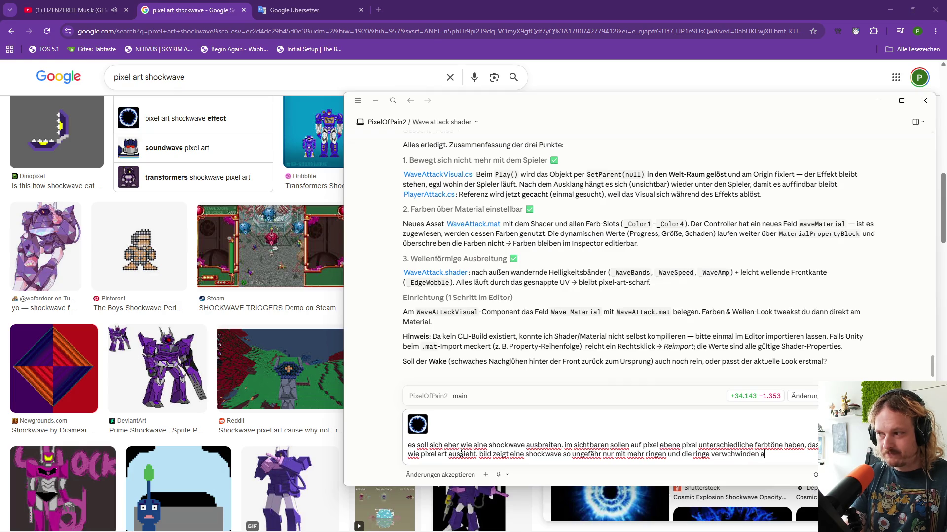
pyautogui.write('uch wenn die wa nach vo')
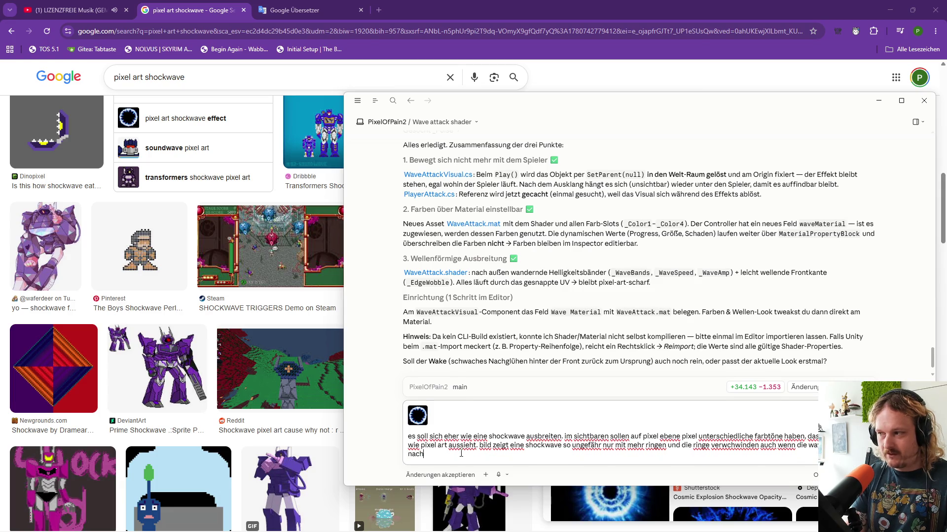
pyautogui.write('rne beweg')
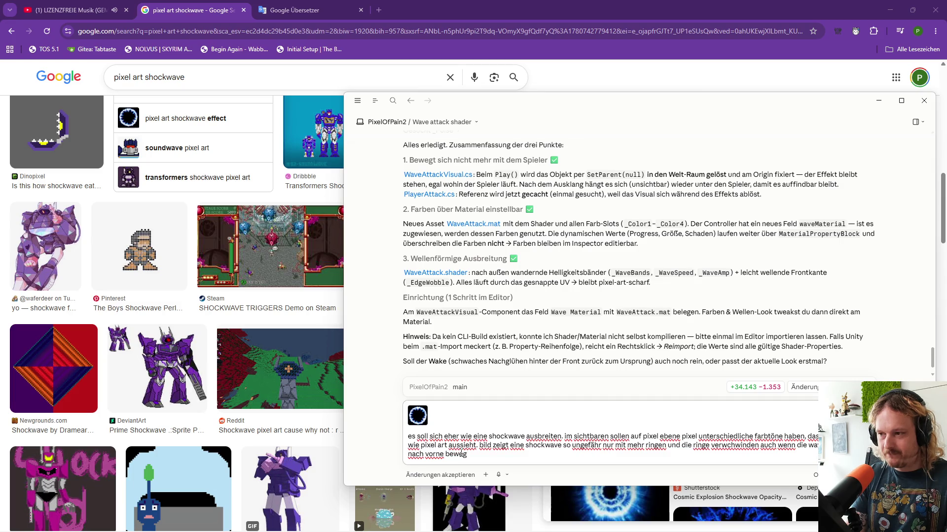
pyautogui.press('Return')
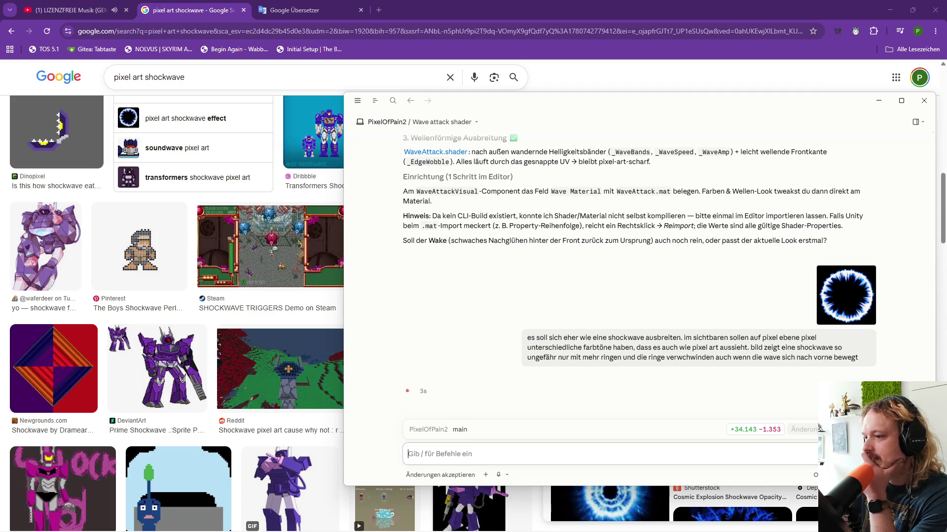
# - Commit the 10 changed files to main with summary 'a' and push to origin
pyautogui.moveTo(476, 529)
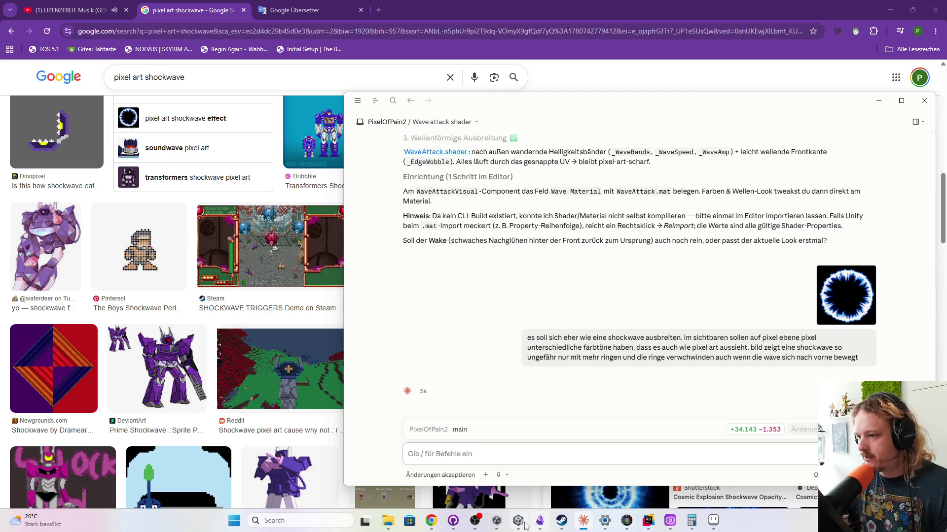
pyautogui.click(453, 521)
pyautogui.click(291, 370)
pyautogui.write('a')
pyautogui.click(289, 451)
pyautogui.click(567, 185)
pyautogui.moveTo(580, 165)
pyautogui.mouseDown()
pyautogui.moveTo(600, 176)
pyautogui.moveTo(573, 157)
pyautogui.mouseUp()
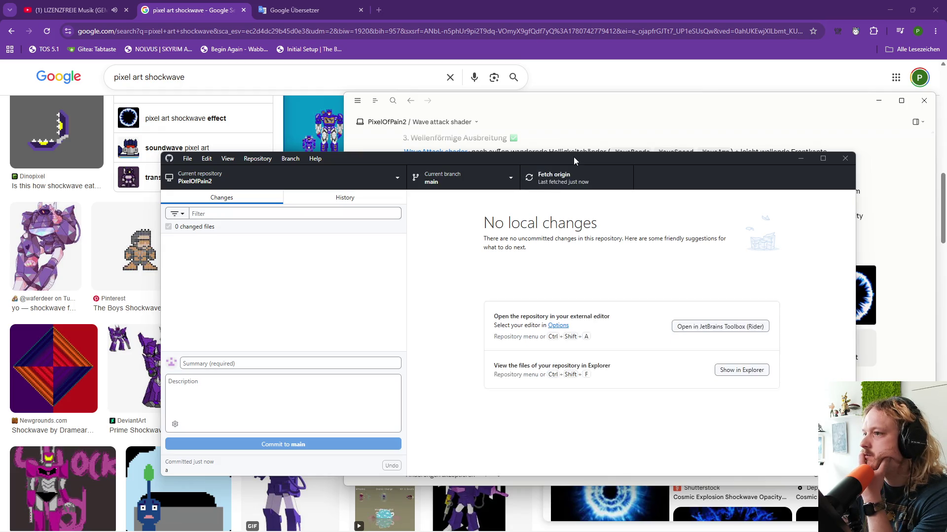
pyautogui.click(580, 113)
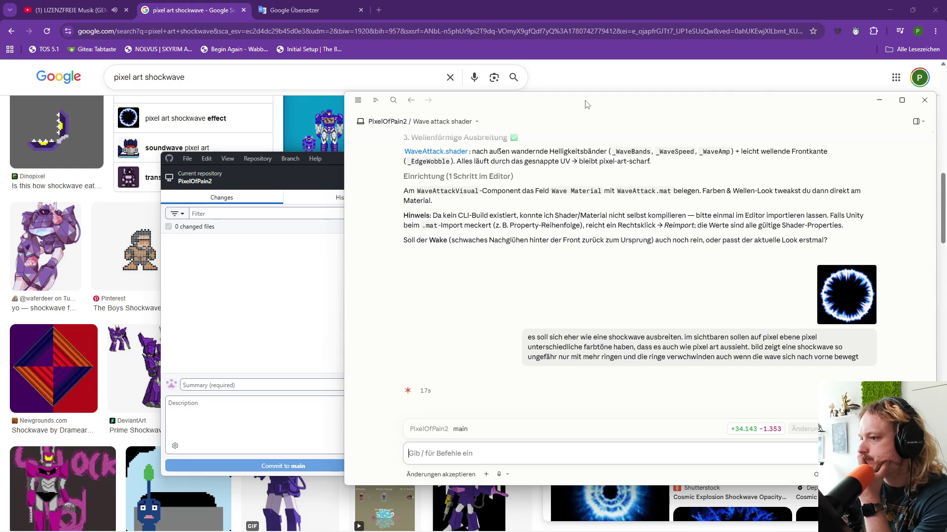
pyautogui.moveTo(541, 522)
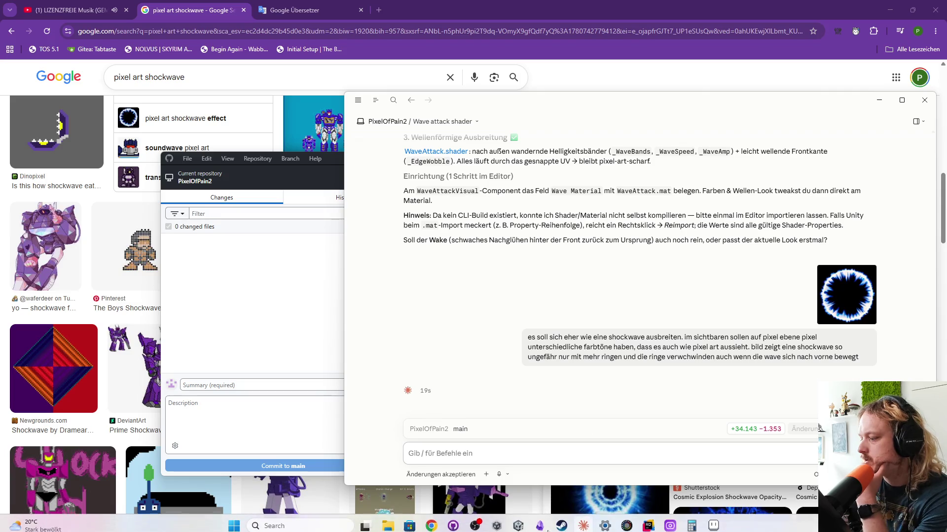
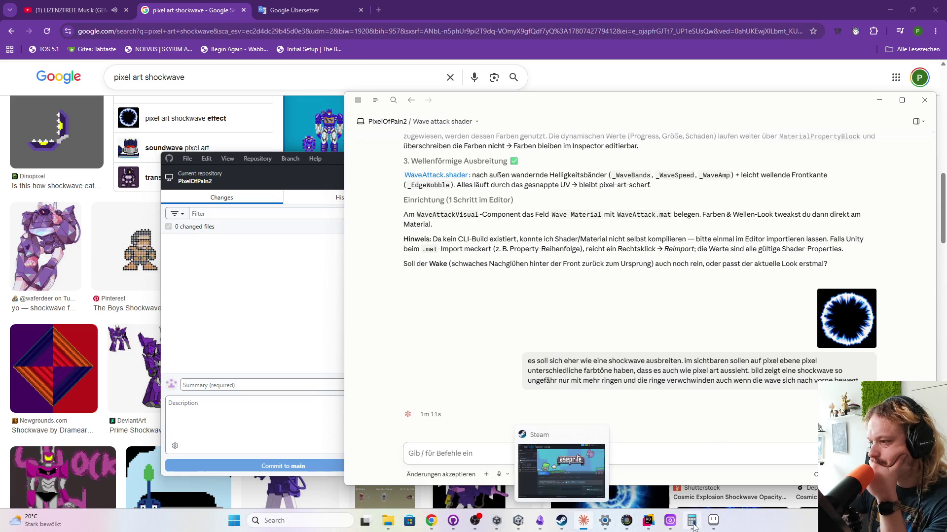
# - Switch to Unity and exit the Player prefab back to StartScene
pyautogui.click(526, 521)
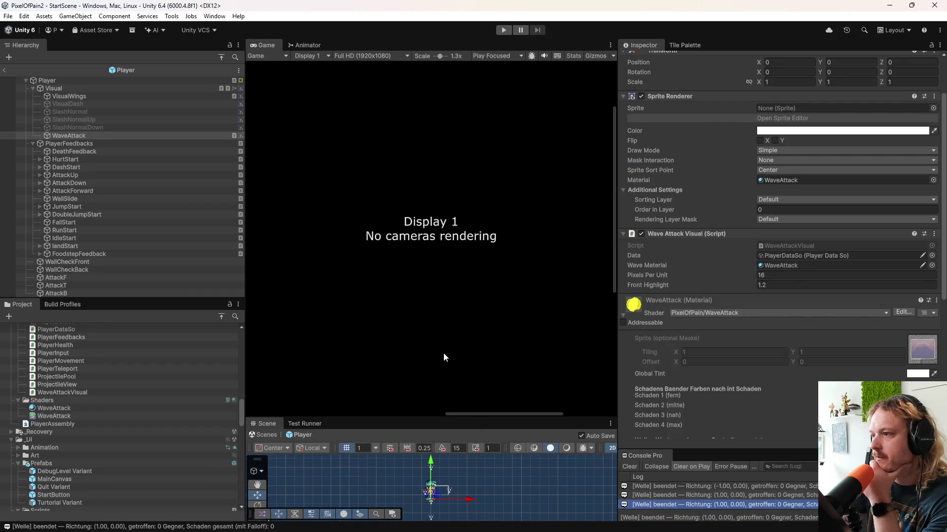
pyautogui.click(4, 71)
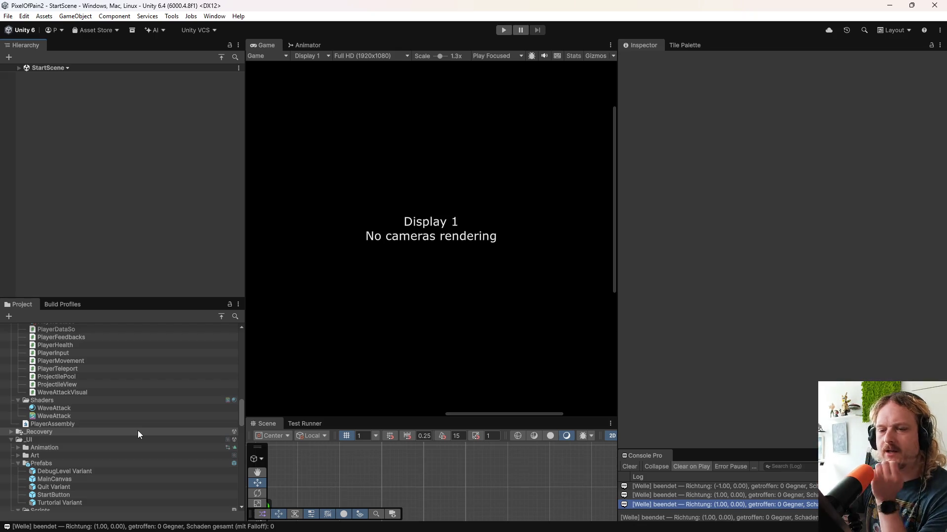
pyautogui.scroll(6, 193, 406)
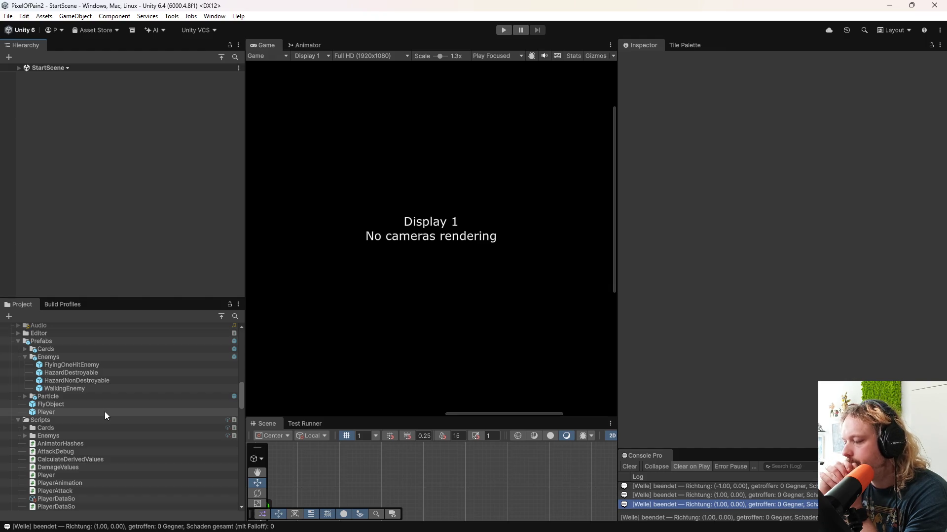
# - Open the HazardDestroyable prefab, then open its Hazard script in Rider
pyautogui.doubleClick(101, 372)
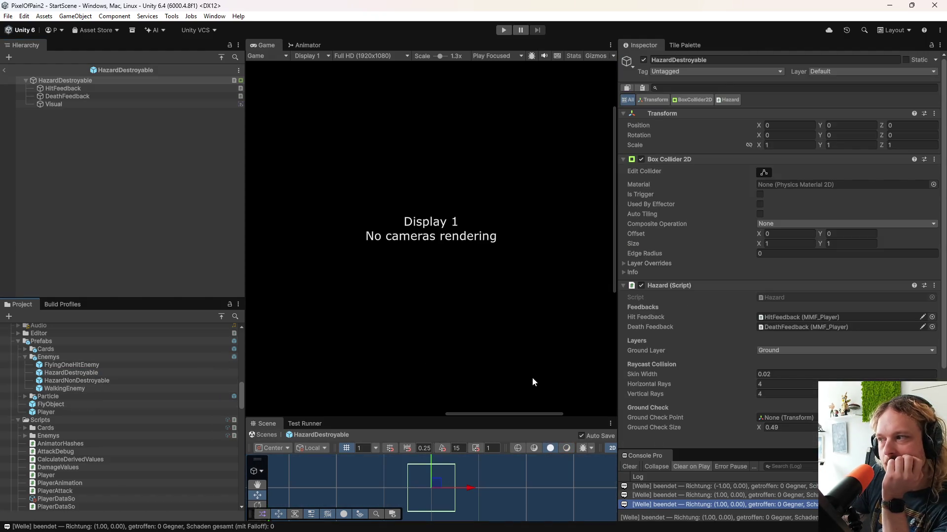
pyautogui.scroll(-2, 682, 374)
pyautogui.scroll(-1, 682, 374)
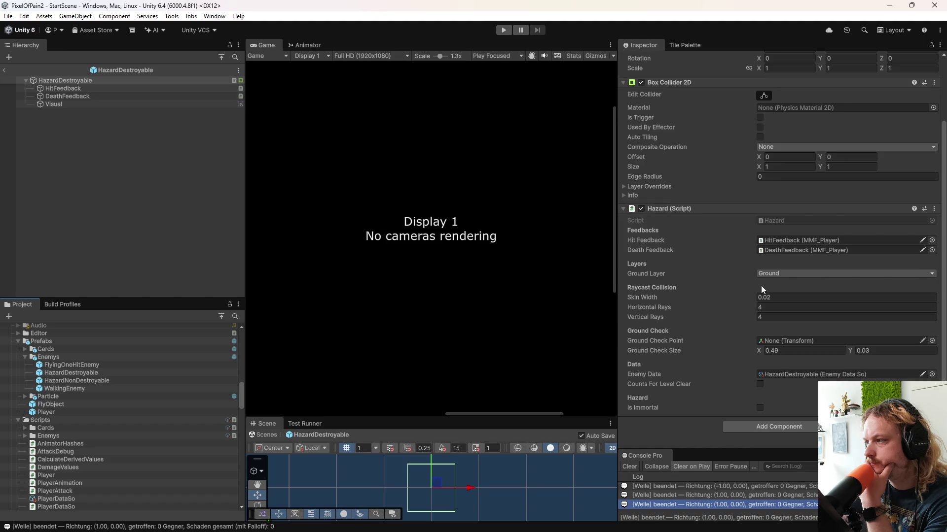
pyautogui.doubleClick(786, 220)
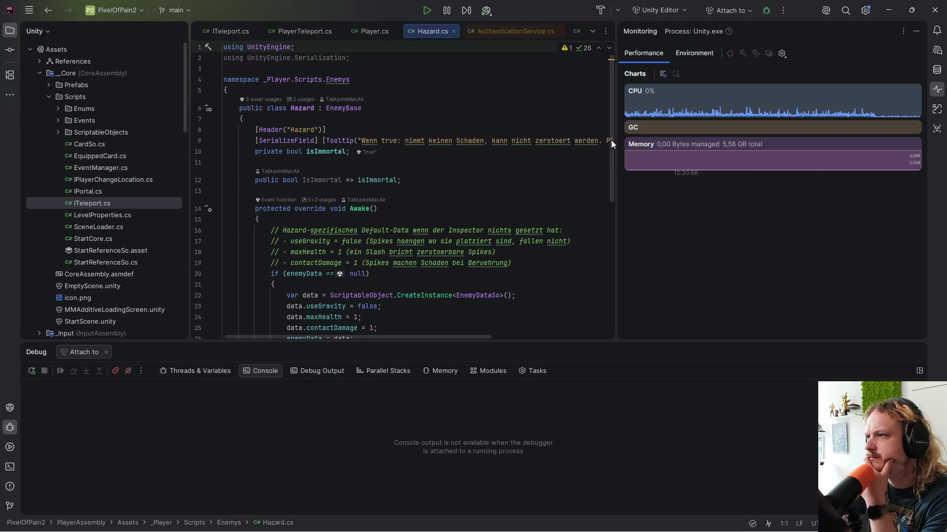
# - Hide the Monitoring panel, enlarge the code editor, and scroll through Hazard.cs
pyautogui.click(915, 31)
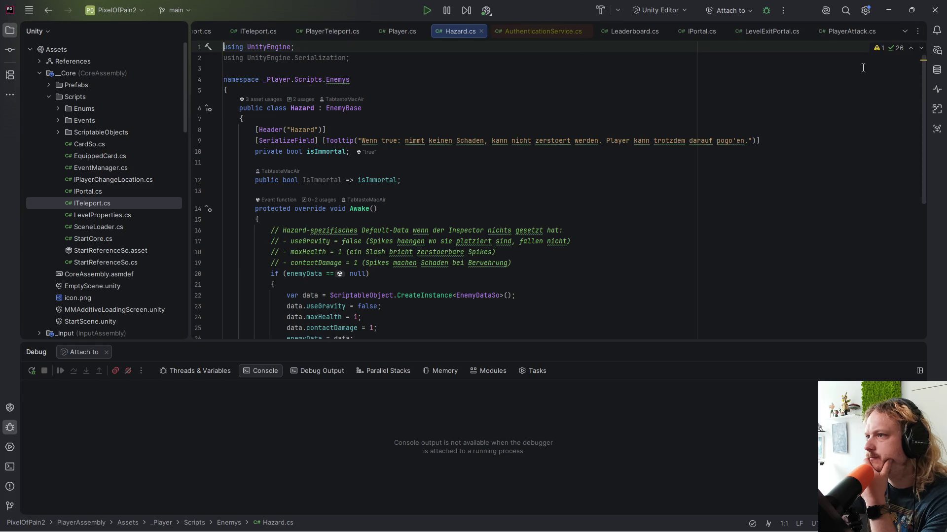
pyautogui.moveTo(482, 345); pyautogui.dragTo(485, 381)
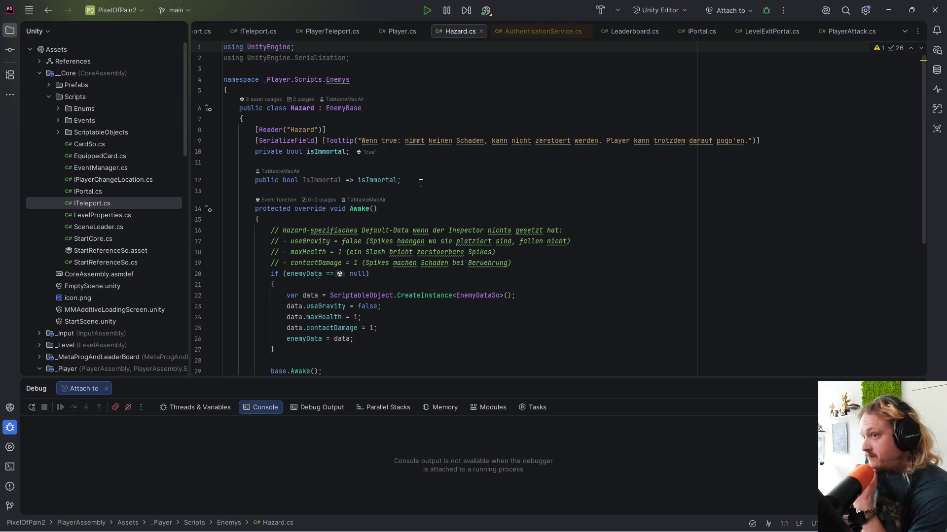
pyautogui.scroll(-5, 421, 183)
pyautogui.scroll(-1, 441, 253)
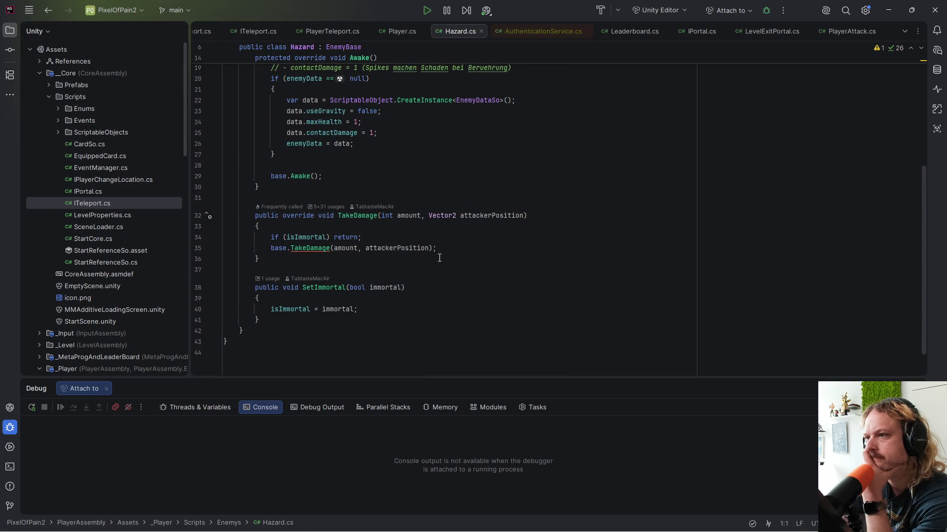
pyautogui.scroll(3, 439, 258)
pyautogui.scroll(3, 439, 258)
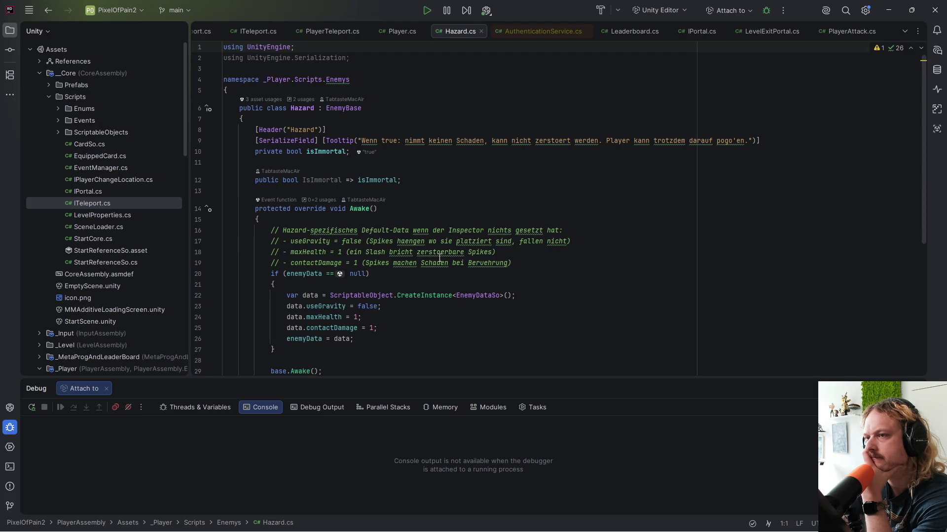
# - Click into line 8 by the Hazard header, then switch to the Claude wave-shader chat
pyautogui.click(328, 108)
pyautogui.click(392, 129)
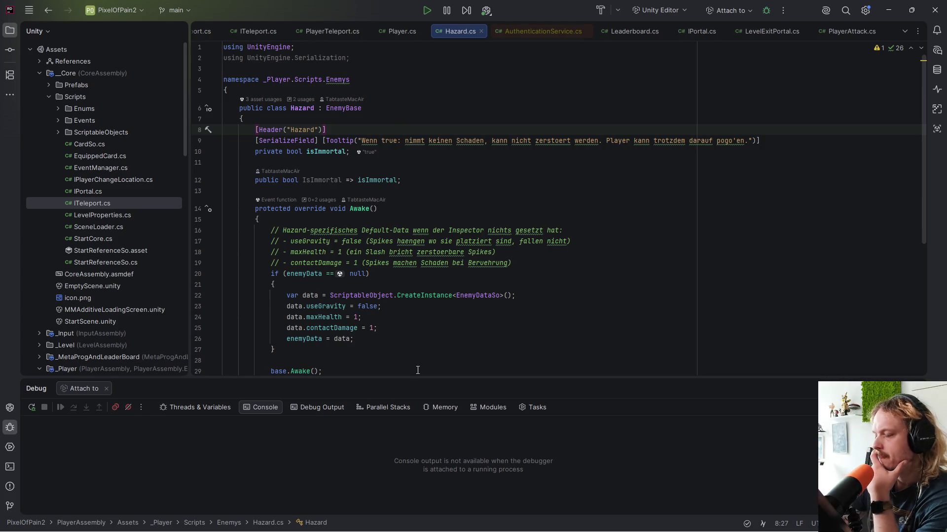
pyautogui.moveTo(343, 531)
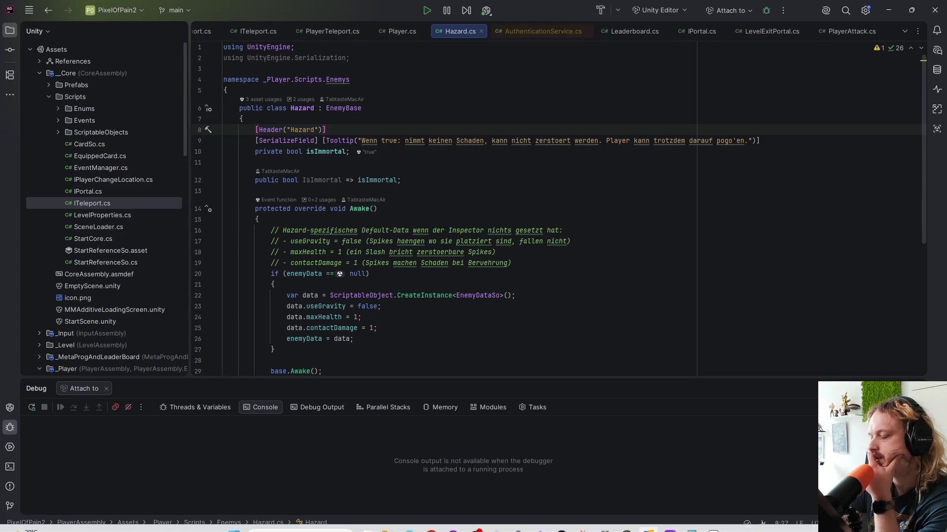
pyautogui.click(583, 522)
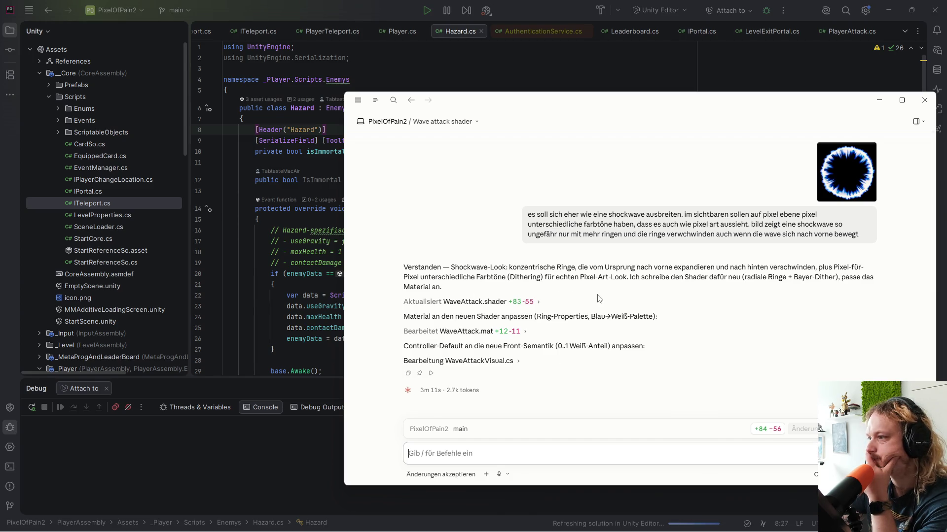
# - Read Claude's reply on the dithered shockwave shader and material, then return to Unity
pyautogui.moveTo(626, 528)
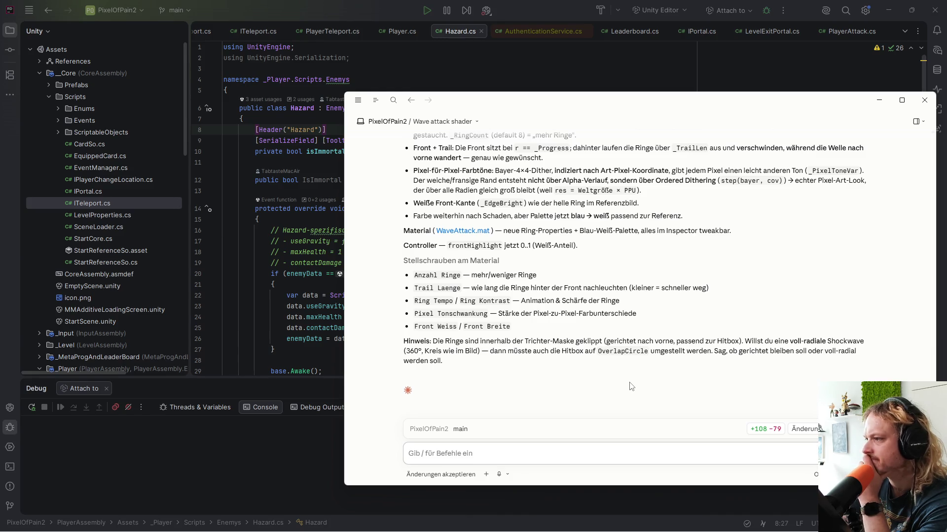
pyautogui.moveTo(584, 530)
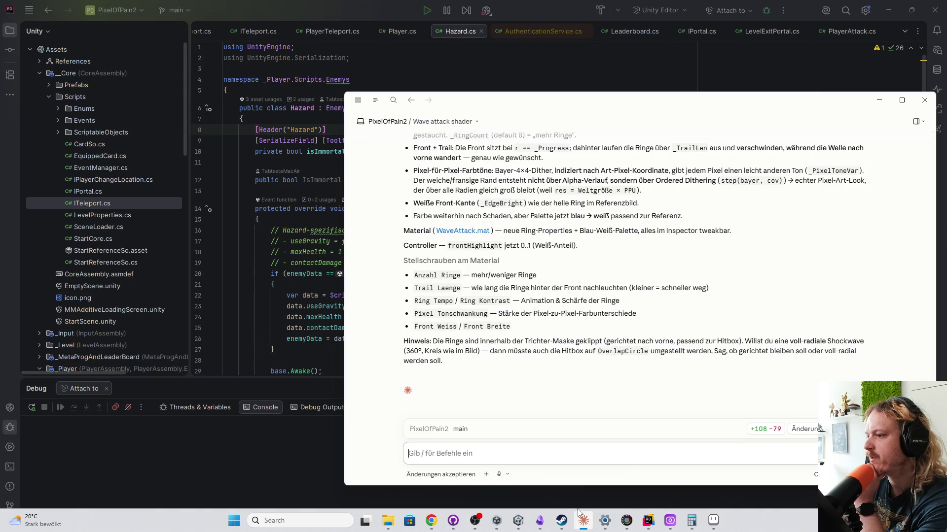
pyautogui.moveTo(547, 524)
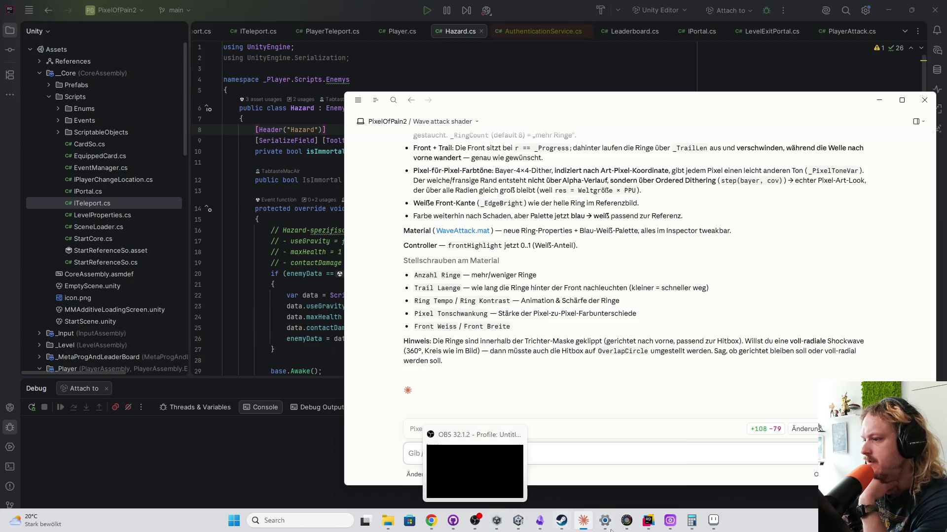
pyautogui.moveTo(683, 529)
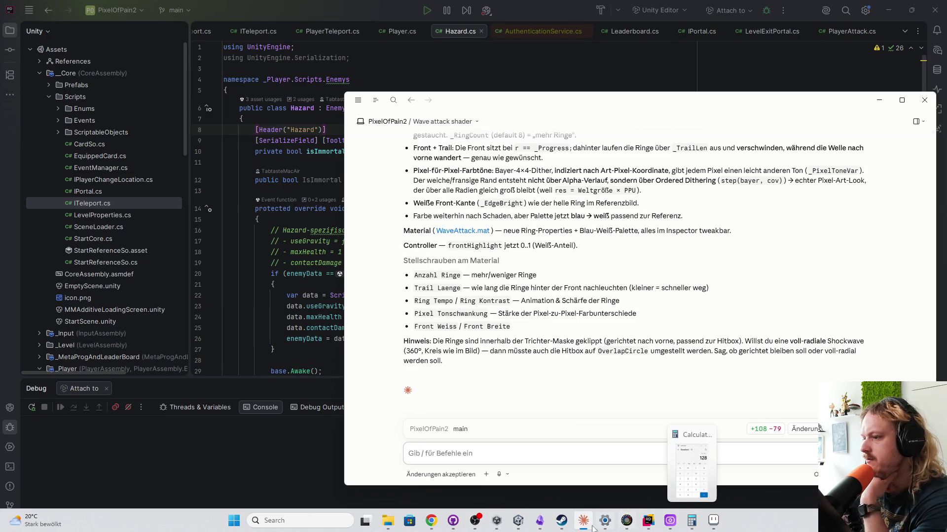
pyautogui.click(518, 522)
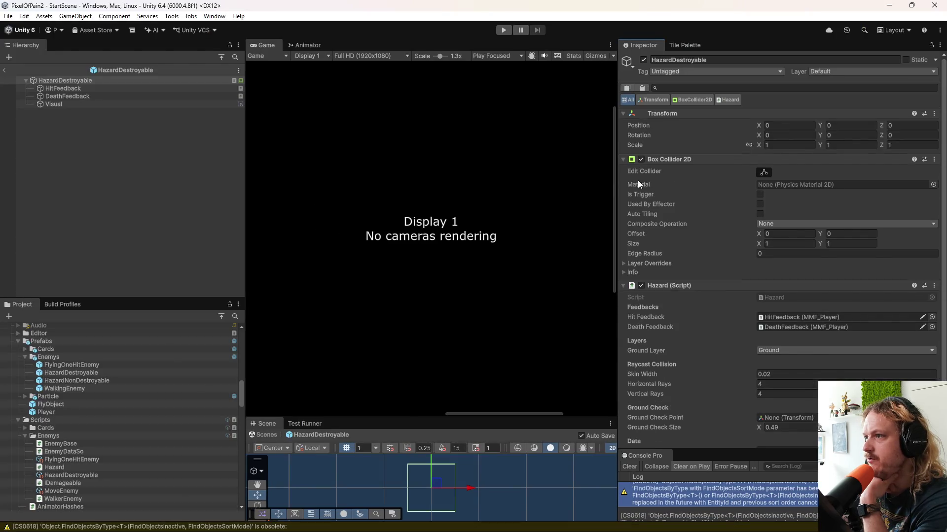
# - Exit the HazardDestroyable prefab, widen the Game and Scene views, and enter Play mode
pyautogui.moveTo(615, 184); pyautogui.dragTo(759, 184)
pyautogui.click(4, 70)
pyautogui.moveTo(246, 196); pyautogui.dragTo(135, 194)
pyautogui.moveTo(473, 416); pyautogui.dragTo(491, 328)
pyautogui.click(503, 30)
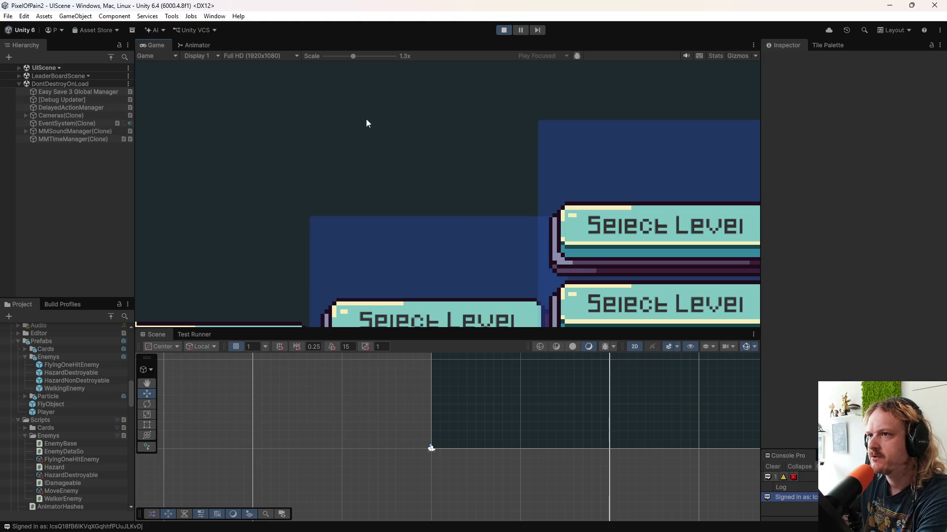
# - Zoom the Game view to 0.5x, start Level 0, and fire wave attacks while jumping
pyautogui.moveTo(354, 56); pyautogui.dragTo(326, 55)
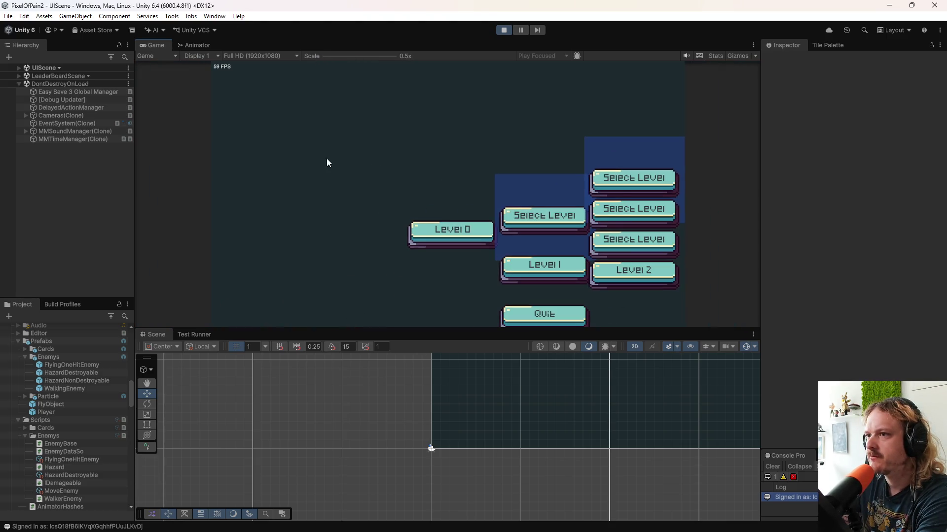
pyautogui.click(460, 237)
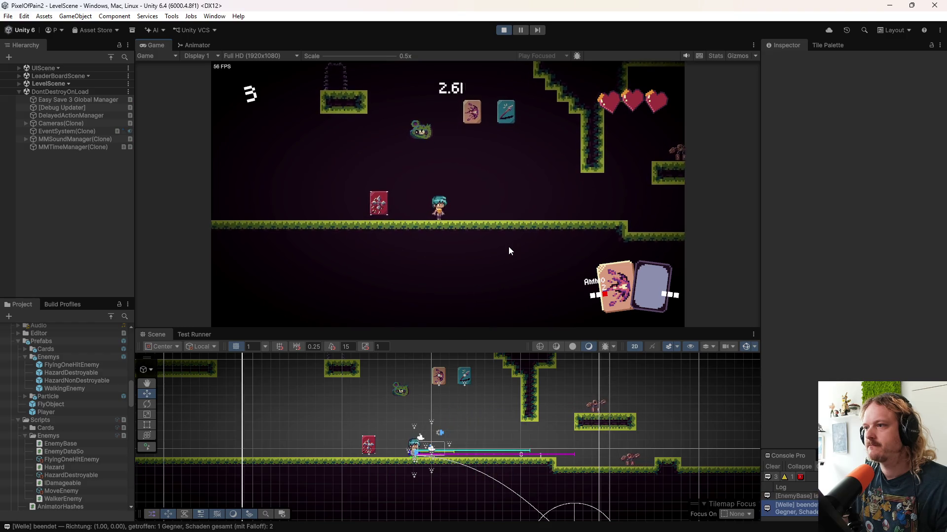
pyautogui.press('space')
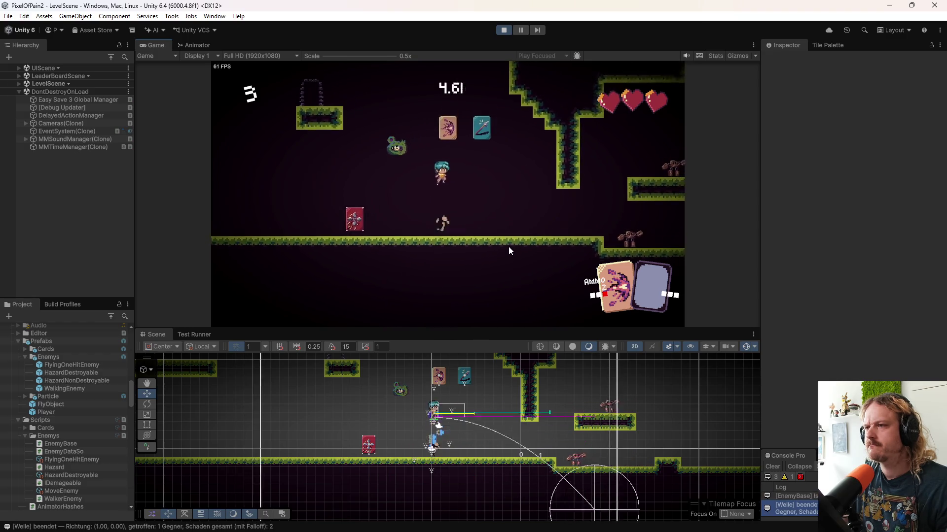
pyautogui.click(509, 251)
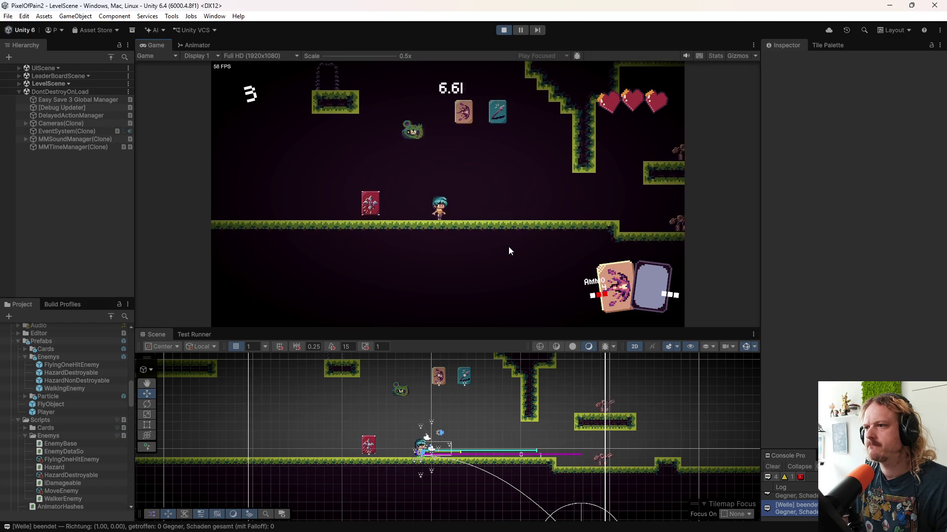
pyautogui.press('space')
pyautogui.click(510, 251)
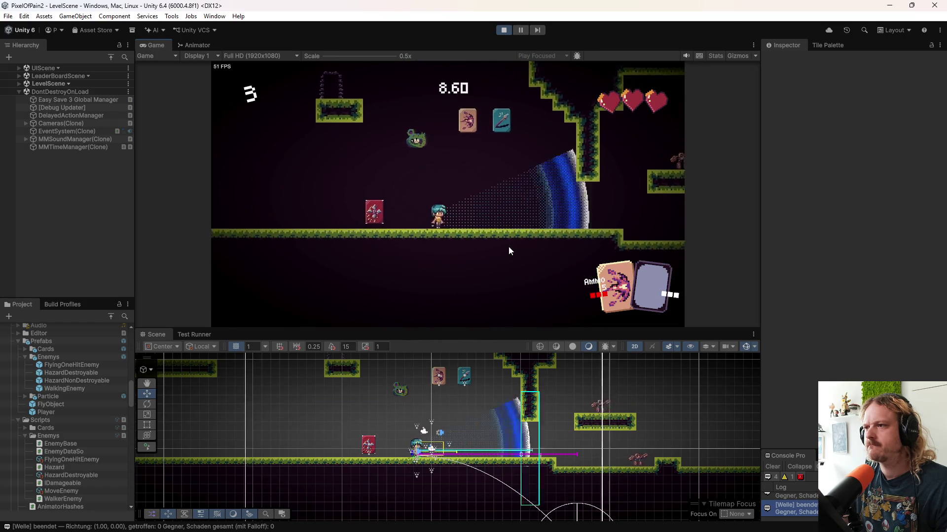
pyautogui.press('space')
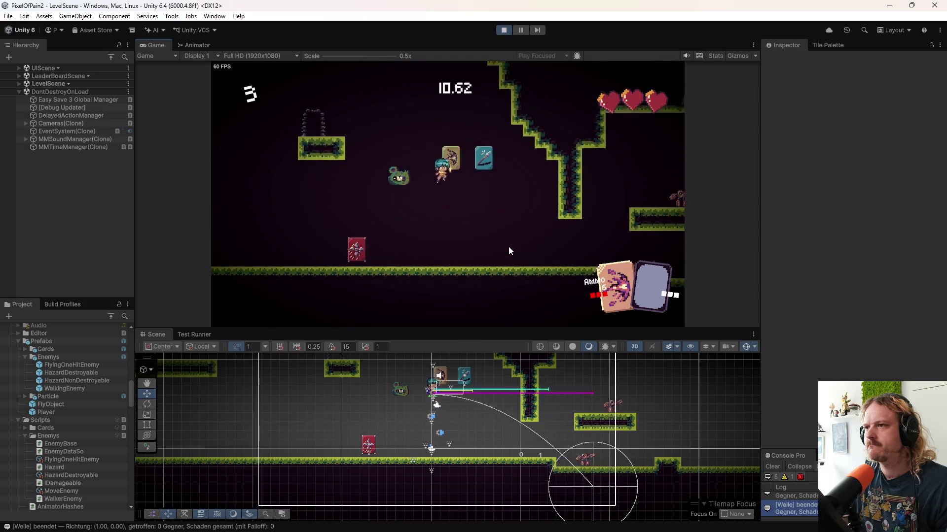
pyautogui.click(509, 251)
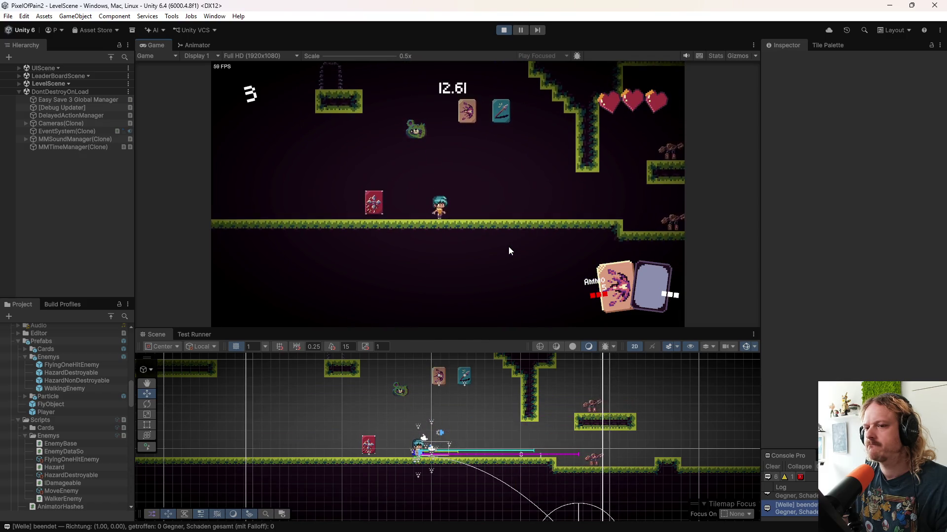
# - Pause the game mid wave attack and zoom in on the blue shockwave
pyautogui.scroll(-5, 89, 436)
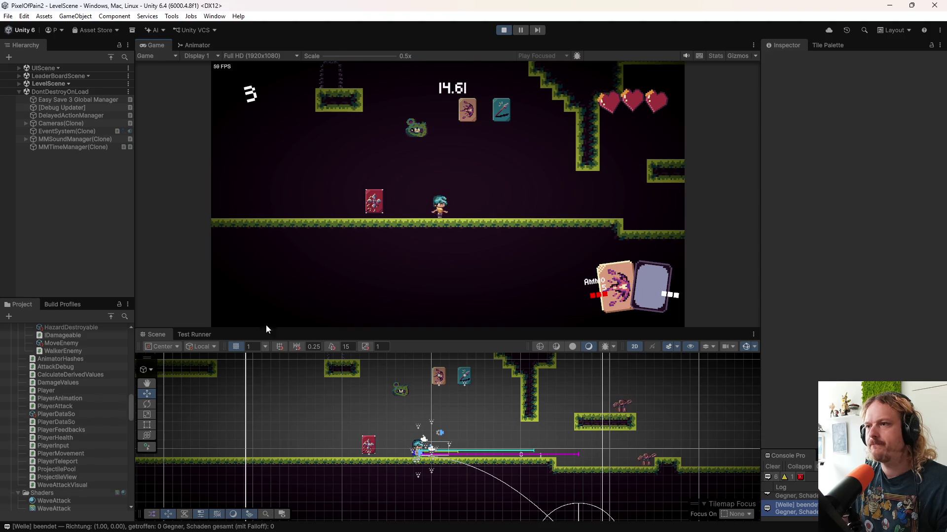
pyautogui.press('d')
pyautogui.press('space')
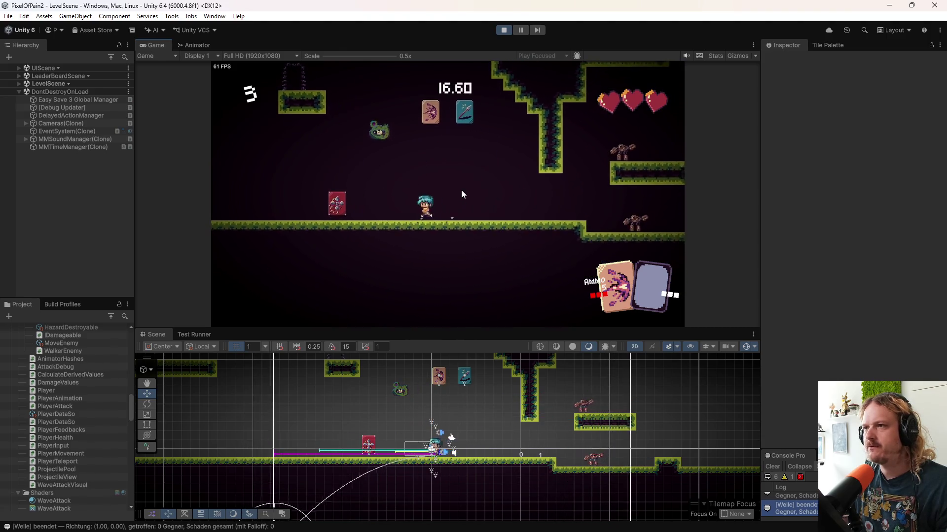
pyautogui.click(463, 190)
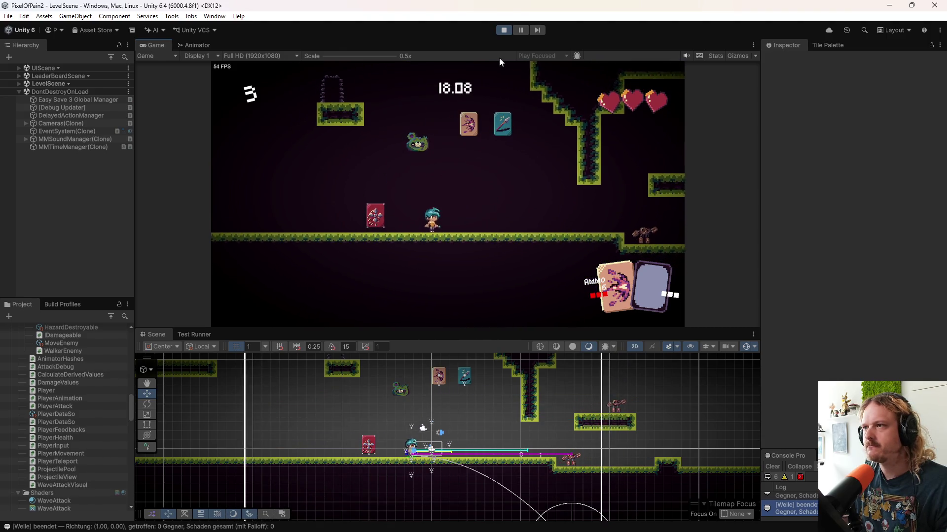
pyautogui.click(519, 28)
pyautogui.scroll(5, 545, 232)
pyautogui.scroll(8, 614, 188)
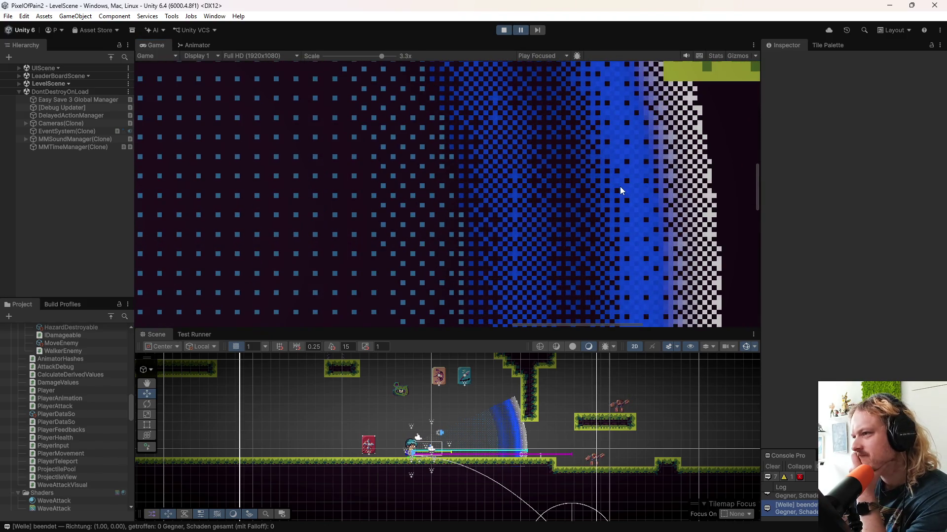
pyautogui.scroll(-4, 614, 184)
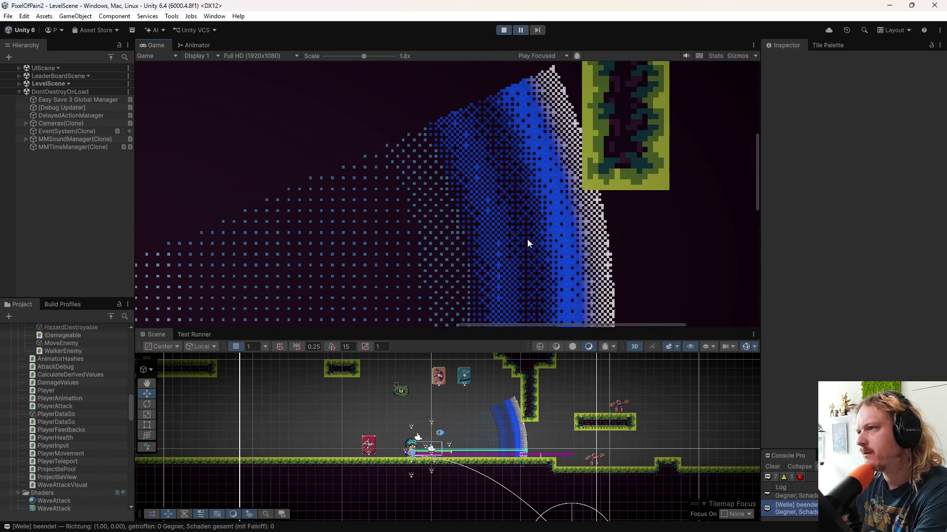
pyautogui.scroll(-3, 527, 245)
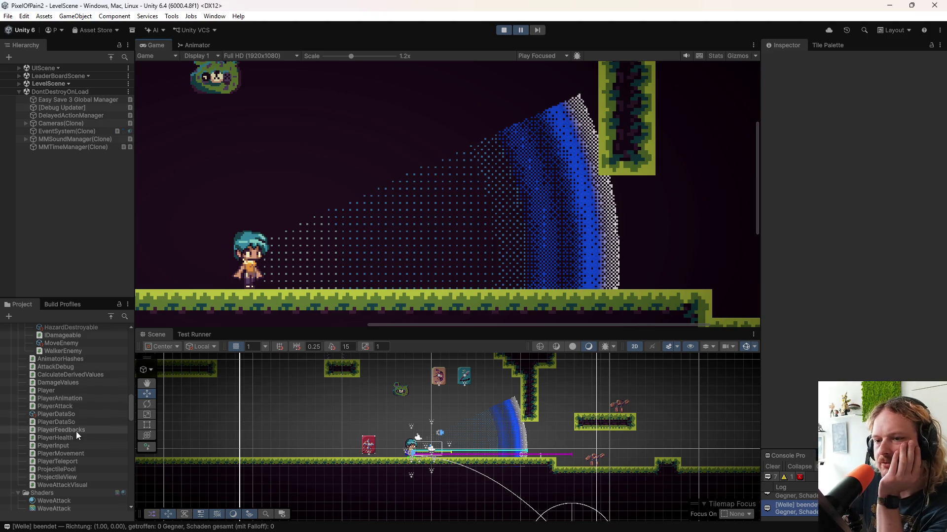
# - Select the WaveAttack material under Shaders to show its shockwave settings
pyautogui.scroll(-5, 76, 431)
pyautogui.click(64, 382)
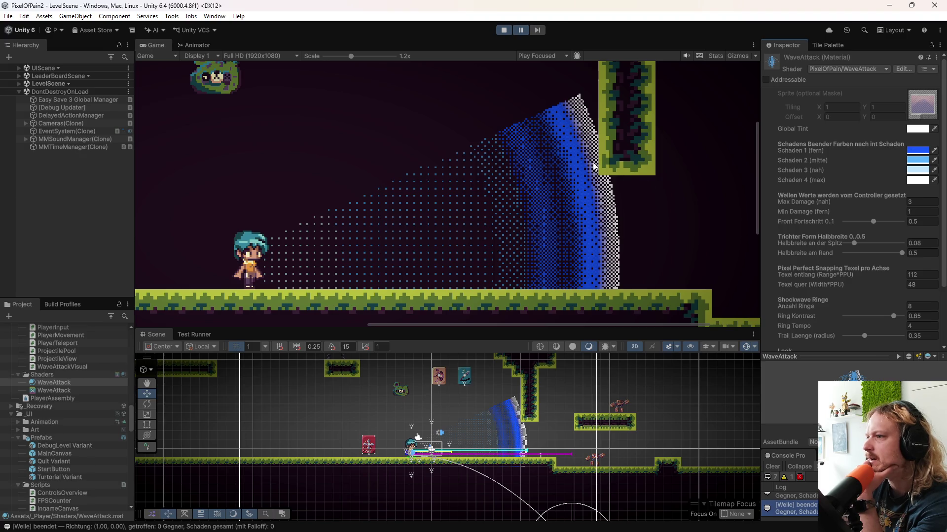
# - Set Pixel Tonschwankung to 0.5, Gesamt Alpha to 1, and widen Front Breite
pyautogui.scroll(-3, 807, 289)
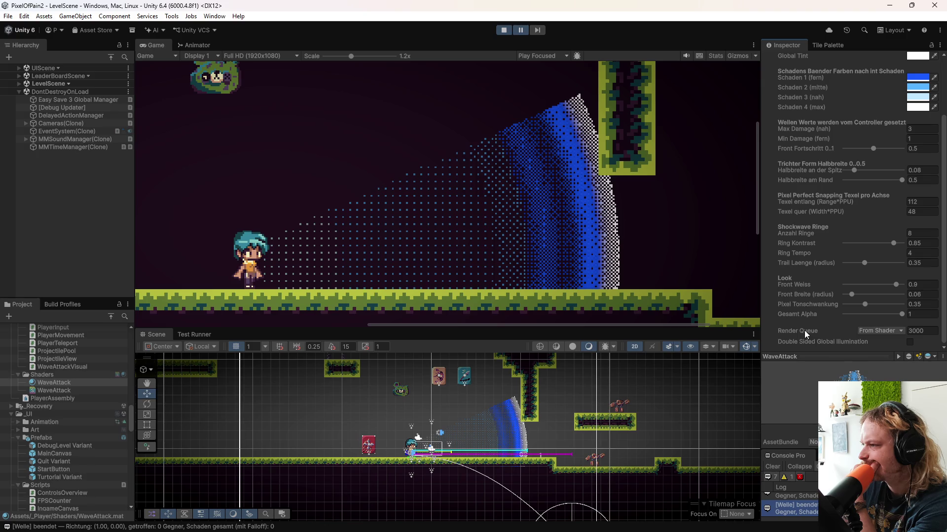
pyautogui.moveTo(865, 303)
pyautogui.mouseDown()
pyautogui.moveTo(851, 303)
pyautogui.moveTo(895, 306)
pyautogui.moveTo(794, 304)
pyautogui.moveTo(887, 320)
pyautogui.moveTo(905, 306)
pyautogui.mouseUp()
pyautogui.scroll(4, 588, 185)
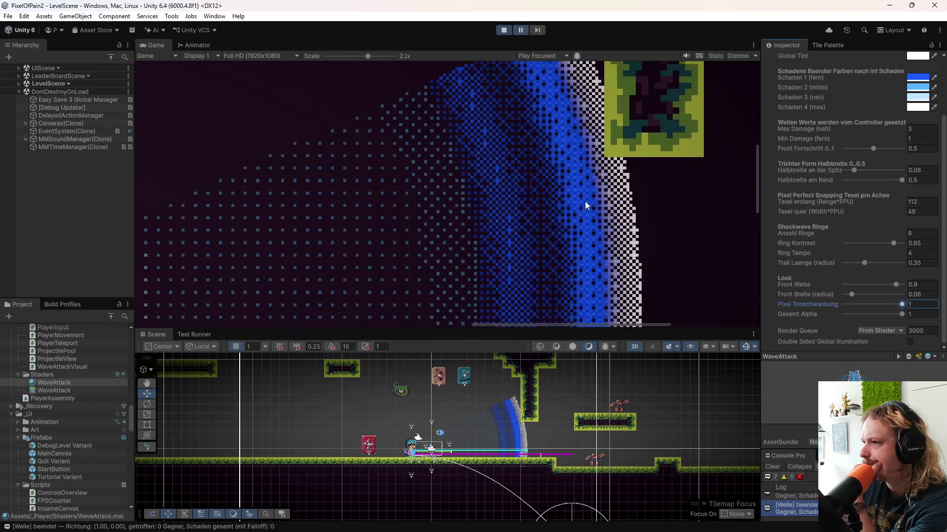
pyautogui.scroll(5, 587, 205)
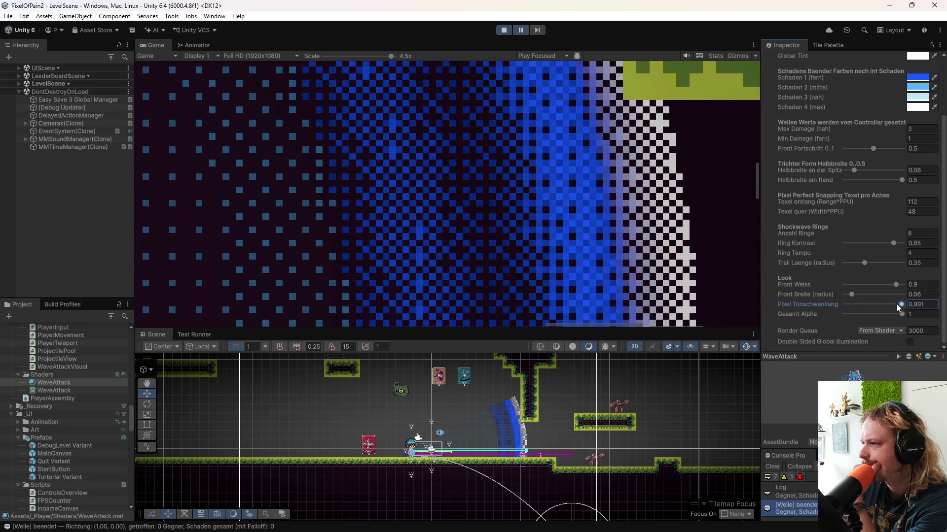
pyautogui.write('0.5')
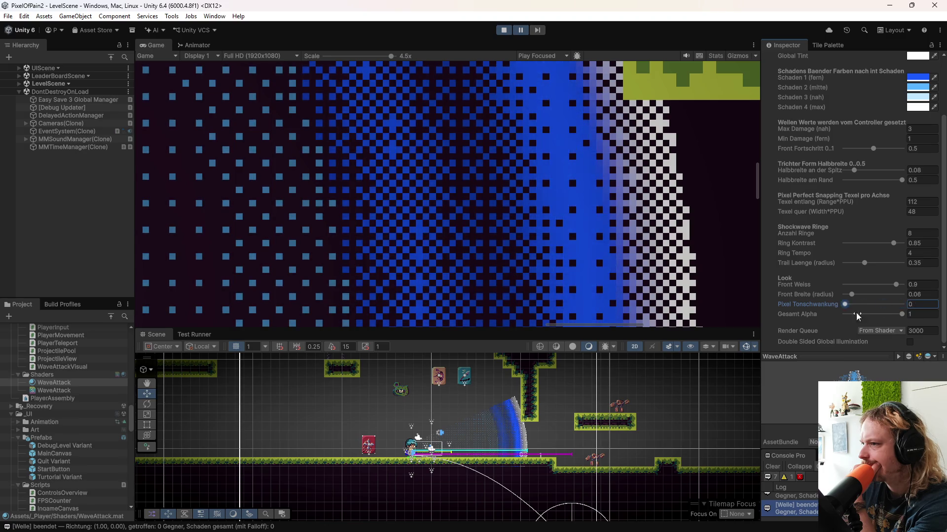
pyautogui.click(901, 314)
pyautogui.moveTo(901, 314); pyautogui.dragTo(932, 323)
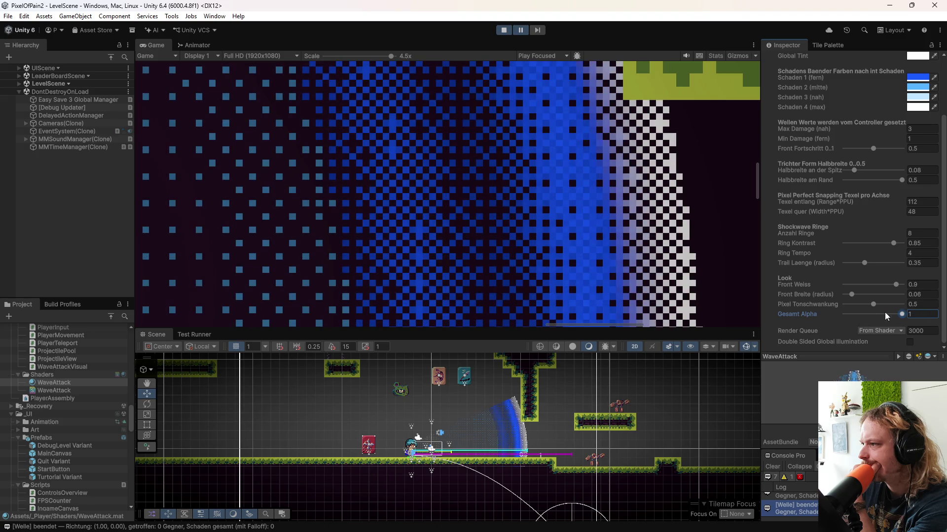
pyautogui.moveTo(851, 295)
pyautogui.mouseDown()
pyautogui.moveTo(906, 298)
pyautogui.moveTo(807, 298)
pyautogui.mouseUp()
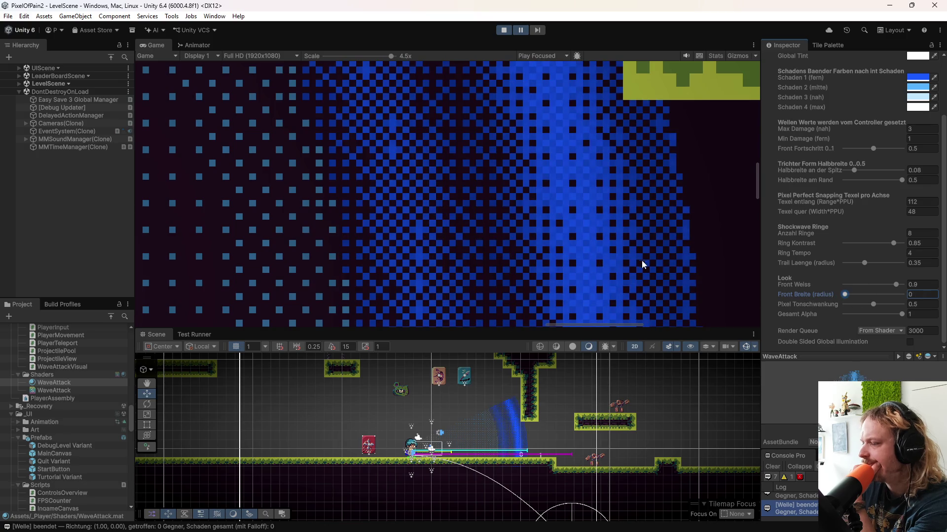
# - Turn Front Weiss to 0, lower ring contrast, and speed up Ring Tempo
pyautogui.scroll(-5, 651, 262)
pyautogui.moveTo(895, 285)
pyautogui.mouseDown()
pyautogui.moveTo(797, 283)
pyautogui.moveTo(869, 303)
pyautogui.moveTo(871, 285)
pyautogui.moveTo(903, 285)
pyautogui.moveTo(821, 290)
pyautogui.moveTo(829, 299)
pyautogui.mouseUp()
pyautogui.scroll(-3, 648, 246)
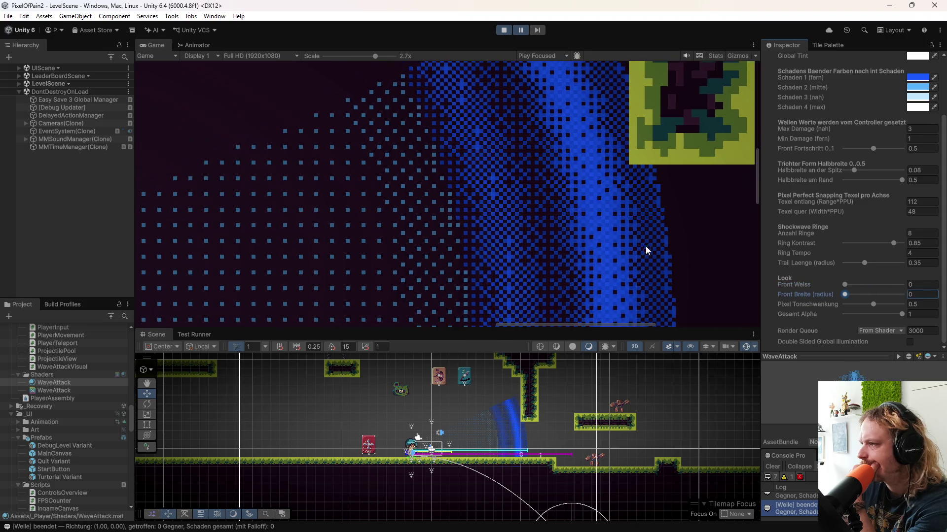
pyautogui.moveTo(892, 244)
pyautogui.mouseDown()
pyautogui.moveTo(833, 247)
pyautogui.moveTo(922, 245)
pyautogui.moveTo(803, 253)
pyautogui.moveTo(880, 249)
pyautogui.moveTo(869, 255)
pyautogui.moveTo(875, 264)
pyautogui.moveTo(921, 274)
pyautogui.moveTo(811, 274)
pyautogui.moveTo(909, 270)
pyautogui.moveTo(869, 270)
pyautogui.moveTo(873, 248)
pyautogui.mouseUp()
pyautogui.moveTo(805, 252)
pyautogui.mouseDown()
pyautogui.moveTo(854, 254)
pyautogui.moveTo(781, 253)
pyautogui.moveTo(826, 254)
pyautogui.moveTo(808, 234)
pyautogui.moveTo(899, 237)
pyautogui.moveTo(15, 240)
pyautogui.moveTo(898, 235)
pyautogui.moveTo(740, 246)
pyautogui.moveTo(769, 245)
pyautogui.mouseUp()
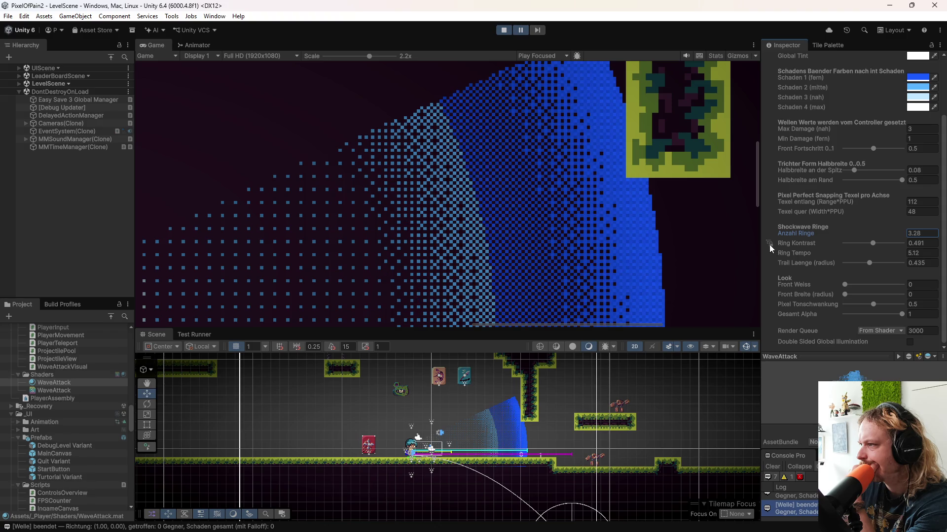
# - Restore Texel quer to 48, trying and undoing tip half-width and Front Fortschritt changes
pyautogui.scroll(3, 808, 244)
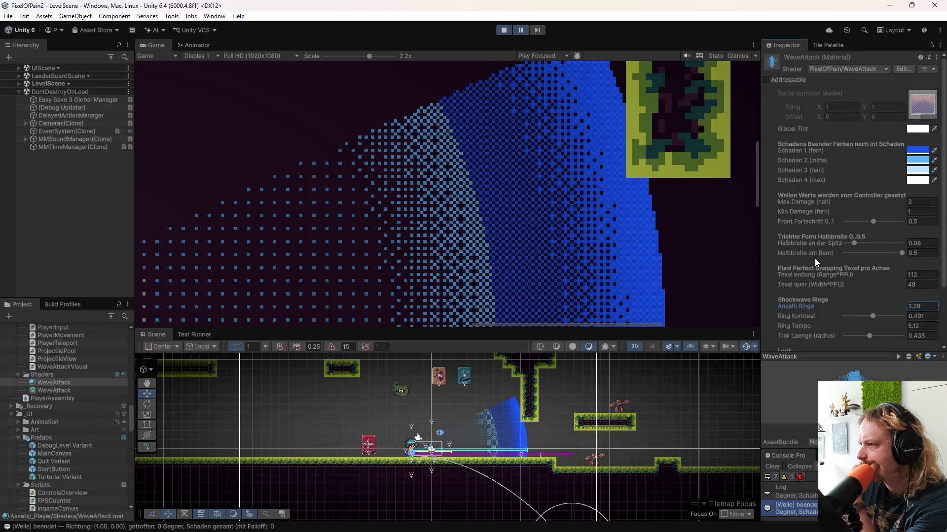
pyautogui.moveTo(818, 282)
pyautogui.mouseDown()
pyautogui.moveTo(764, 283)
pyautogui.moveTo(782, 285)
pyautogui.moveTo(806, 324)
pyautogui.moveTo(918, 291)
pyautogui.mouseUp()
pyautogui.write('48')
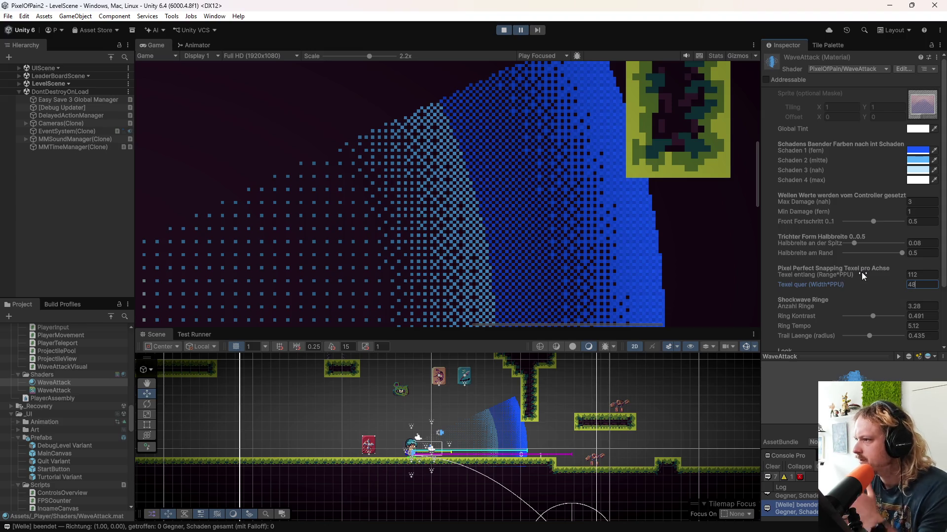
pyautogui.click(901, 252)
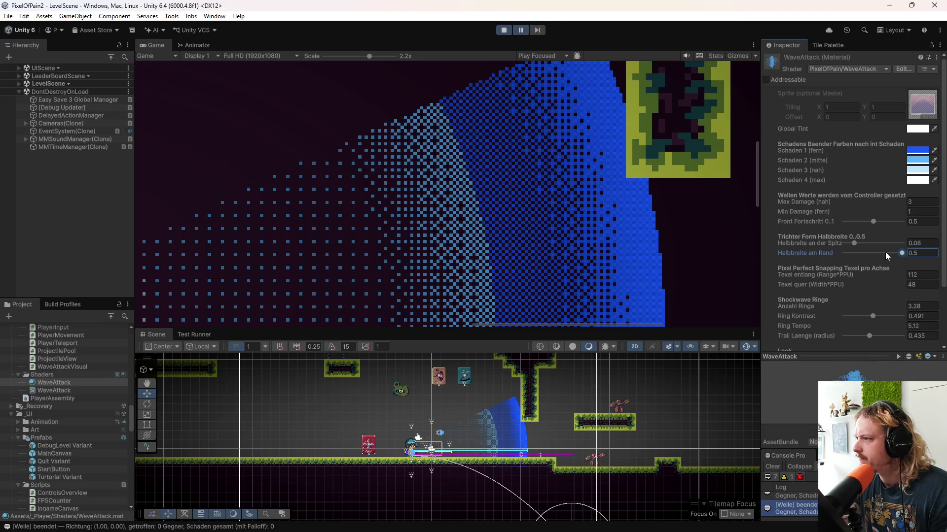
pyautogui.moveTo(853, 243)
pyautogui.mouseDown()
pyautogui.moveTo(868, 246)
pyautogui.moveTo(829, 253)
pyautogui.moveTo(850, 252)
pyautogui.mouseUp()
pyautogui.hotkey('ctrl', 'z')
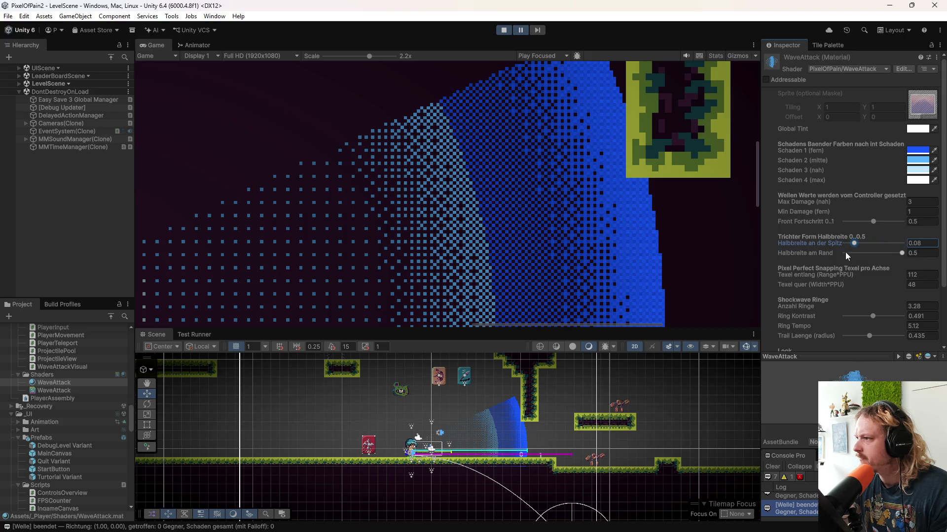
pyautogui.moveTo(873, 222); pyautogui.dragTo(912, 226)
pyautogui.hotkey('ctrl', 'z')
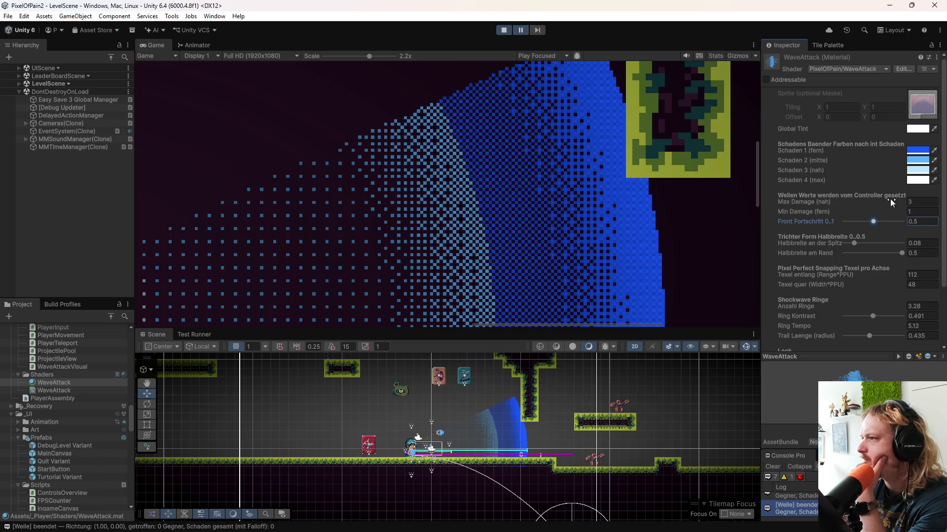
pyautogui.scroll(-3, 823, 242)
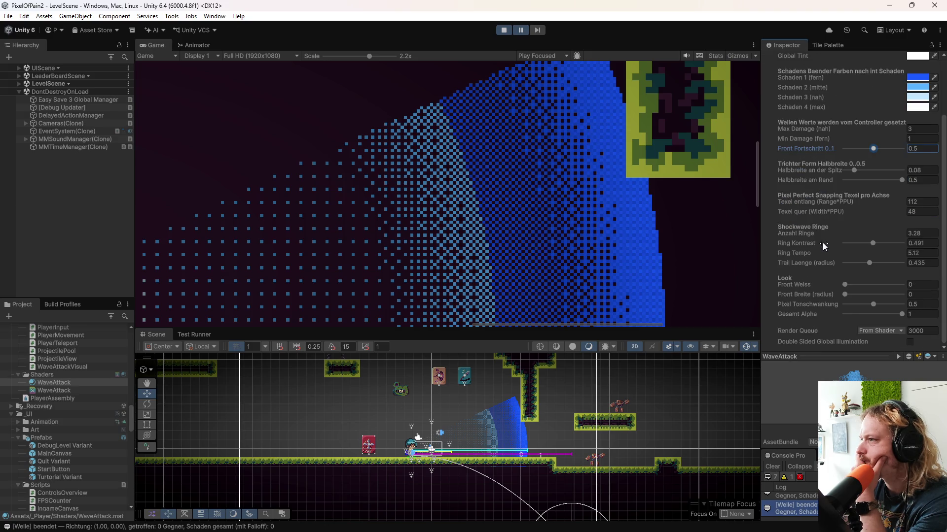
pyautogui.scroll(3, 815, 238)
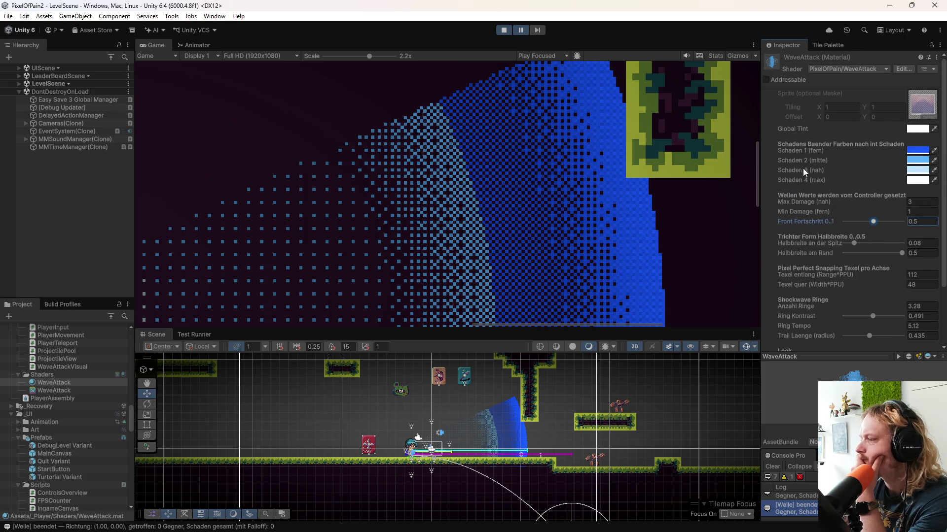
# - Sample the player's teal hair colour into Schaden 1, 2 and 3
pyautogui.click(918, 153)
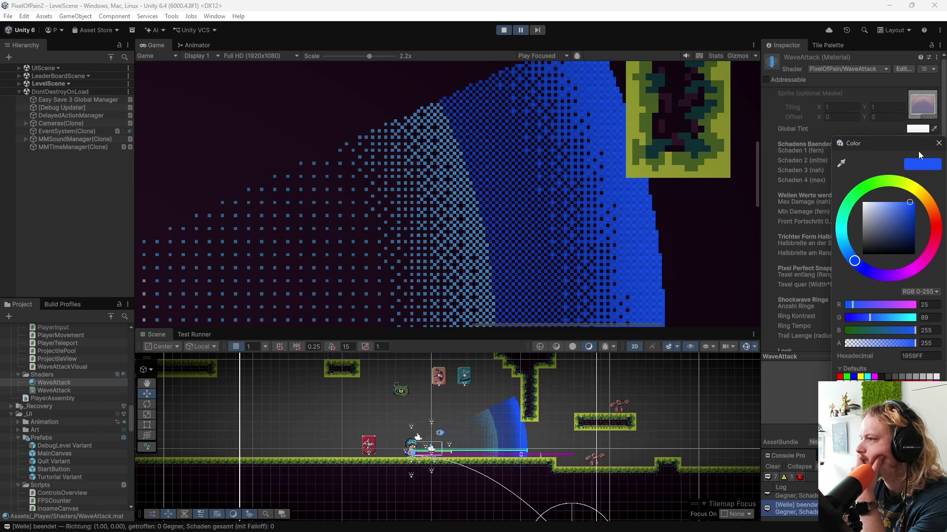
pyautogui.click(938, 144)
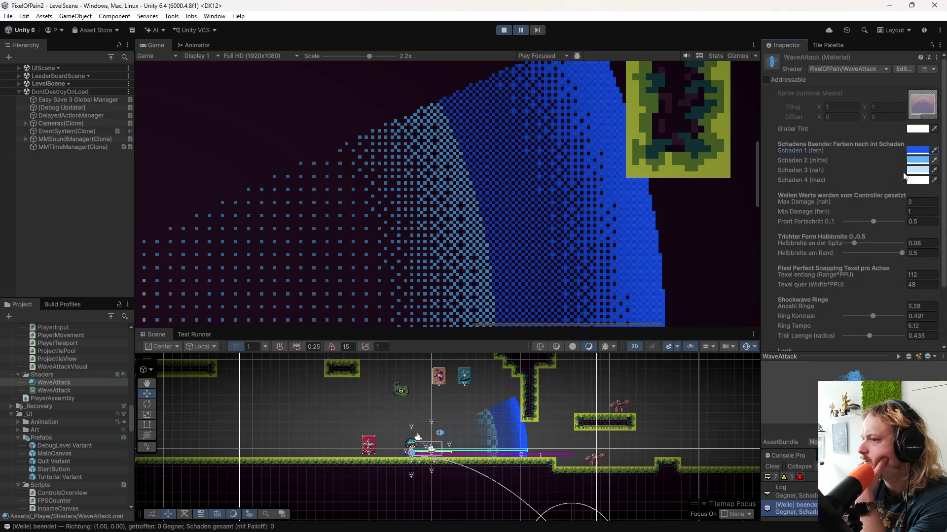
pyautogui.scroll(3, 389, 439)
pyautogui.scroll(8, 408, 443)
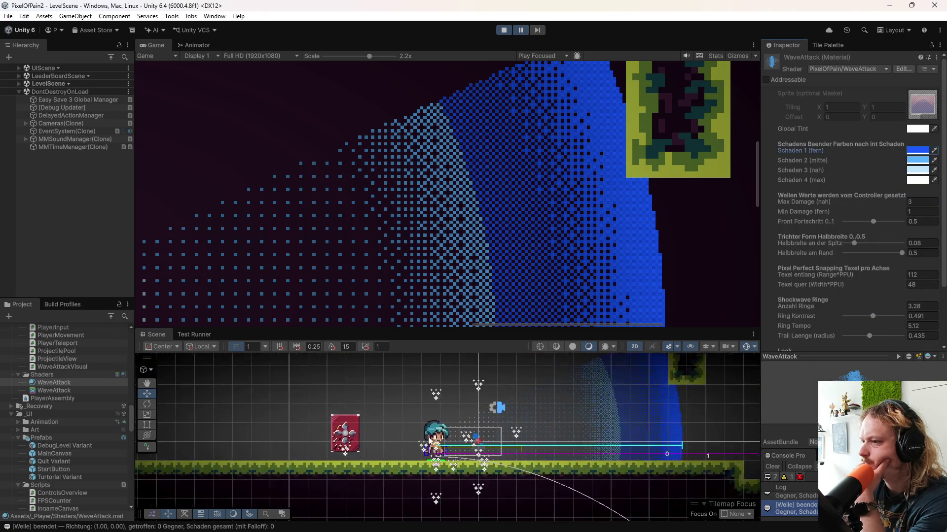
pyautogui.scroll(3, 446, 430)
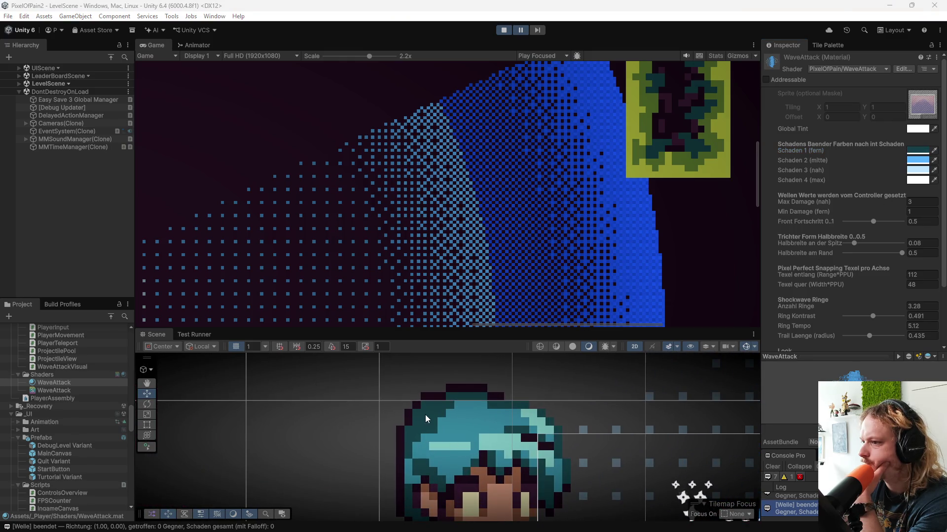
pyautogui.click(426, 417)
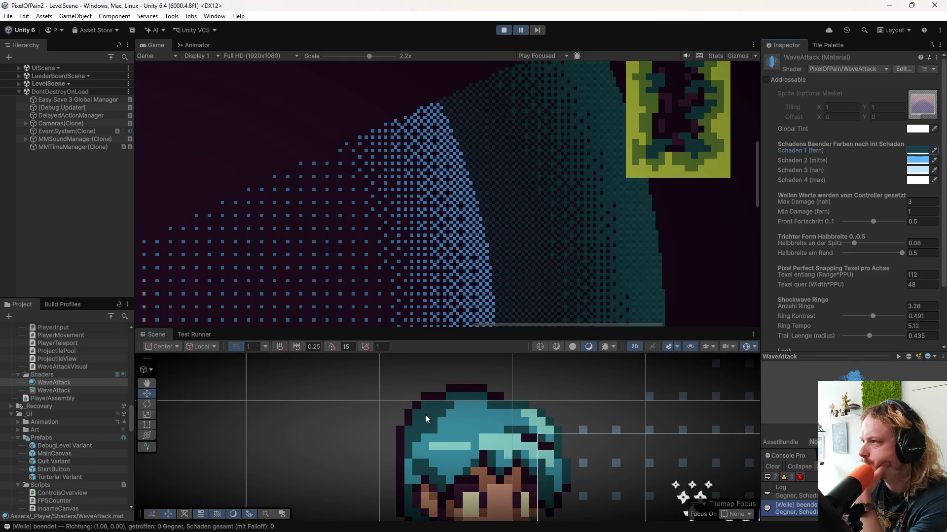
pyautogui.click(935, 161)
pyautogui.click(465, 428)
pyautogui.click(934, 170)
pyautogui.click(501, 449)
pyautogui.scroll(-2, 481, 272)
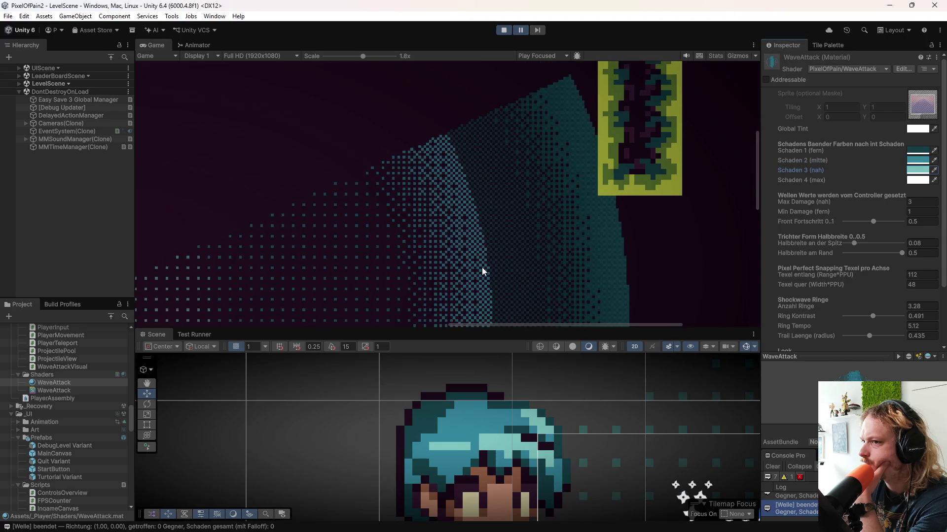
pyautogui.scroll(-3, 482, 272)
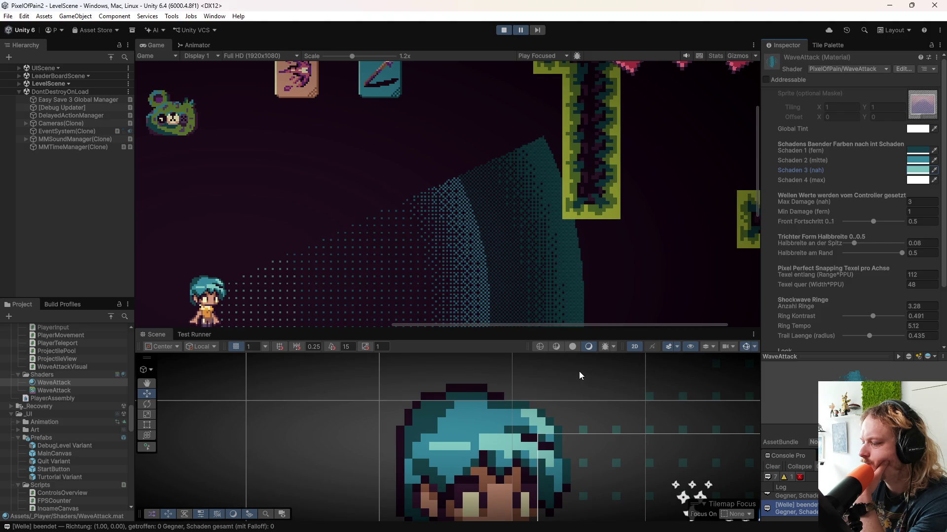
pyautogui.scroll(-8, 513, 395)
pyautogui.moveTo(514, 398)
pyautogui.mouseDown()
pyautogui.moveTo(450, 443)
pyautogui.moveTo(445, 435)
pyautogui.mouseUp()
pyautogui.scroll(-3, 433, 251)
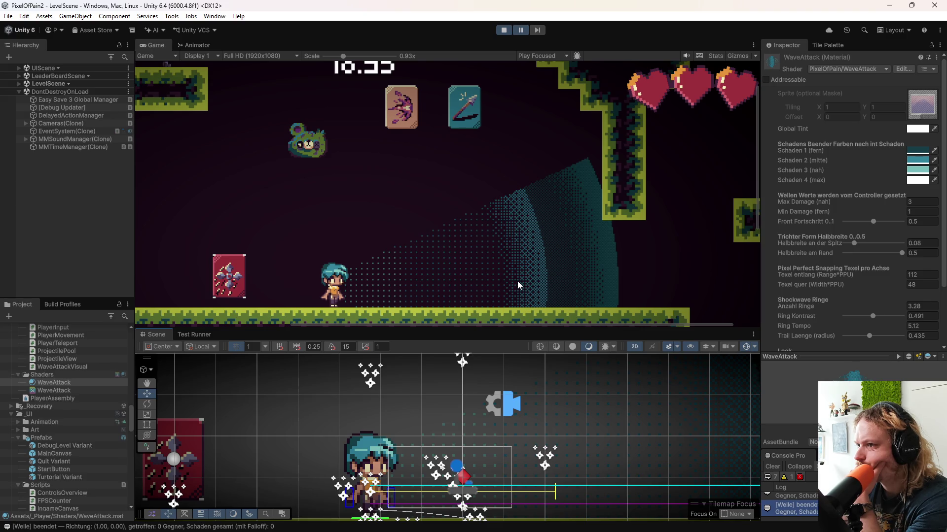
# - Resume the game and fire several teal wave attacks while jumping
pyautogui.click(520, 31)
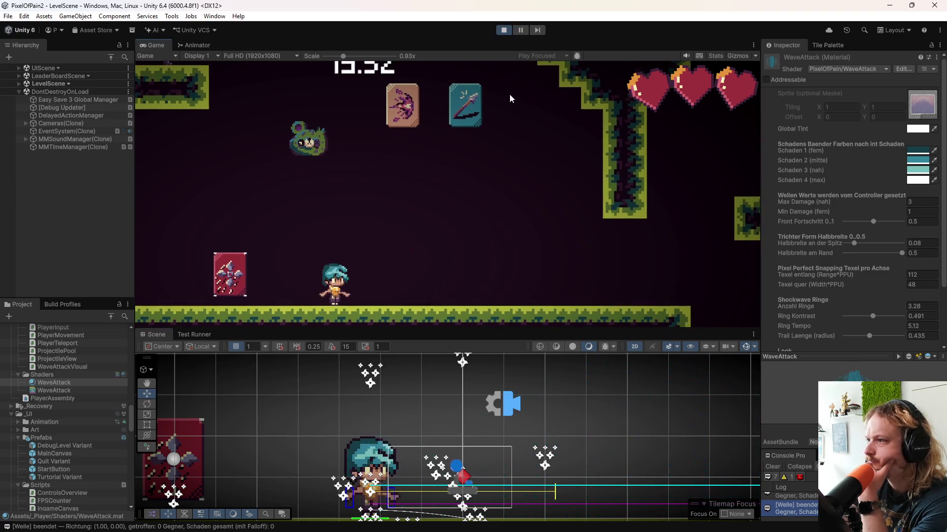
pyautogui.click(454, 226)
pyautogui.press('d')
pyautogui.press('space')
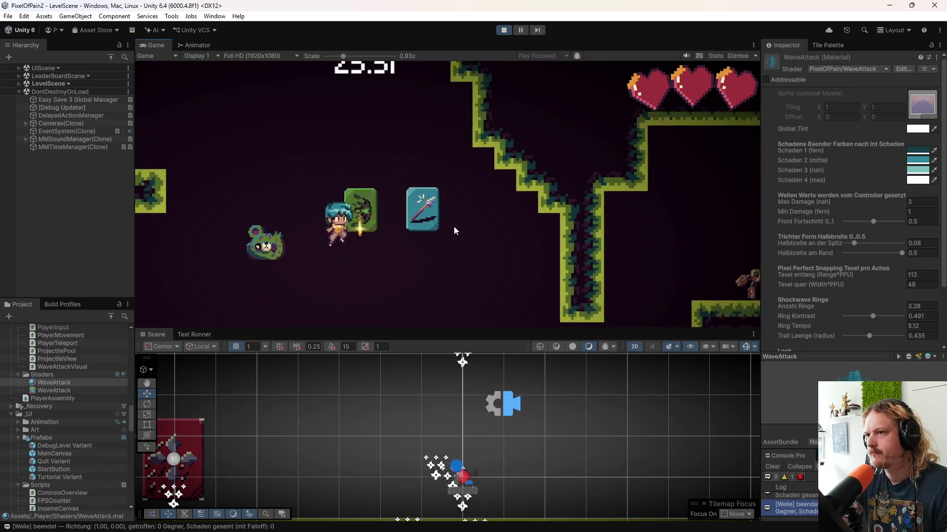
pyautogui.click(454, 227)
pyautogui.click(454, 227)
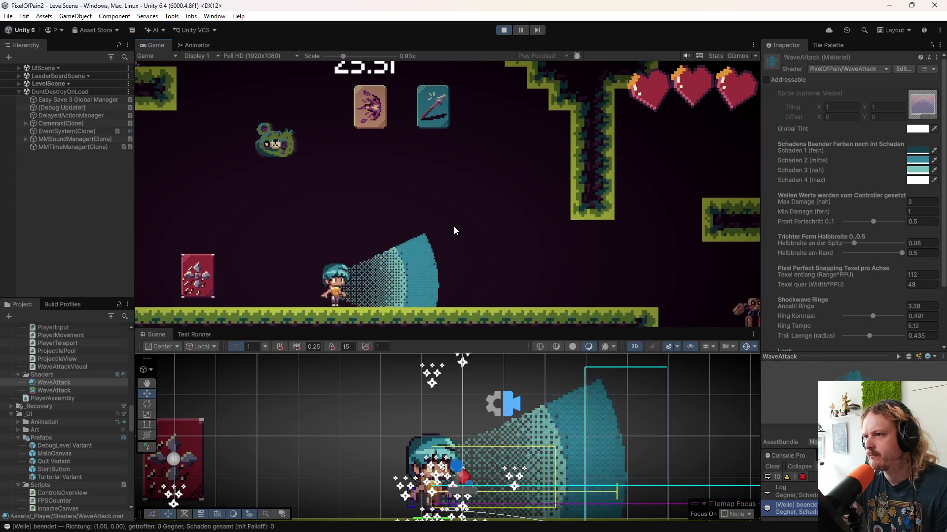
pyautogui.click(454, 227)
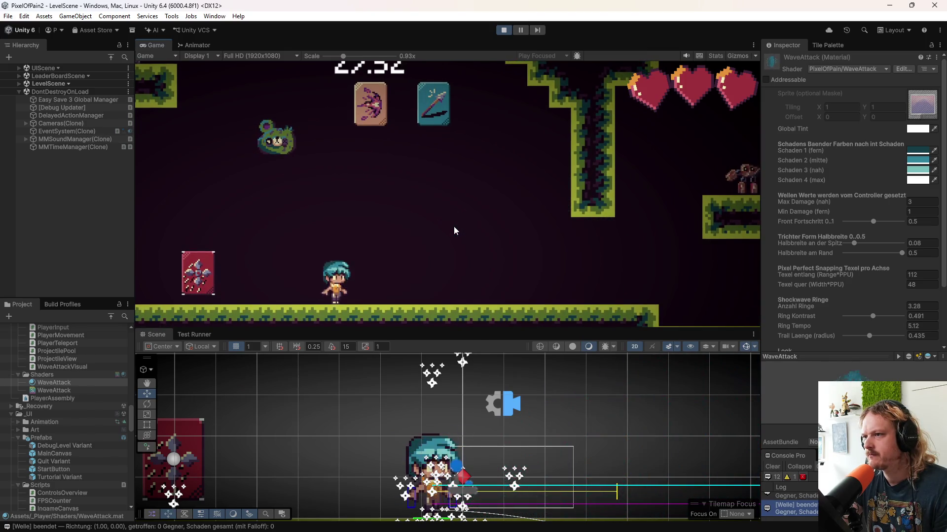
pyautogui.press('a')
pyautogui.press('space')
pyautogui.click(454, 228)
pyautogui.click(454, 227)
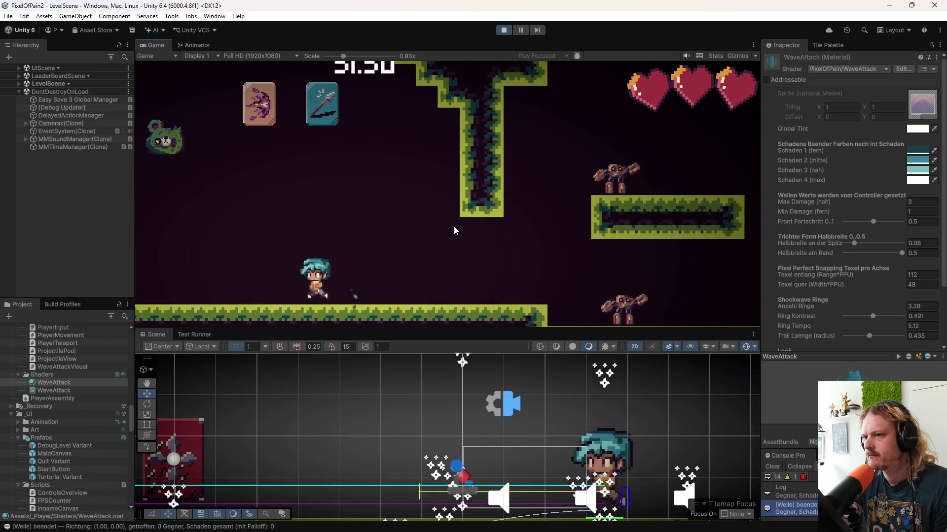
pyautogui.click(454, 227)
# - Keep firing wave attacks while running left and right across the level
pyautogui.press('a')
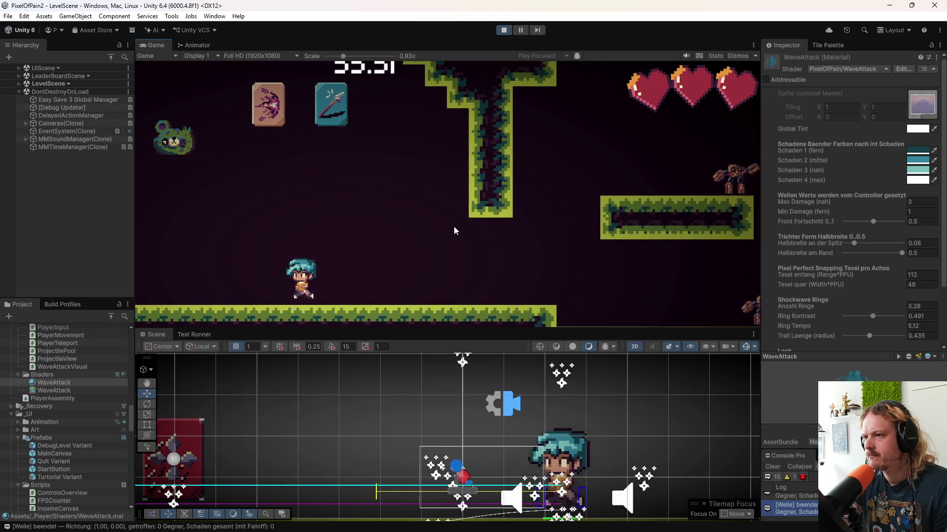
pyautogui.click(453, 227)
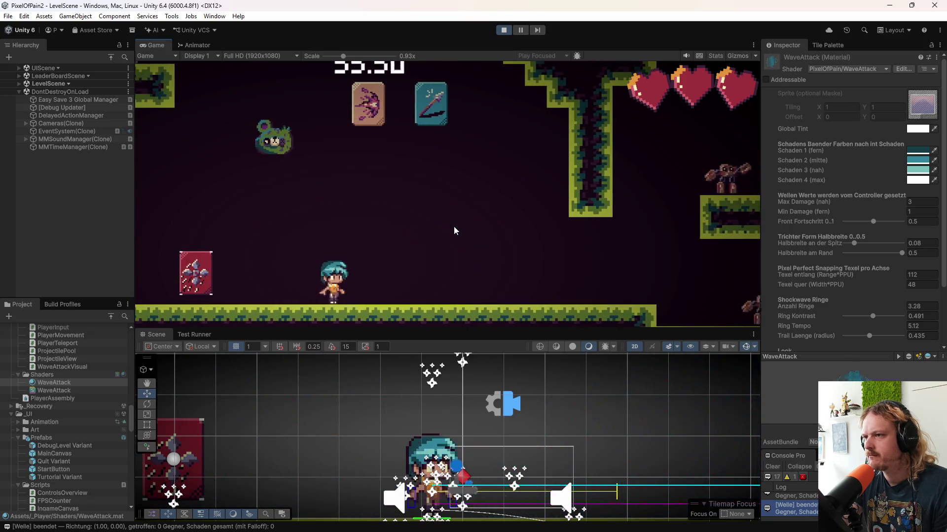
pyautogui.press('space')
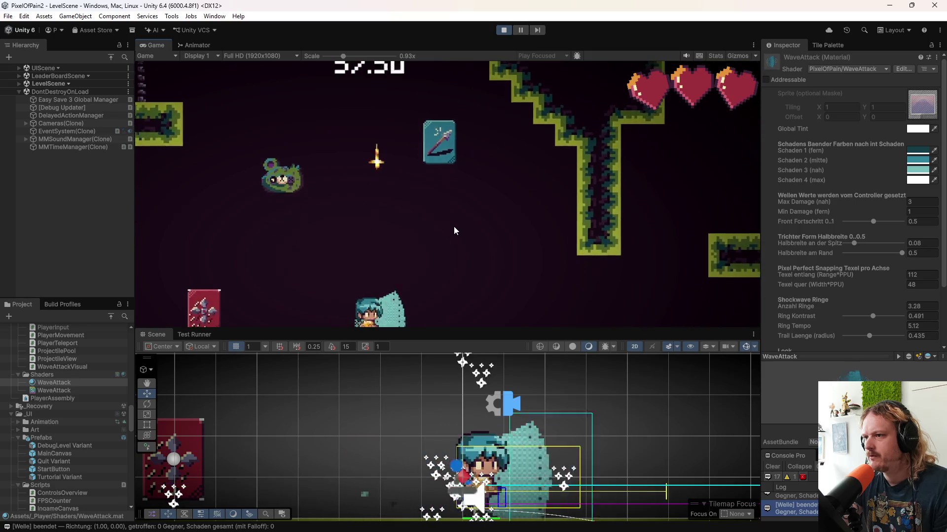
pyautogui.click(453, 230)
pyautogui.press('d')
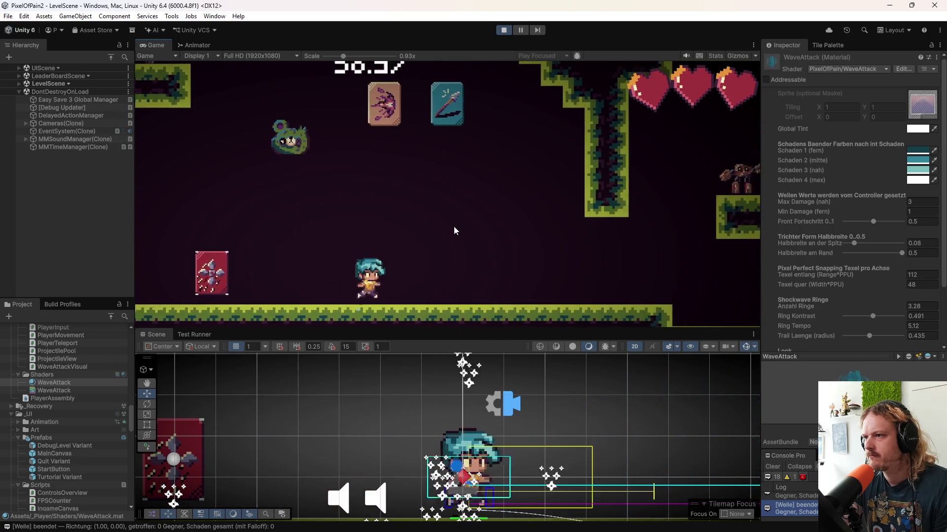
pyautogui.click(454, 228)
pyautogui.press('a')
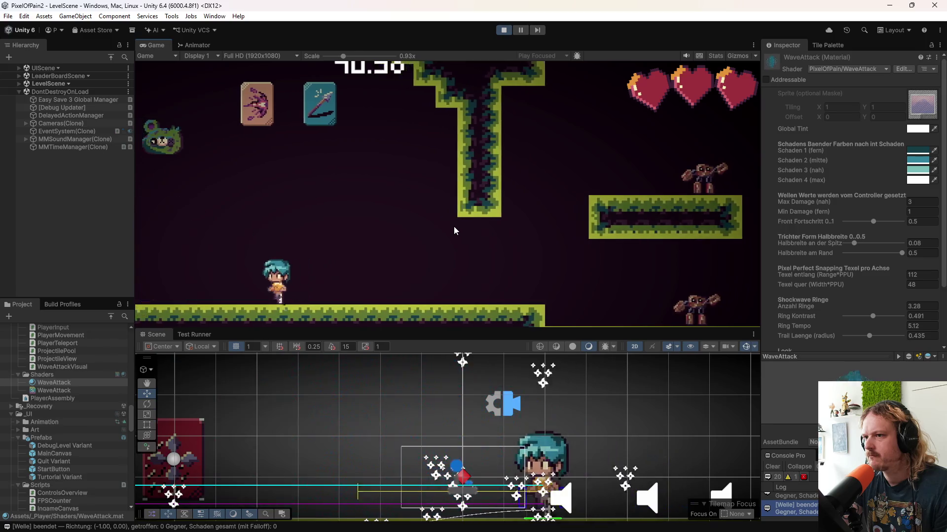
pyautogui.press('d')
pyautogui.click(453, 227)
pyautogui.press('a')
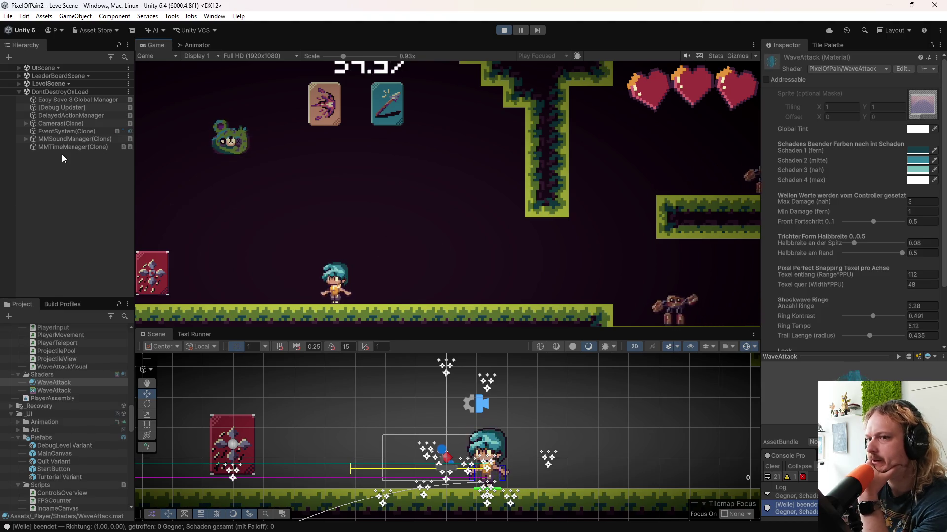
pyautogui.scroll(-10, 66, 392)
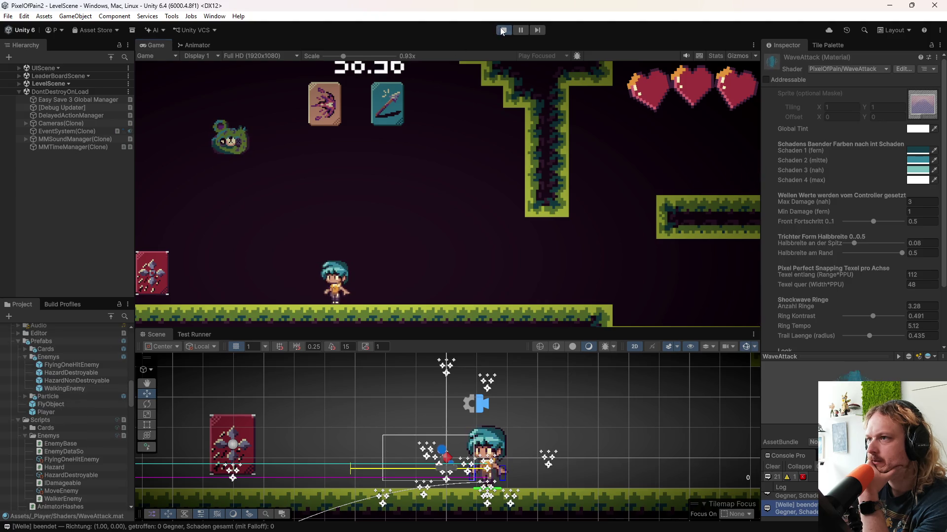
# - Stop Play mode and open the Player prefab for editing
pyautogui.hotkey('ctrl', 'p')
pyautogui.click(51, 412)
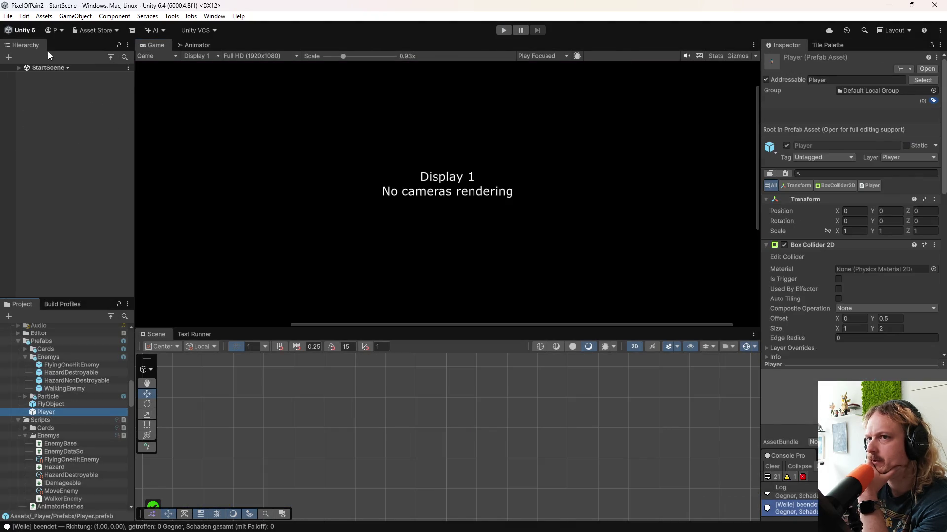
pyautogui.click(18, 69)
pyautogui.click(37, 76)
pyautogui.doubleClick(61, 414)
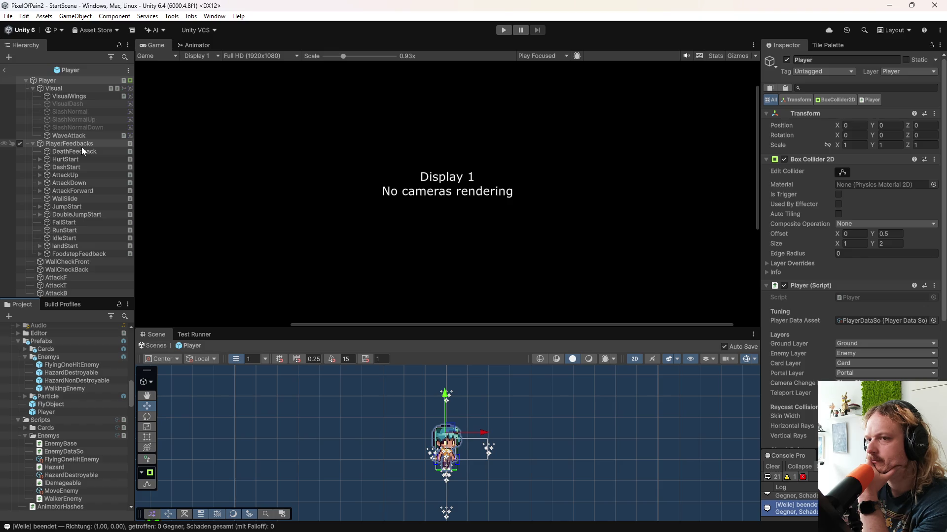
# - Select the WaveAttack child and reset its Front Highlight to 0
pyautogui.click(74, 97)
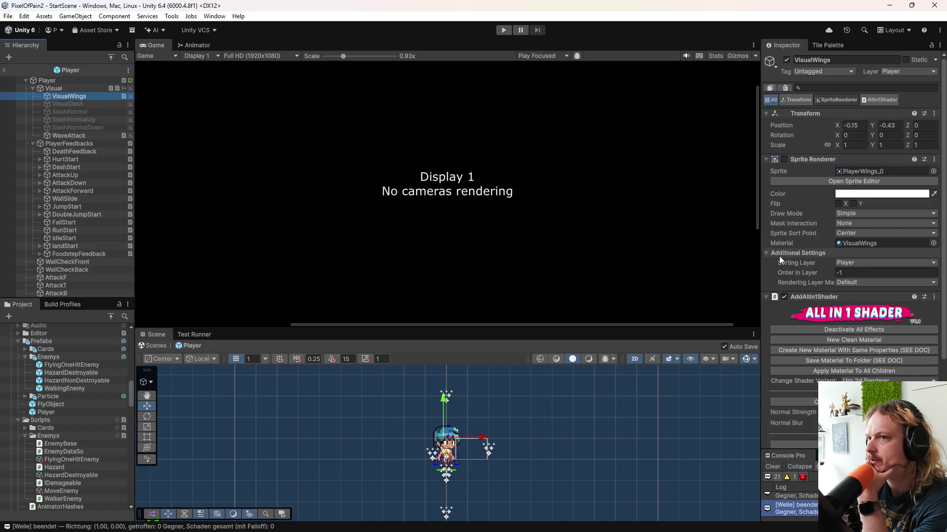
pyautogui.click(86, 136)
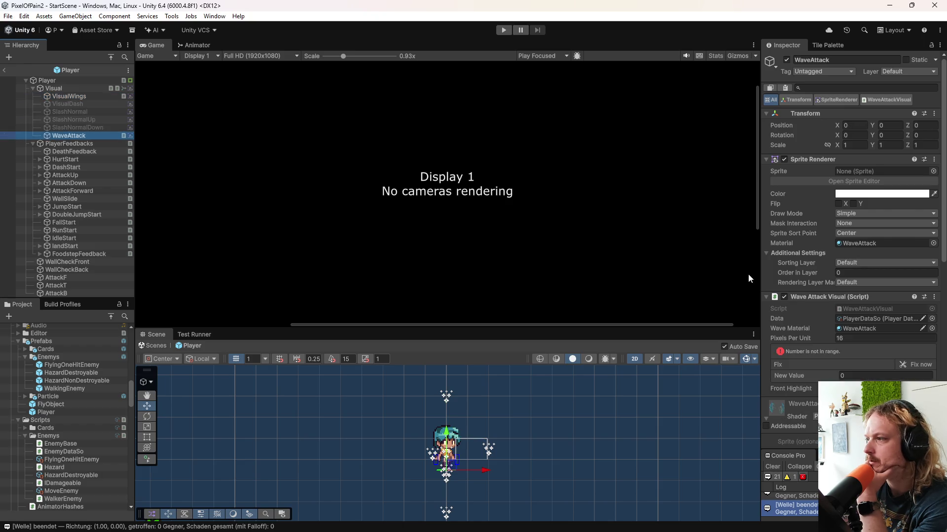
pyautogui.scroll(-2, 790, 264)
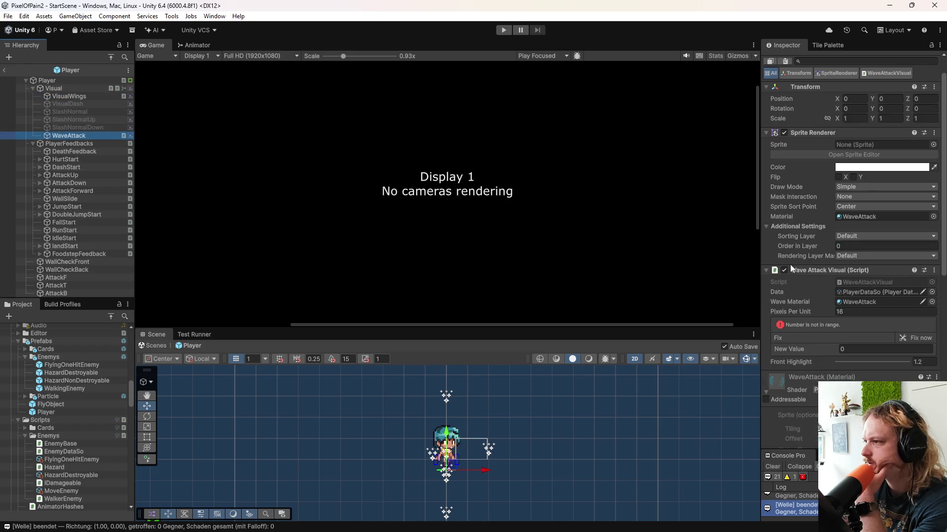
pyautogui.scroll(-2, 791, 268)
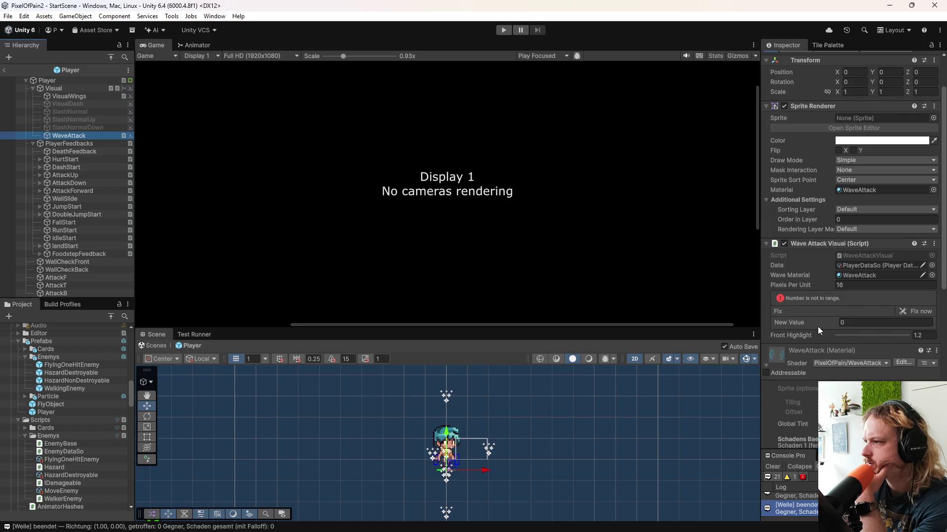
pyautogui.click(920, 311)
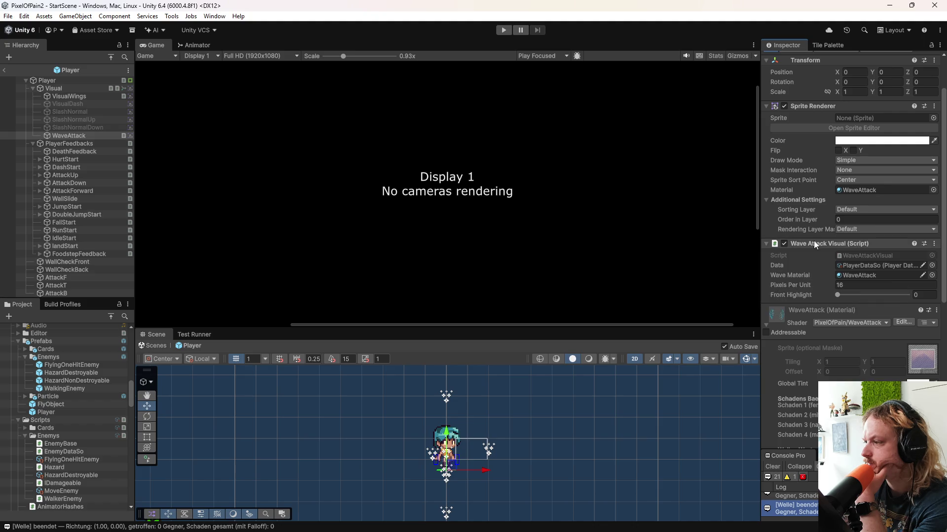
# - Put WaveAttack on the ParticleForPlayer sorting layer, then bring up the pending repository changes
pyautogui.scroll(-8, 803, 264)
pyautogui.scroll(-10, 804, 265)
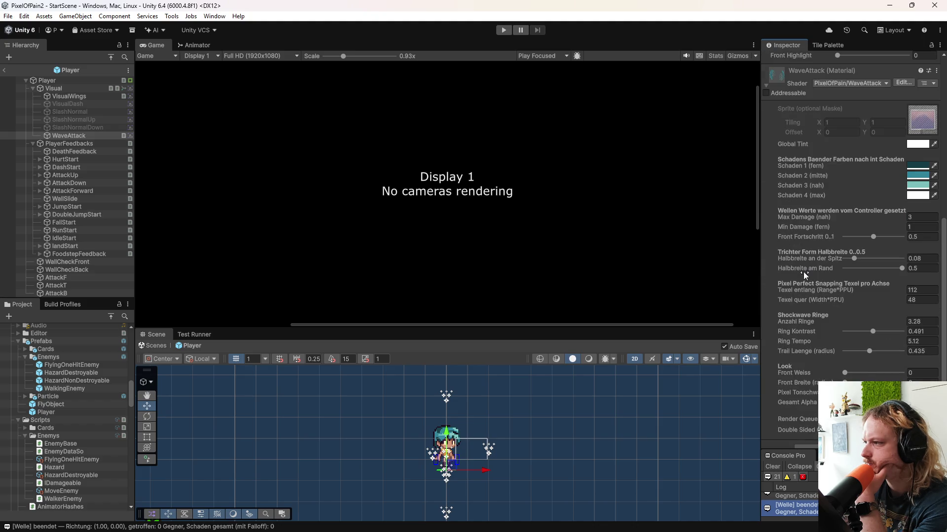
pyautogui.scroll(20, 803, 272)
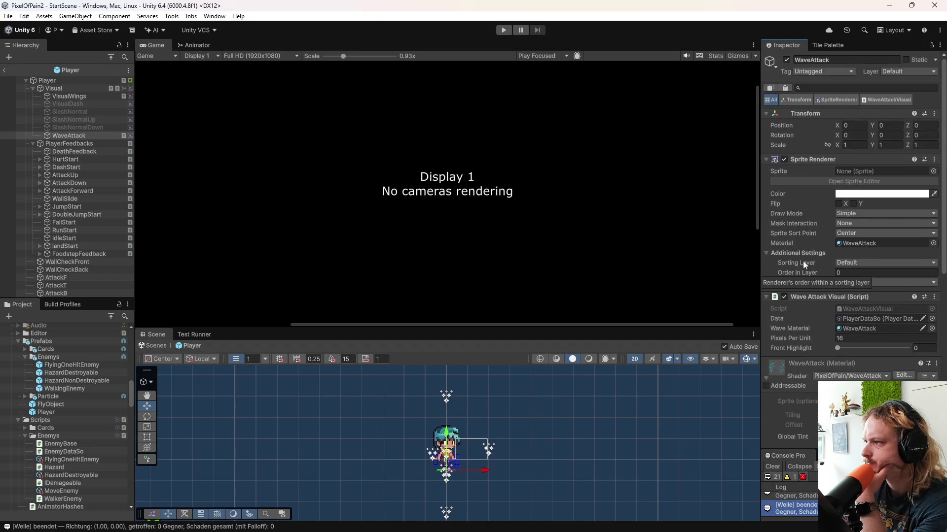
pyautogui.scroll(-2, 804, 262)
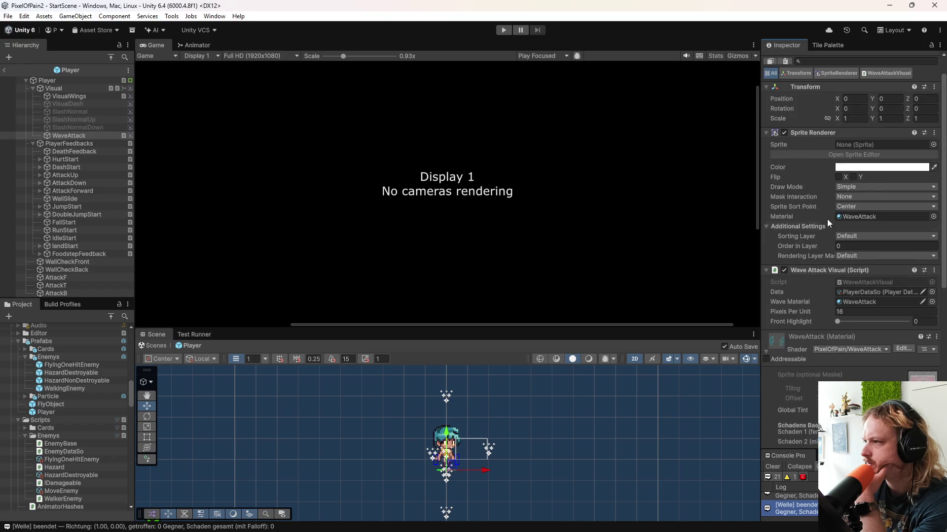
pyautogui.click(841, 236)
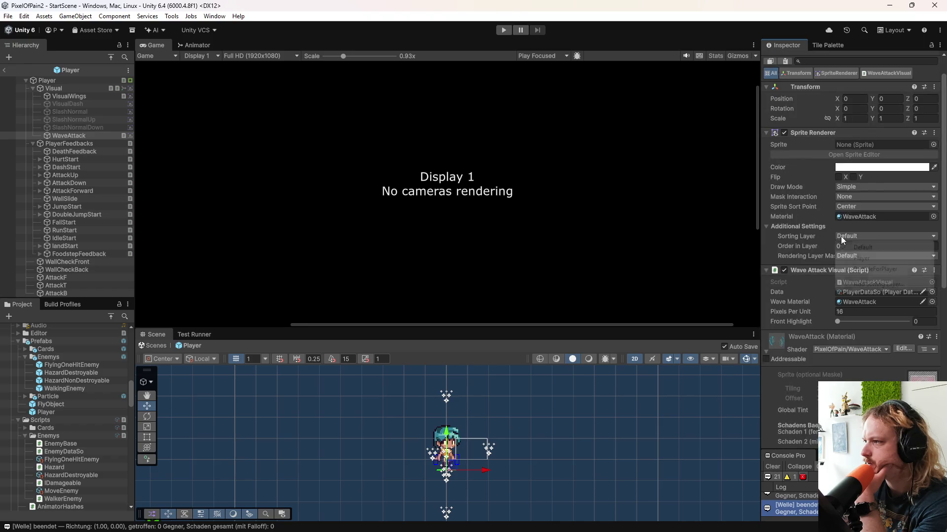
pyautogui.click(872, 271)
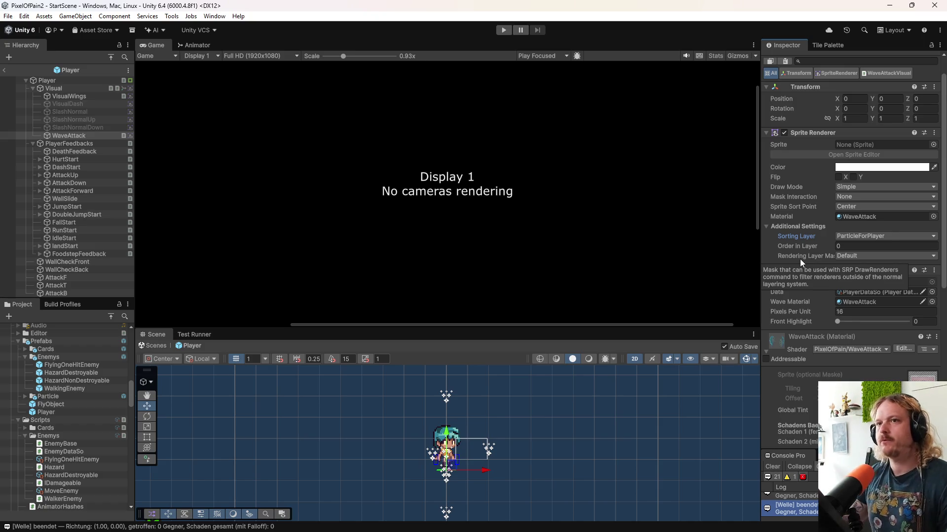
pyautogui.click(453, 521)
# - Commit the 5 changed files to main with summary 'a', push to origin, and return to Unity
pyautogui.click(313, 387)
pyautogui.write('a')
pyautogui.click(309, 465)
pyautogui.click(748, 291)
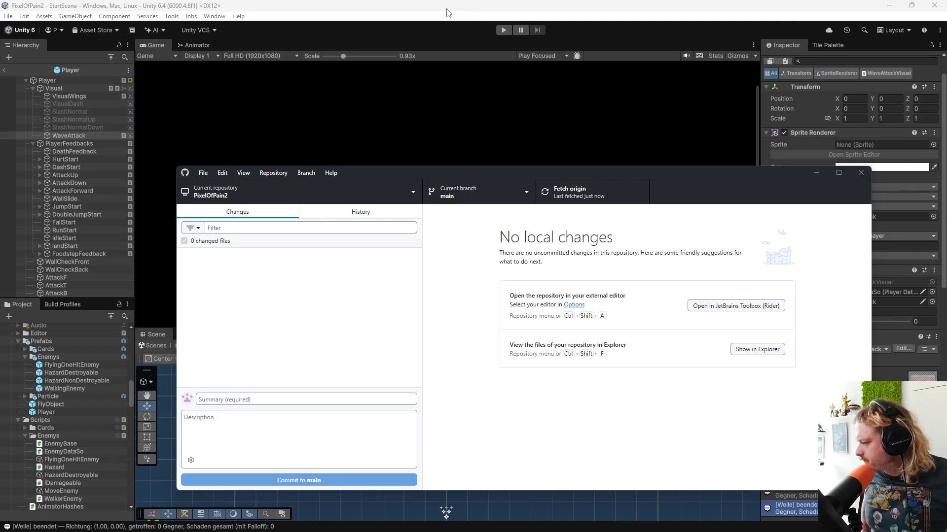
pyautogui.click(472, 18)
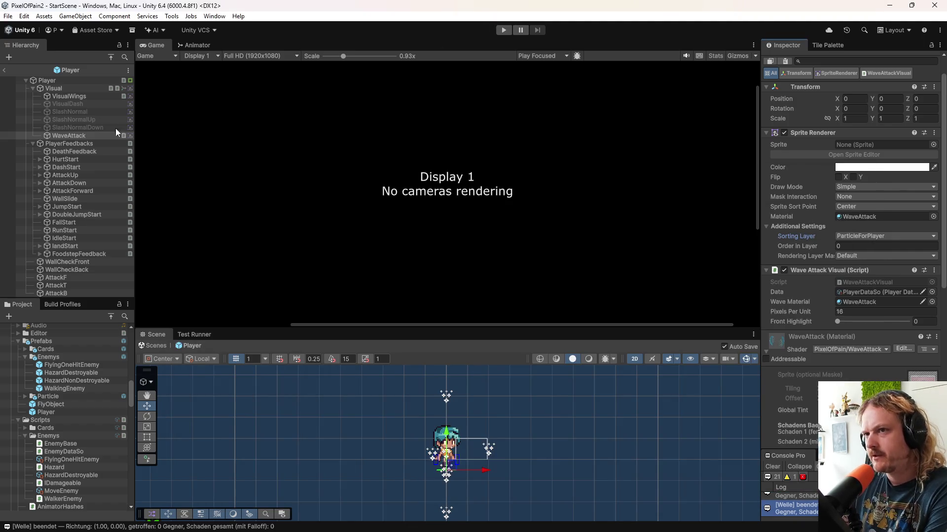
# - Exit the Player prefab back to StartScene and locate 1Turtorial in Assets > LevelPrefabs
pyautogui.click(5, 70)
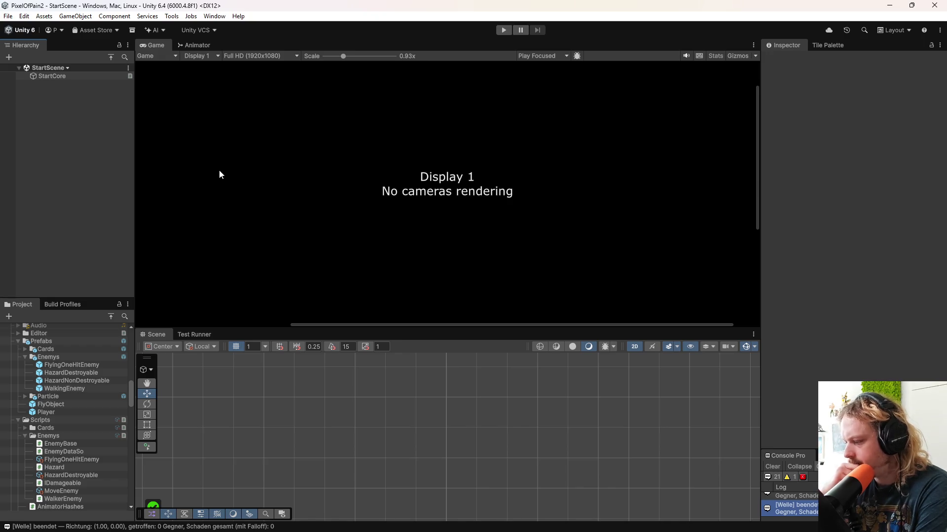
pyautogui.scroll(2, 78, 424)
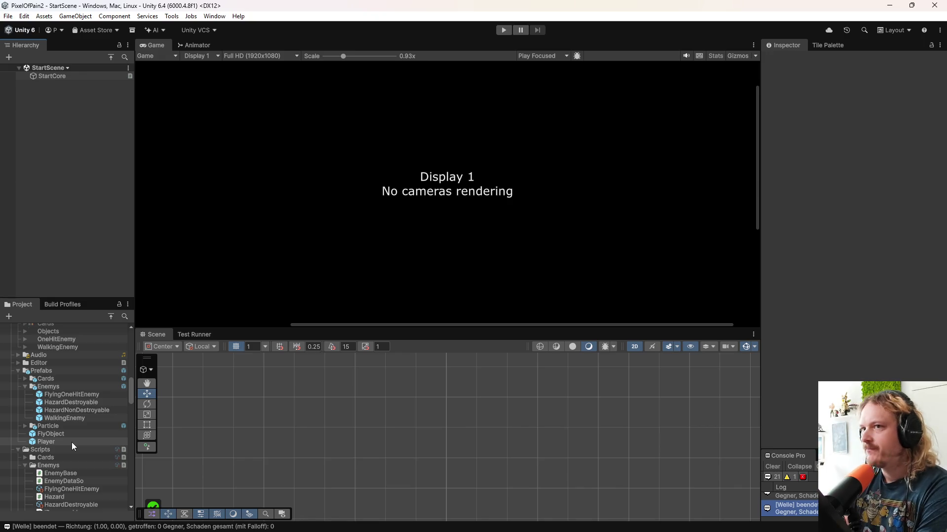
pyautogui.scroll(-5, 82, 449)
pyautogui.scroll(-5, 82, 453)
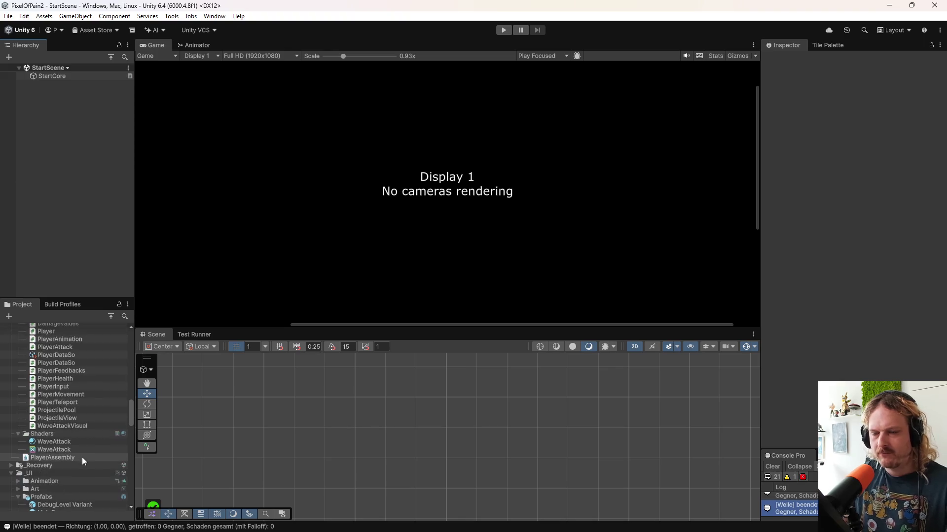
pyautogui.scroll(-5, 83, 457)
pyautogui.scroll(4, 83, 458)
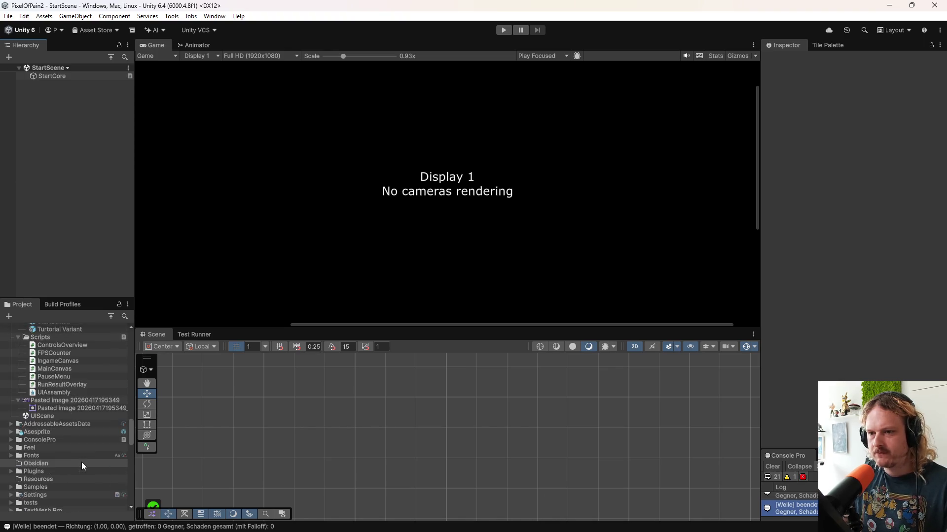
pyautogui.scroll(15, 99, 442)
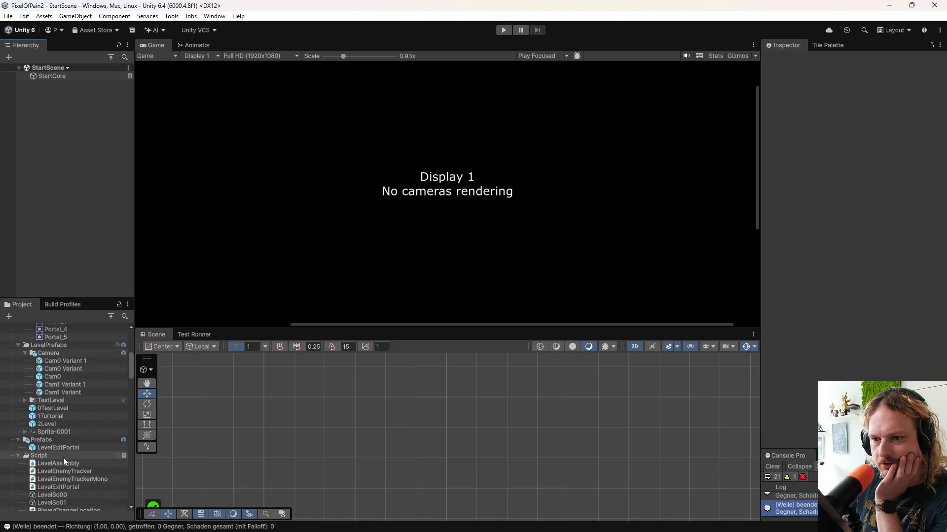
# - Open the 1Turtorial prefab and enlarge the Scene view around the T-shaped room
pyautogui.doubleClick(64, 417)
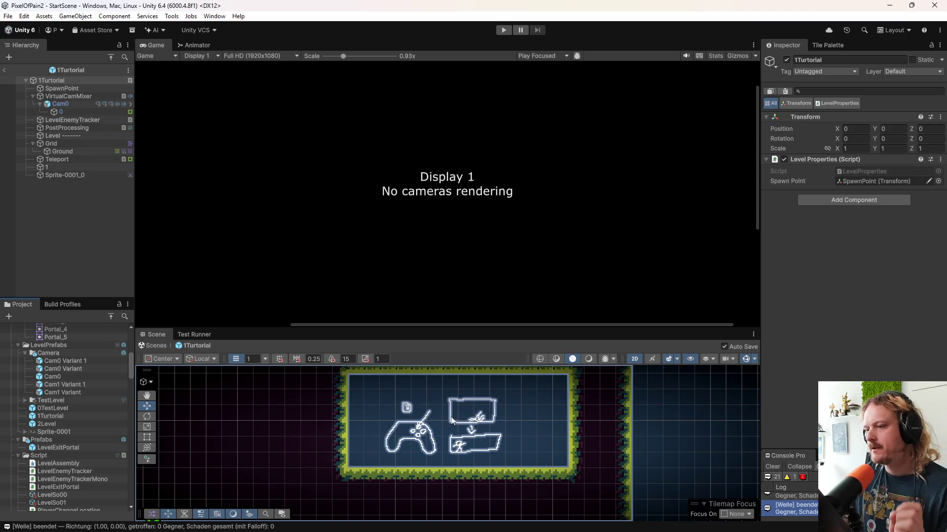
pyautogui.scroll(-3, 440, 428)
pyautogui.moveTo(359, 410); pyautogui.dragTo(492, 440)
pyautogui.press('Left')
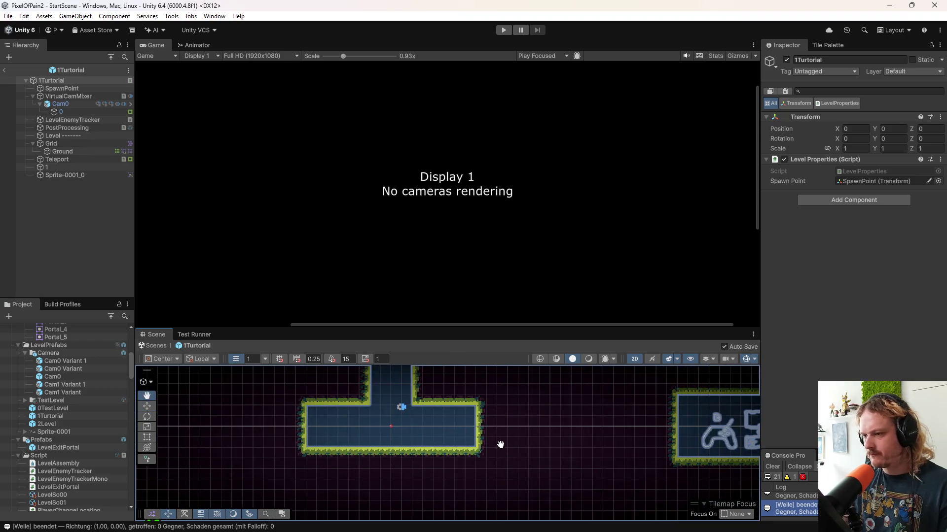
pyautogui.moveTo(497, 330); pyautogui.dragTo(490, 113)
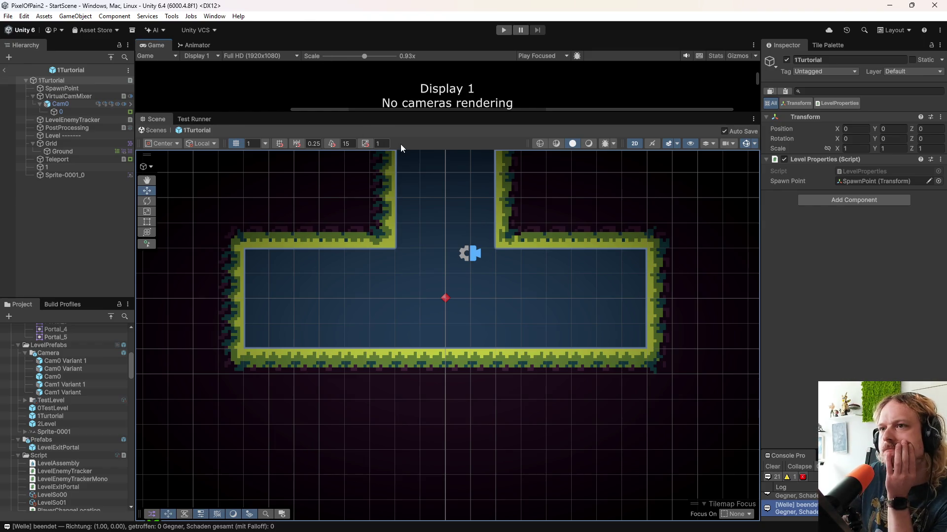
pyautogui.scroll(-5, 428, 252)
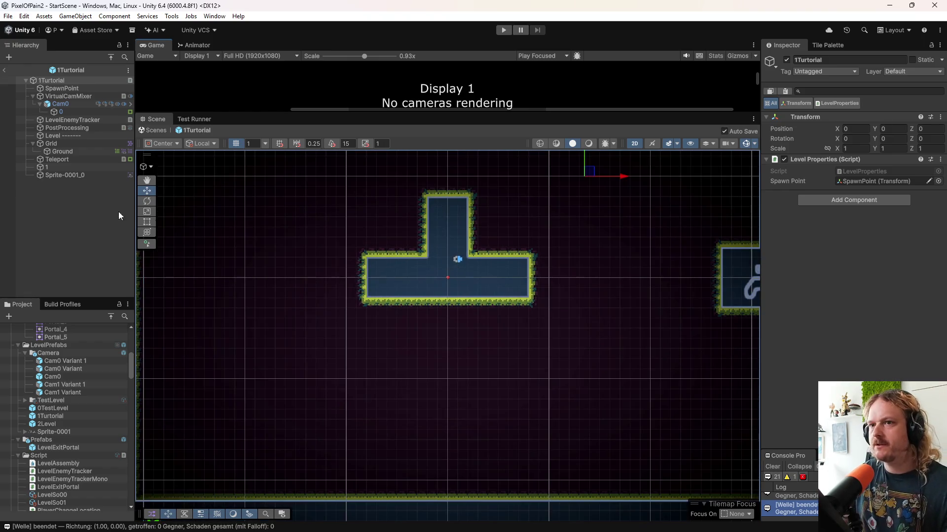
# - Paint ground tiles over the T-shaped room's upper stem on the Ground tilemap
pyautogui.click(62, 152)
pyautogui.moveTo(468, 285); pyautogui.dragTo(366, 348)
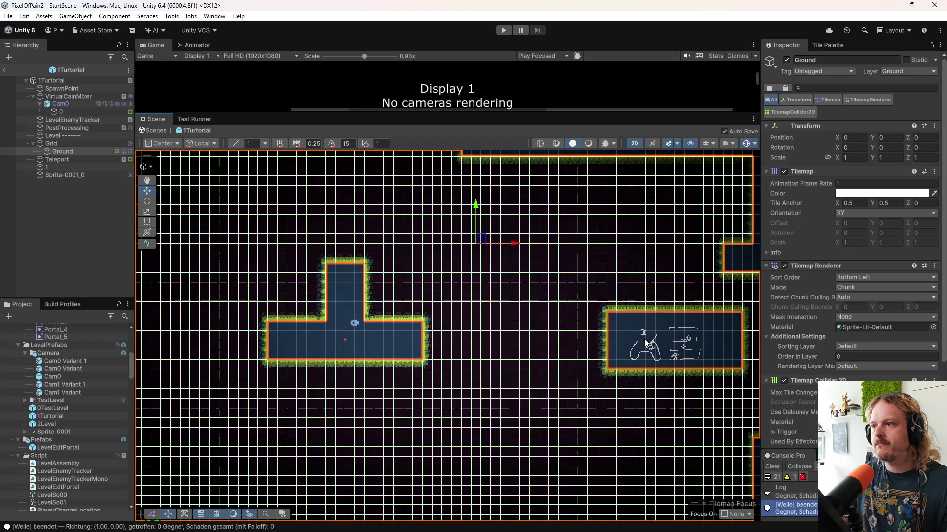
pyautogui.moveTo(360, 354); pyautogui.dragTo(437, 328)
pyautogui.scroll(2, 416, 303)
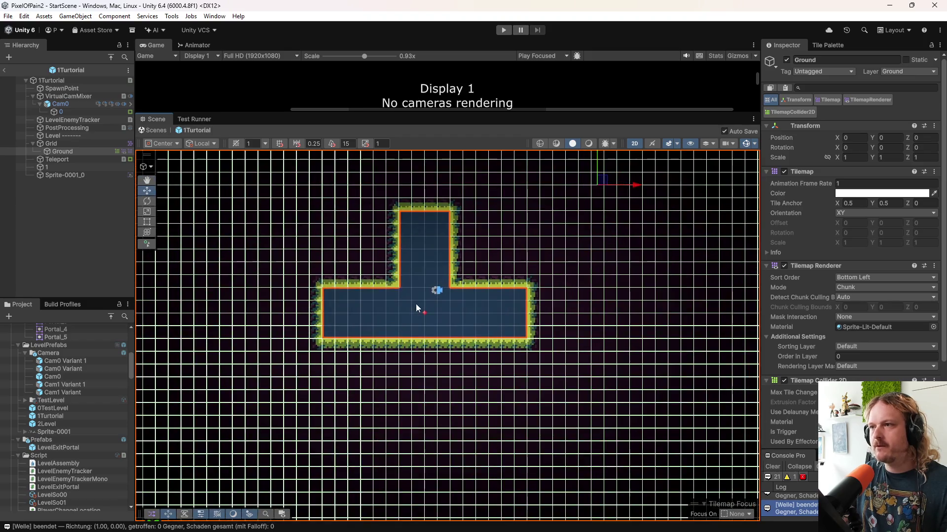
pyautogui.click(828, 45)
pyautogui.moveTo(404, 284)
pyautogui.mouseDown()
pyautogui.moveTo(392, 265)
pyautogui.moveTo(414, 232)
pyautogui.moveTo(419, 266)
pyautogui.moveTo(444, 232)
pyautogui.mouseUp()
pyautogui.click(57, 159)
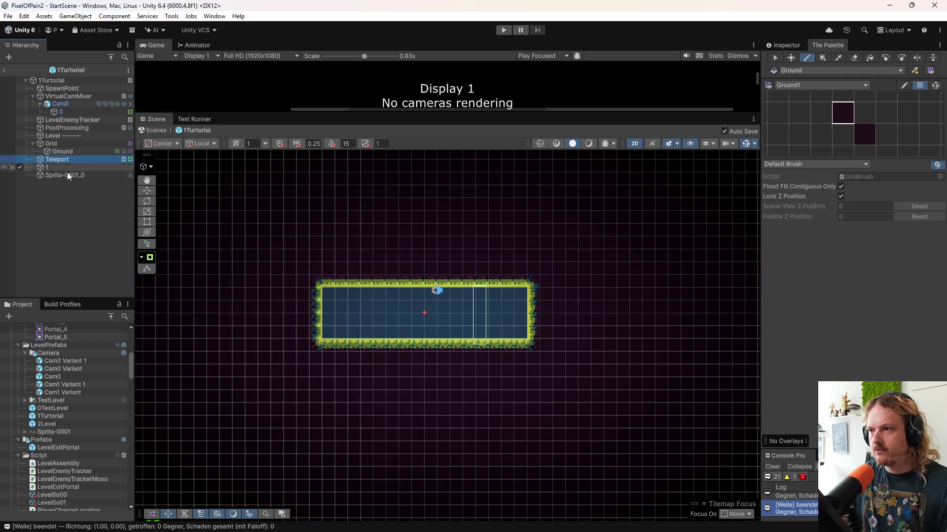
# - Move the Teleport up-right, then hide Sprite-0001_0, Teleport and 1 in the Hierarchy
pyautogui.moveTo(486, 311); pyautogui.dragTo(629, 212)
pyautogui.scroll(-5, 507, 301)
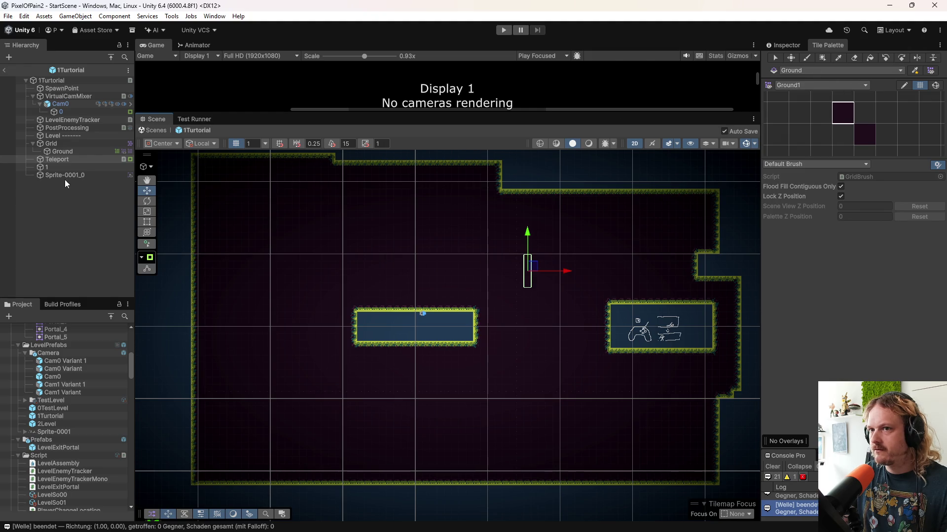
pyautogui.click(21, 175)
pyautogui.click(49, 168)
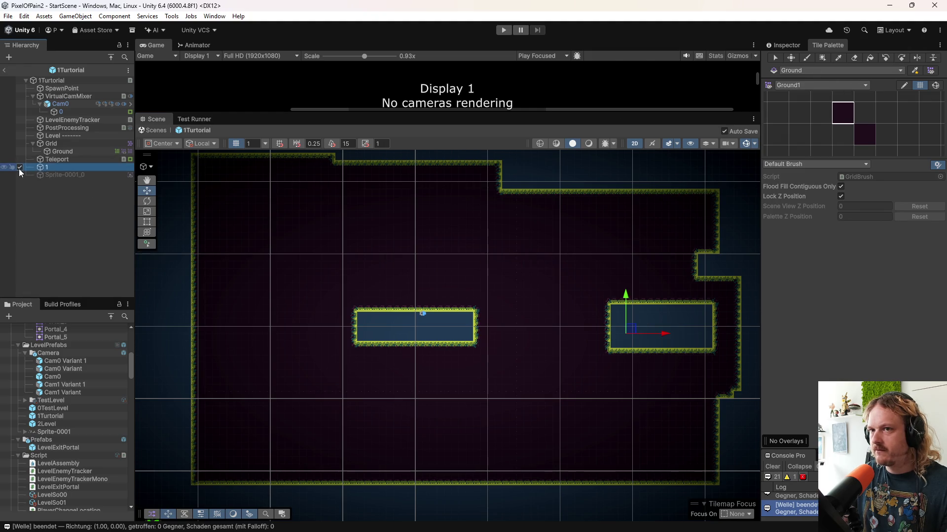
pyautogui.keyDown('shift'); pyautogui.click(30, 159); pyautogui.keyUp('shift')
pyautogui.click(20, 159)
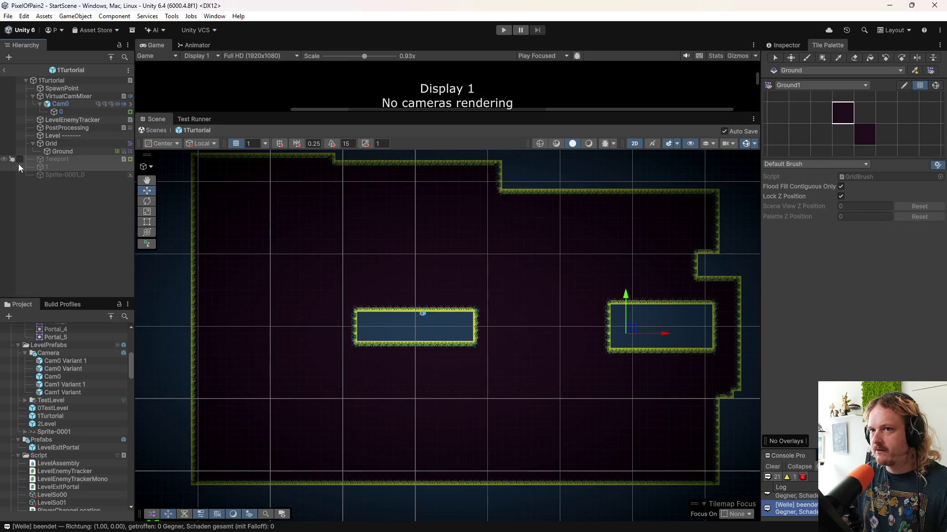
pyautogui.scroll(3, 565, 327)
# - Erase tiles to carve a long corridor joining the two platforms
pyautogui.click(853, 58)
pyautogui.moveTo(444, 311)
pyautogui.mouseDown()
pyautogui.moveTo(590, 313)
pyautogui.moveTo(439, 329)
pyautogui.moveTo(525, 329)
pyautogui.moveTo(468, 341)
pyautogui.moveTo(579, 341)
pyautogui.moveTo(526, 347)
pyautogui.moveTo(239, 344)
pyautogui.mouseUp()
pyautogui.moveTo(525, 309)
pyautogui.mouseDown()
pyautogui.moveTo(543, 297)
pyautogui.moveTo(252, 306)
pyautogui.mouseUp()
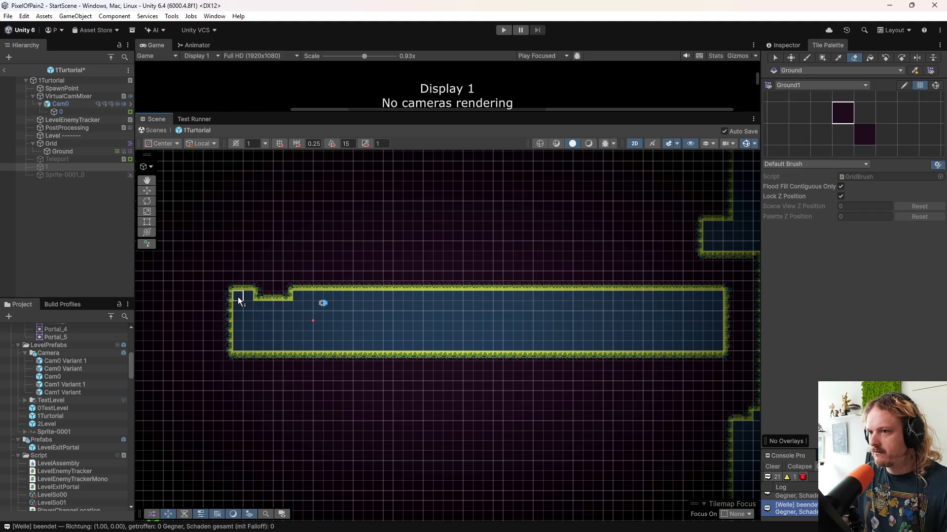
pyautogui.hscroll(-5, 493, 312)
pyautogui.moveTo(368, 289)
pyautogui.mouseDown()
pyautogui.moveTo(169, 287)
pyautogui.moveTo(355, 292)
pyautogui.mouseUp()
pyautogui.moveTo(365, 334)
pyautogui.mouseDown()
pyautogui.moveTo(211, 331)
pyautogui.moveTo(163, 296)
pyautogui.mouseUp()
pyautogui.moveTo(165, 338)
pyautogui.mouseDown()
pyautogui.moveTo(196, 319)
pyautogui.moveTo(175, 316)
pyautogui.moveTo(243, 338)
pyautogui.moveTo(274, 305)
pyautogui.mouseUp()
pyautogui.moveTo(359, 289)
pyautogui.mouseDown()
pyautogui.moveTo(315, 320)
pyautogui.moveTo(324, 333)
pyautogui.mouseUp()
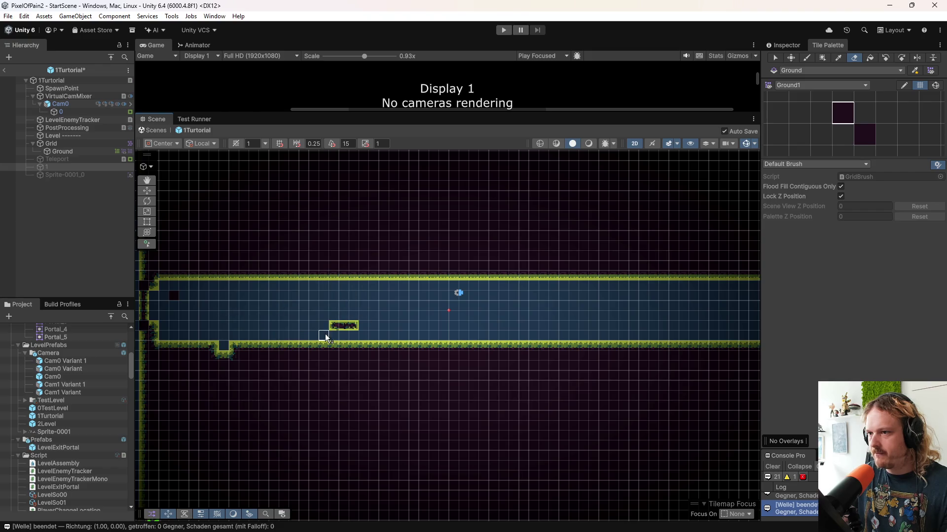
pyautogui.moveTo(402, 312); pyautogui.dragTo(569, 314)
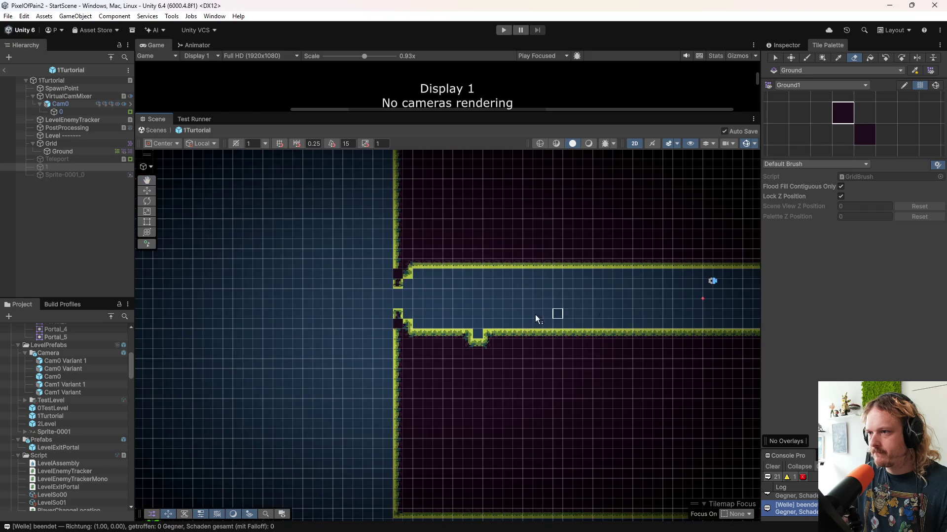
# - Box-fill the corridor's lower-edge notch and the large surrounding area with ground tiles
pyautogui.click(822, 58)
pyautogui.moveTo(444, 329); pyautogui.dragTo(541, 379)
pyautogui.moveTo(183, 200); pyautogui.dragTo(405, 382)
pyautogui.scroll(-3, 274, 330)
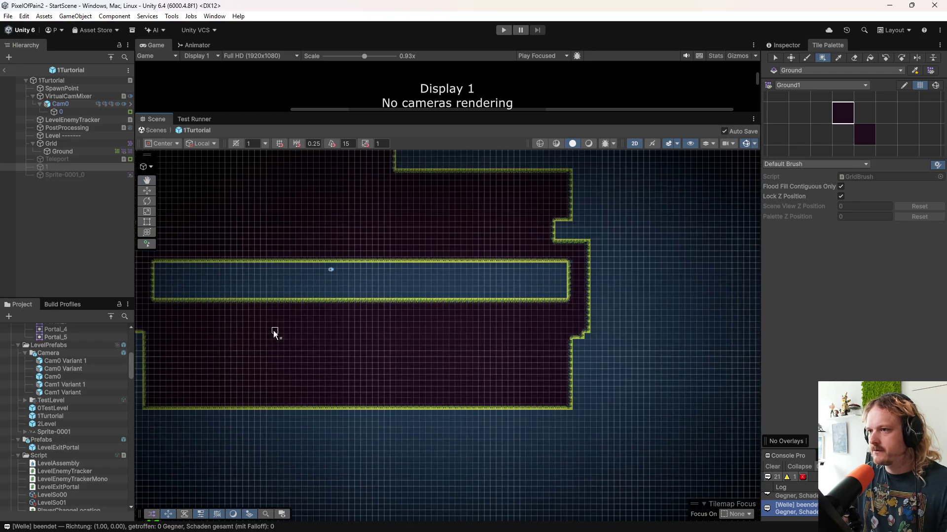
pyautogui.moveTo(273, 330); pyautogui.dragTo(404, 354)
pyautogui.scroll(1, 543, 329)
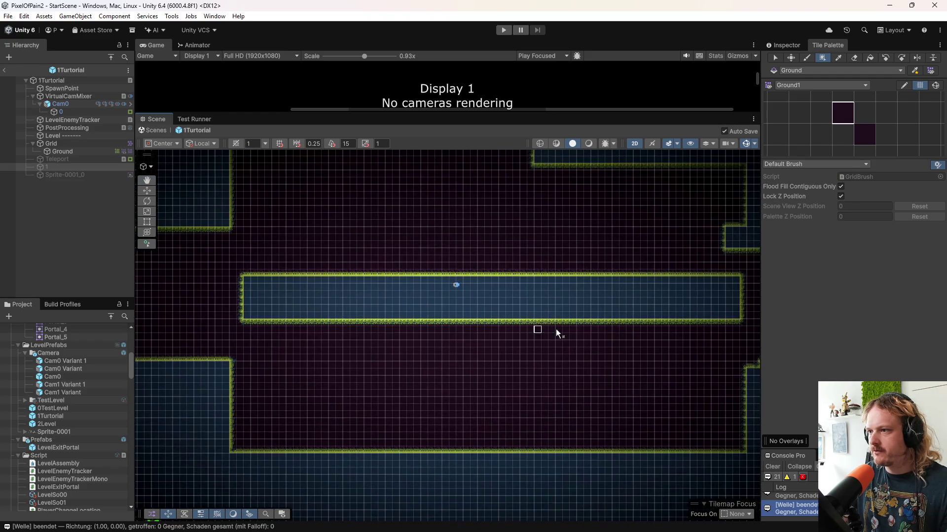
# - Fill the corridor's right end with ground tiles to shorten and seal it
pyautogui.moveTo(714, 258); pyautogui.dragTo(737, 325)
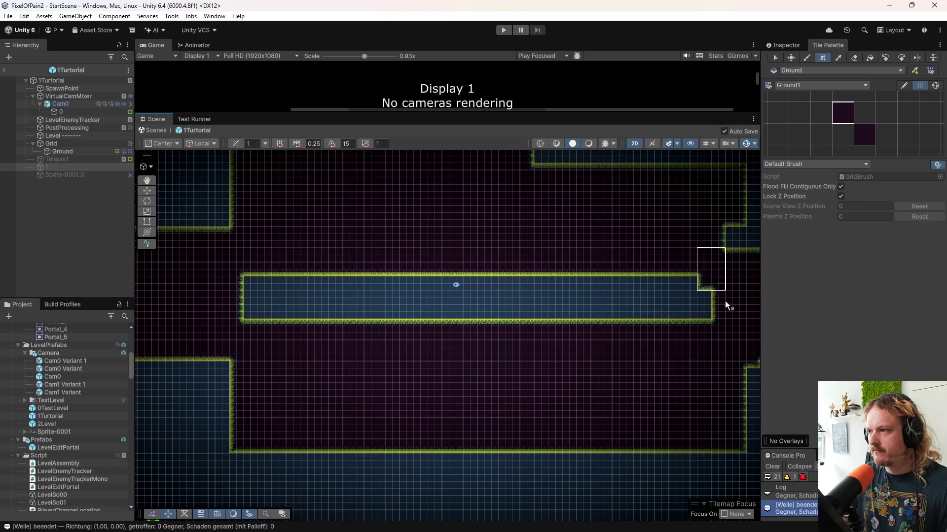
pyautogui.scroll(2, 425, 293)
pyautogui.scroll(-2, 727, 279)
pyautogui.moveTo(727, 279); pyautogui.dragTo(700, 323)
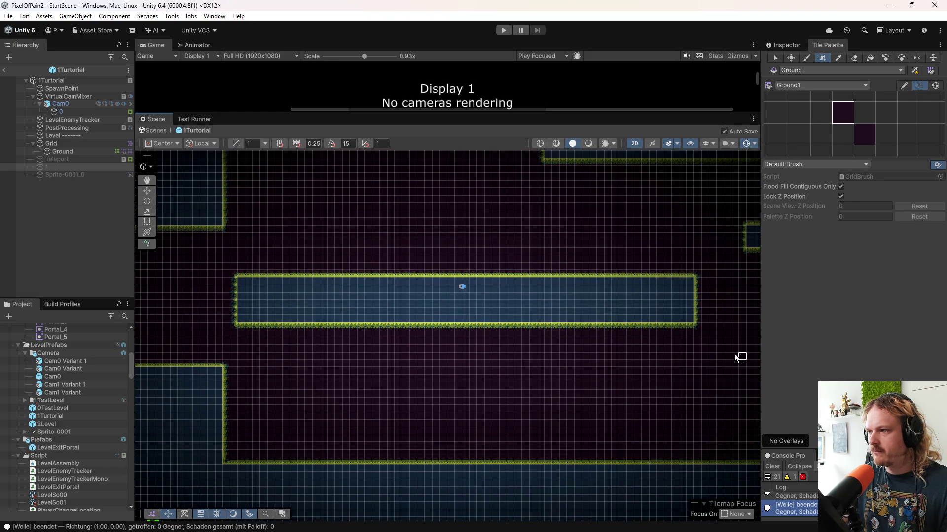
pyautogui.scroll(2, 458, 310)
pyautogui.scroll(-2, 458, 307)
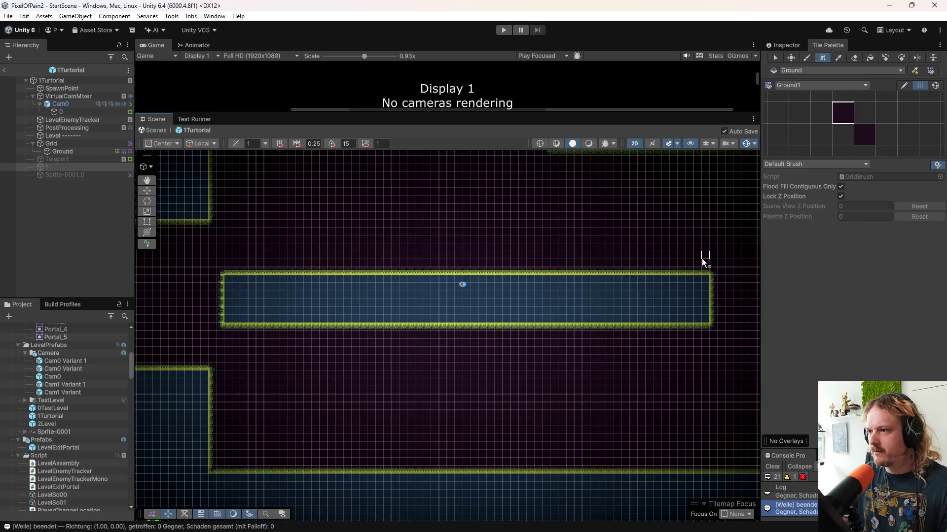
pyautogui.moveTo(703, 260); pyautogui.dragTo(733, 346)
pyautogui.scroll(3, 459, 308)
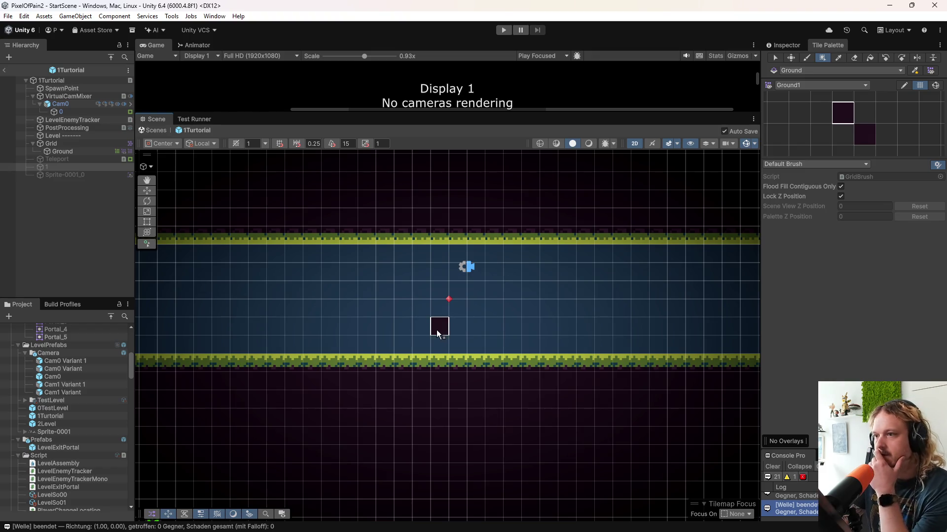
# - Move the Teleport left and down into the corridor
pyautogui.click(78, 168)
pyautogui.click(23, 158)
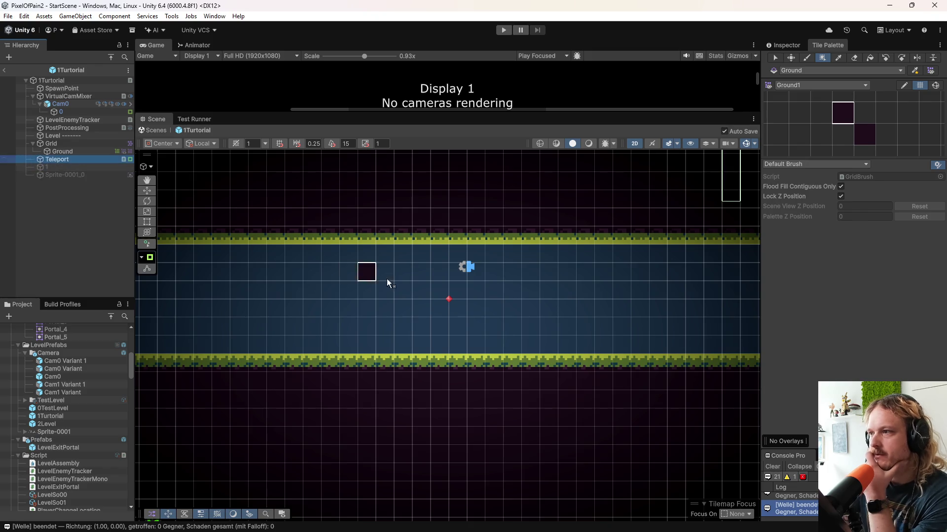
pyautogui.scroll(-2, 375, 281)
pyautogui.press('w')
pyautogui.moveTo(587, 230)
pyautogui.mouseDown()
pyautogui.moveTo(524, 282)
pyautogui.moveTo(491, 290)
pyautogui.mouseUp()
pyautogui.scroll(3, 396, 333)
# - Shrink the Teleport's Box Collider 2D by raising its bottom edge
pyautogui.click(784, 45)
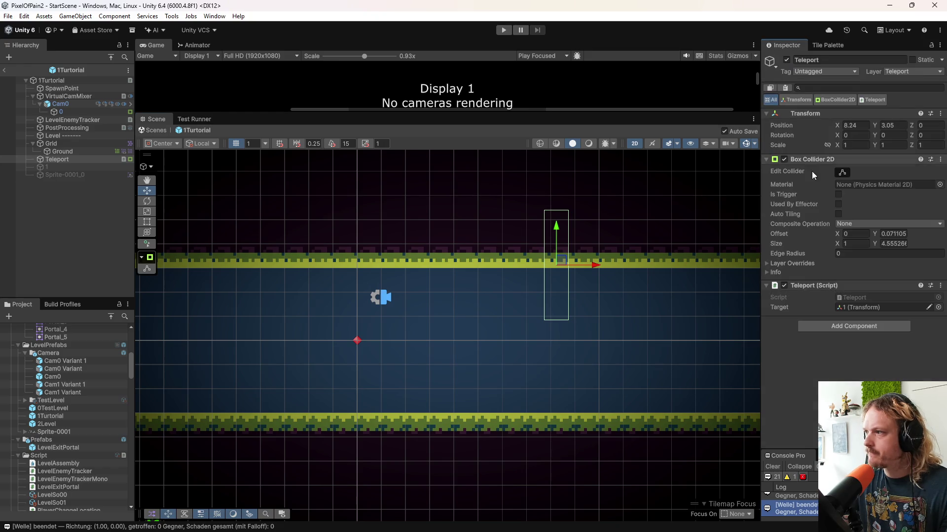
pyautogui.click(841, 171)
pyautogui.moveTo(556, 321)
pyautogui.mouseDown()
pyautogui.moveTo(556, 266)
pyautogui.moveTo(584, 247)
pyautogui.moveTo(568, 235)
pyautogui.moveTo(441, 295)
pyautogui.moveTo(368, 297)
pyautogui.moveTo(438, 303)
pyautogui.mouseUp()
pyautogui.press('w')
pyautogui.scroll(2, 448, 329)
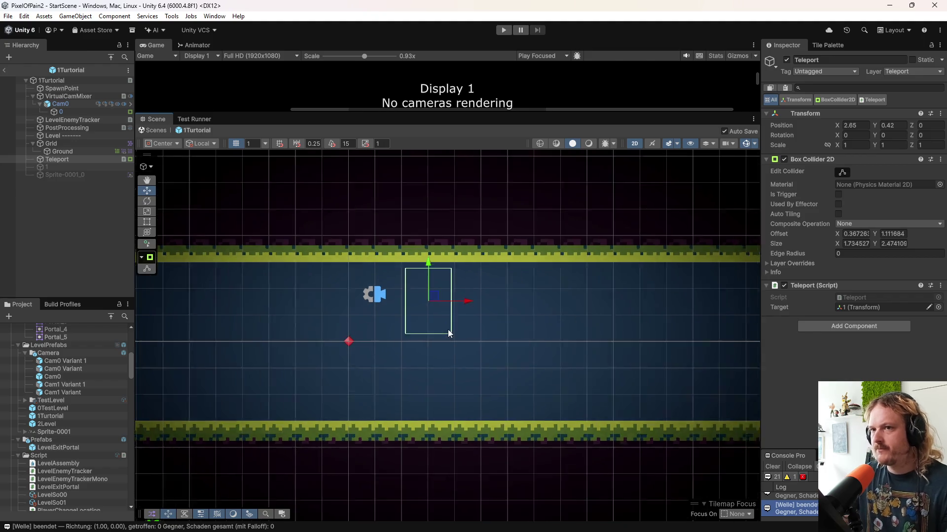
# - Add a Sprite Renderer component to the Teleport
pyautogui.click(74, 159)
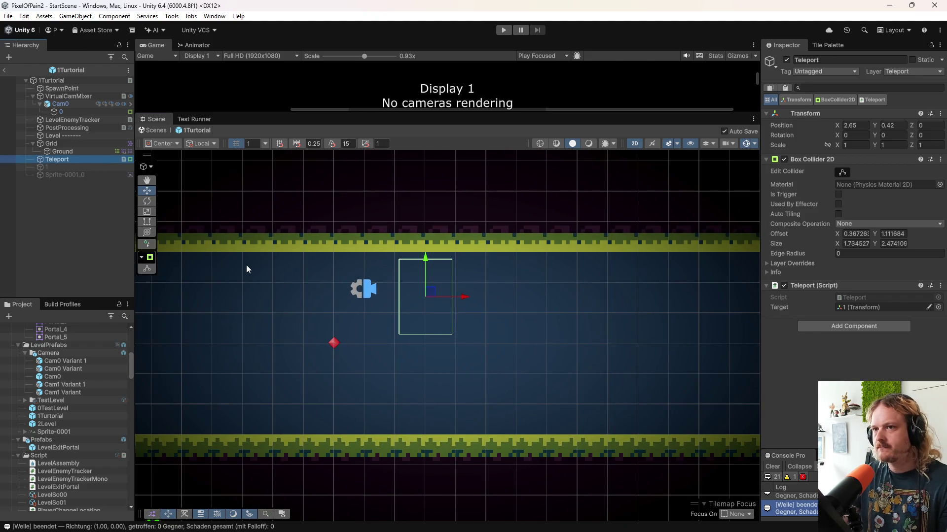
pyautogui.click(854, 327)
pyautogui.write('spr')
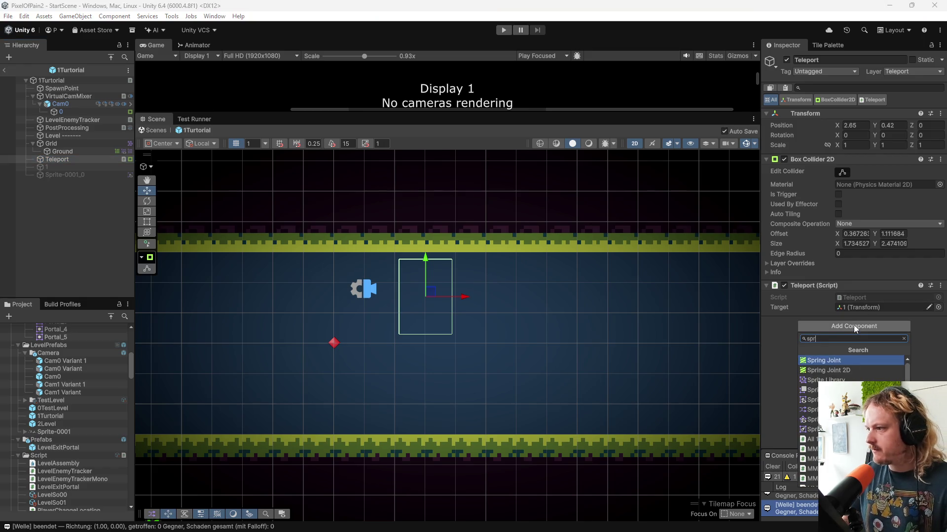
pyautogui.press('Down')
pyautogui.press('Down')
pyautogui.click(838, 338)
pyautogui.write('ite')
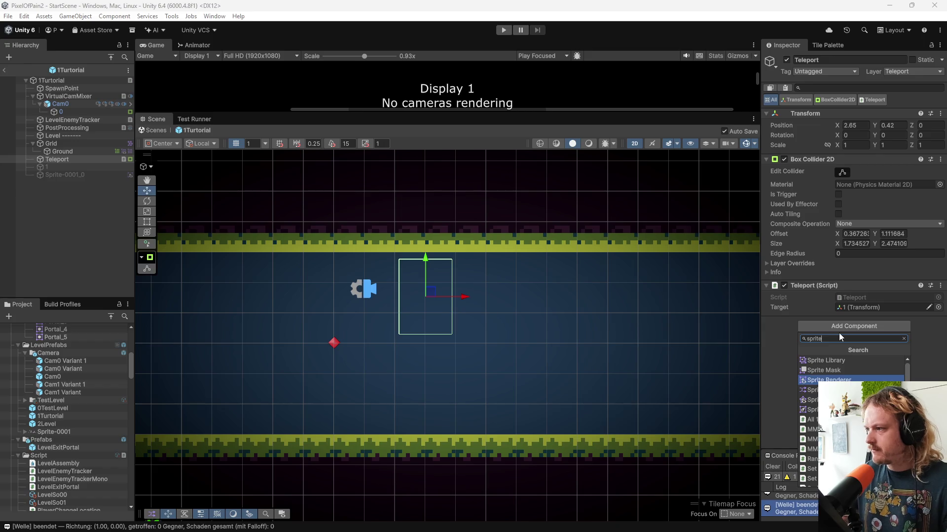
pyautogui.click(846, 379)
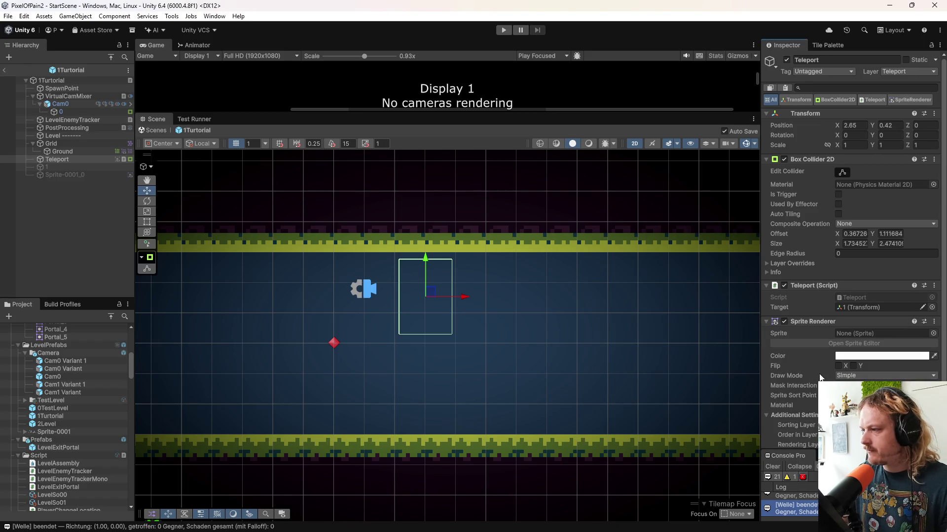
# - Reposition the Teleport toward the corridor's right end
pyautogui.moveTo(436, 291); pyautogui.dragTo(559, 292)
pyautogui.hotkey('ctrl', 'z')
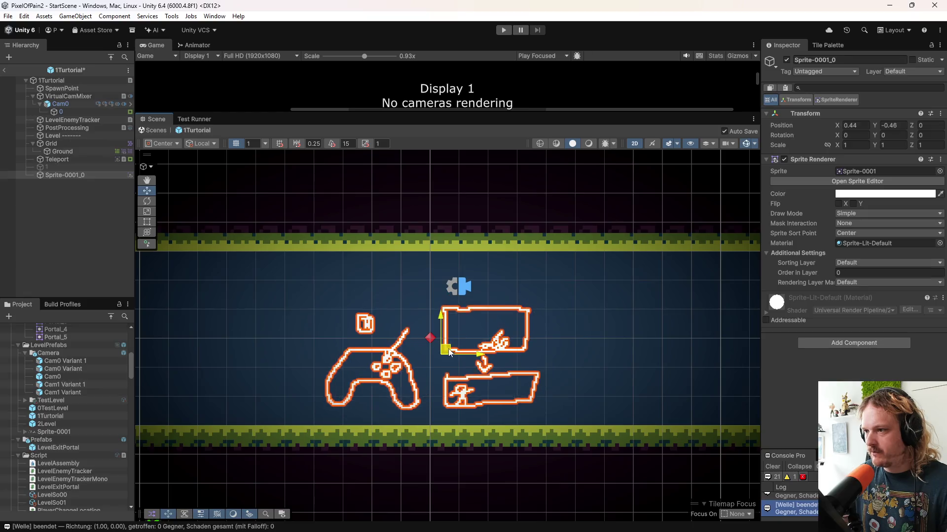
pyautogui.moveTo(449, 363); pyautogui.dragTo(454, 364)
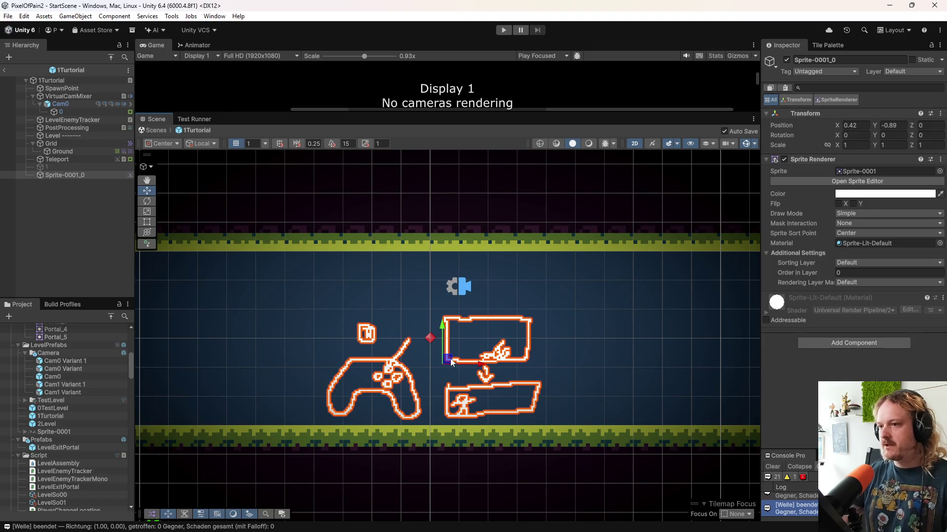
pyautogui.scroll(-1, 422, 357)
pyautogui.scroll(3, 457, 345)
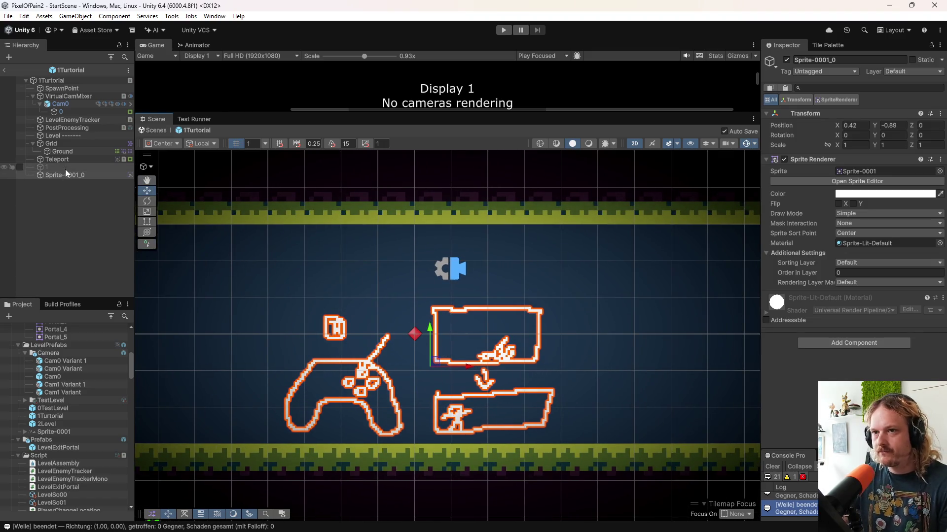
pyautogui.click(65, 167)
pyautogui.click(59, 159)
pyautogui.scroll(-1, 618, 396)
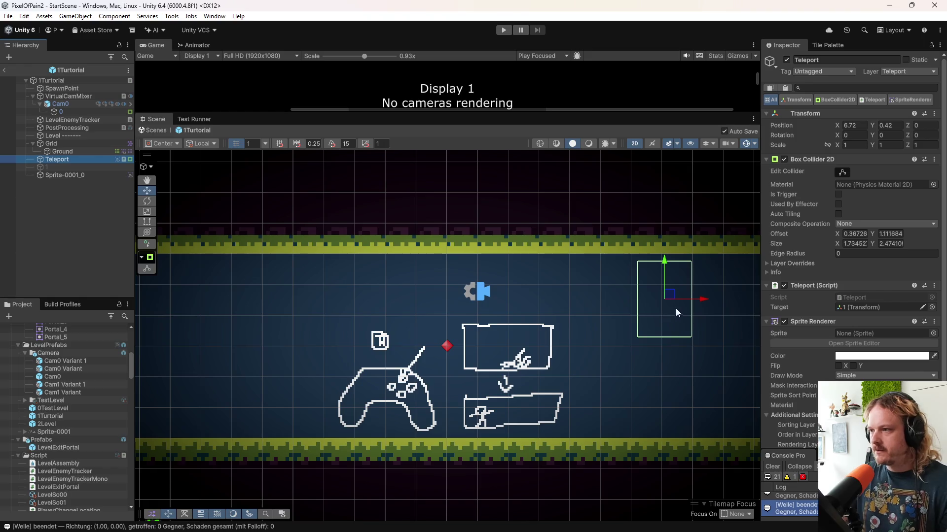
pyautogui.moveTo(655, 302); pyautogui.dragTo(624, 300)
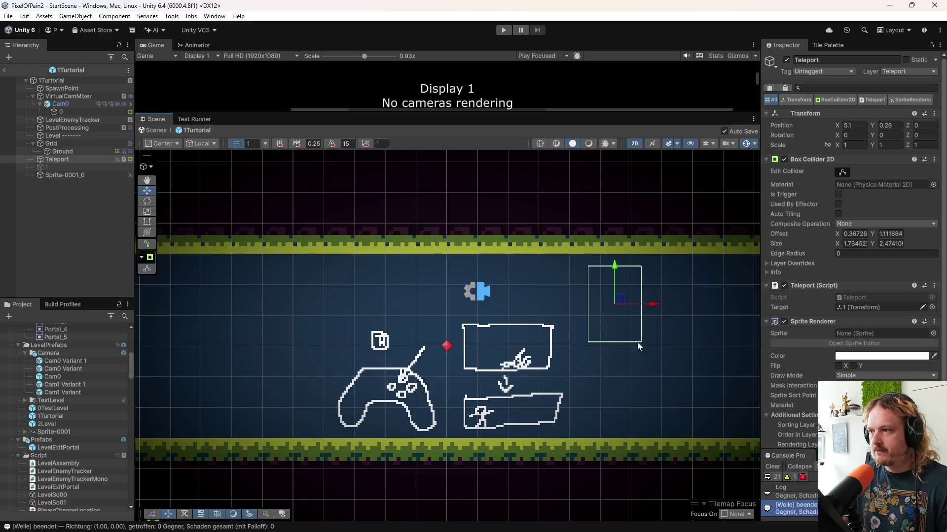
pyautogui.scroll(-5, 647, 343)
pyautogui.moveTo(521, 326); pyautogui.dragTo(572, 327)
pyautogui.scroll(3, 68, 450)
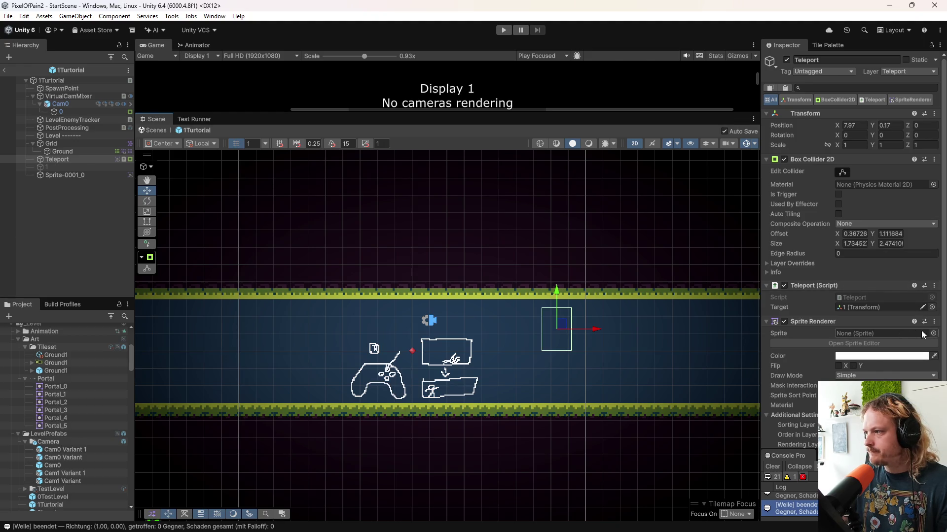
# - Assign the Cards_3 sprite to the Teleport's Sprite Renderer
pyautogui.click(932, 334)
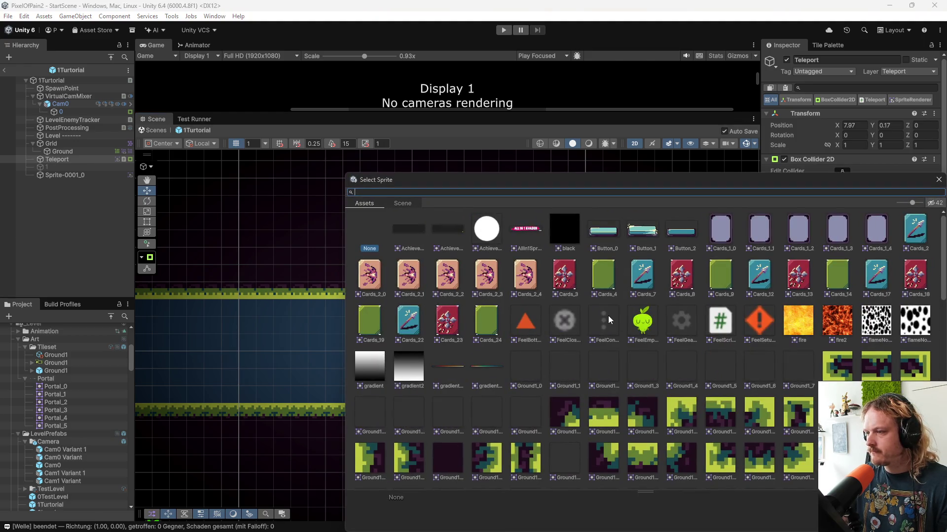
pyautogui.doubleClick(565, 274)
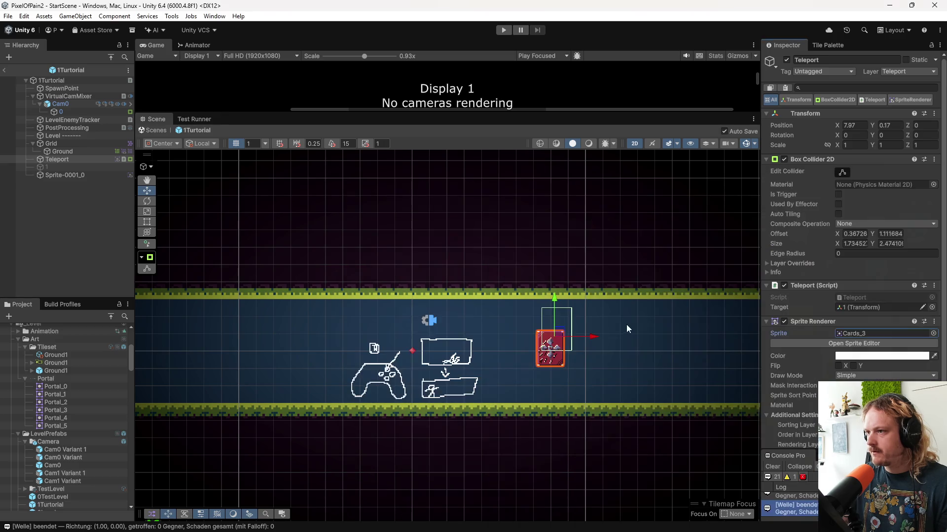
pyautogui.scroll(3, 641, 346)
pyautogui.scroll(-3, 853, 222)
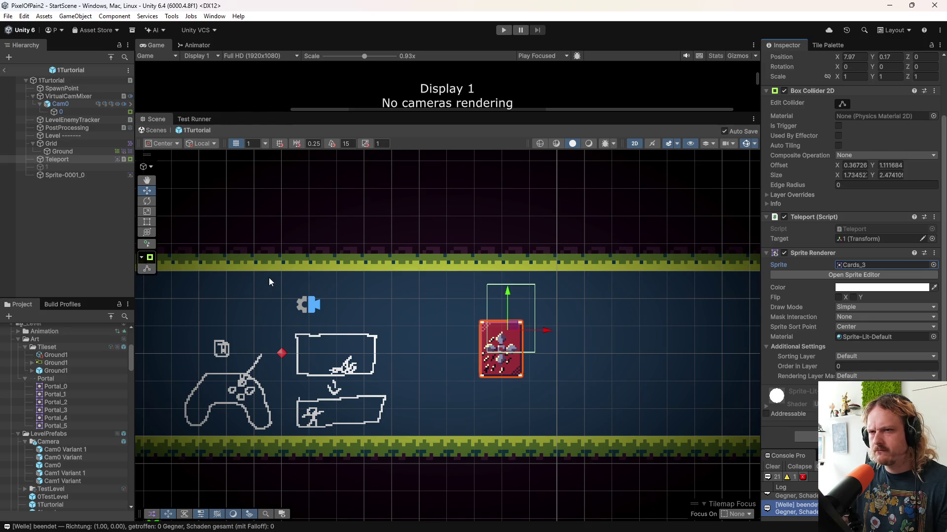
pyautogui.scroll(3, 504, 328)
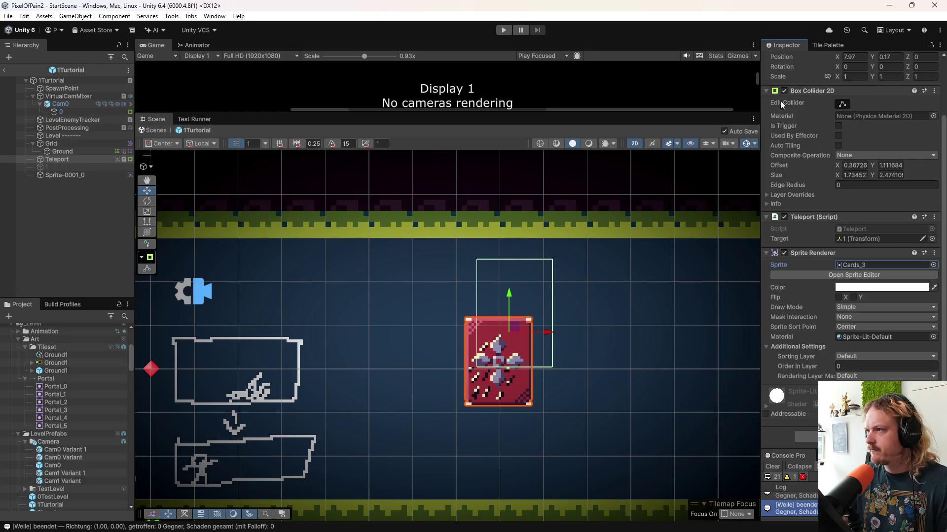
# - Fit the Box Collider 2D snugly around the card and raise the card higher in the corridor
pyautogui.click(843, 103)
pyautogui.moveTo(514, 369); pyautogui.dragTo(519, 408)
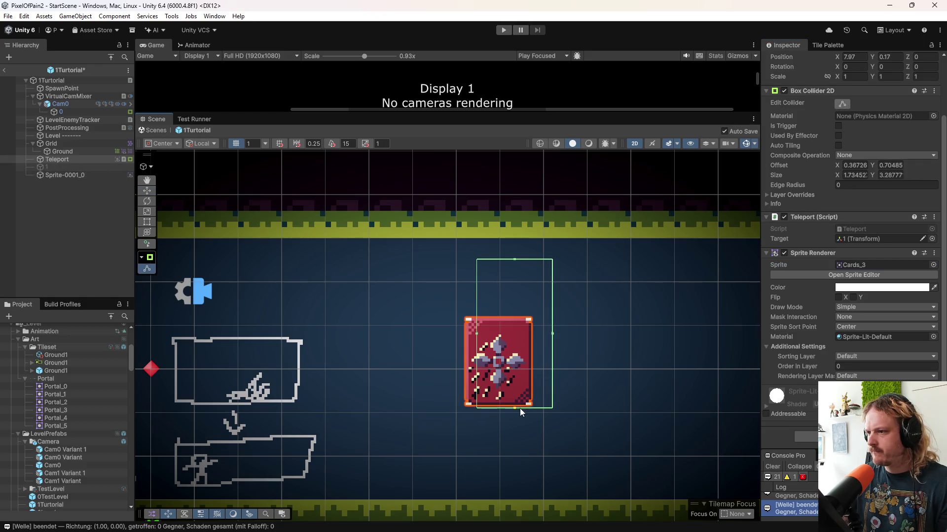
pyautogui.moveTo(476, 334); pyautogui.dragTo(462, 334)
pyautogui.moveTo(551, 341); pyautogui.dragTo(536, 334)
pyautogui.moveTo(498, 259); pyautogui.dragTo(497, 319)
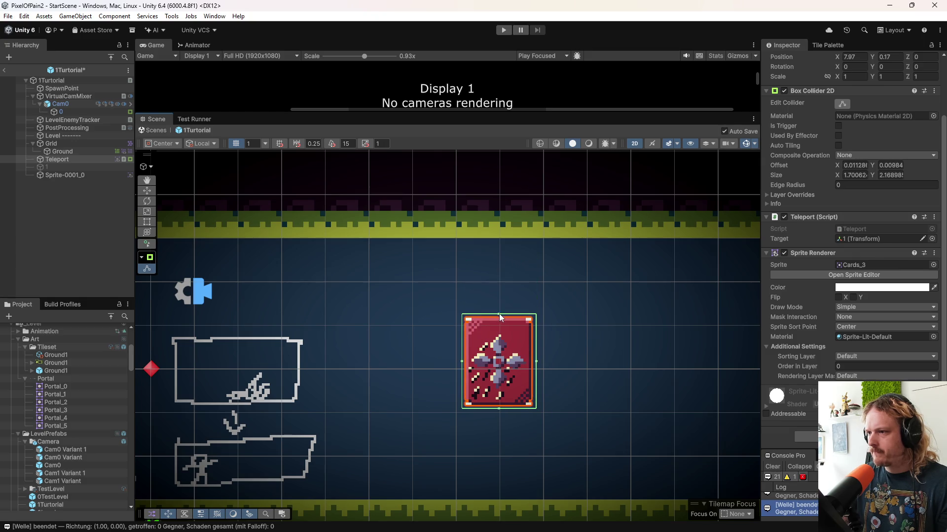
pyautogui.click(73, 160)
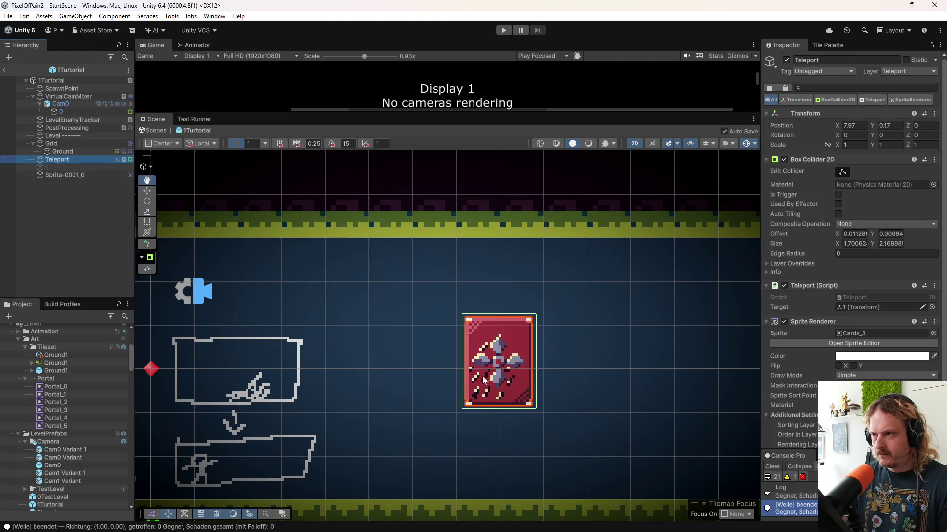
pyautogui.moveTo(493, 380); pyautogui.dragTo(493, 324)
pyautogui.scroll(-5, 496, 360)
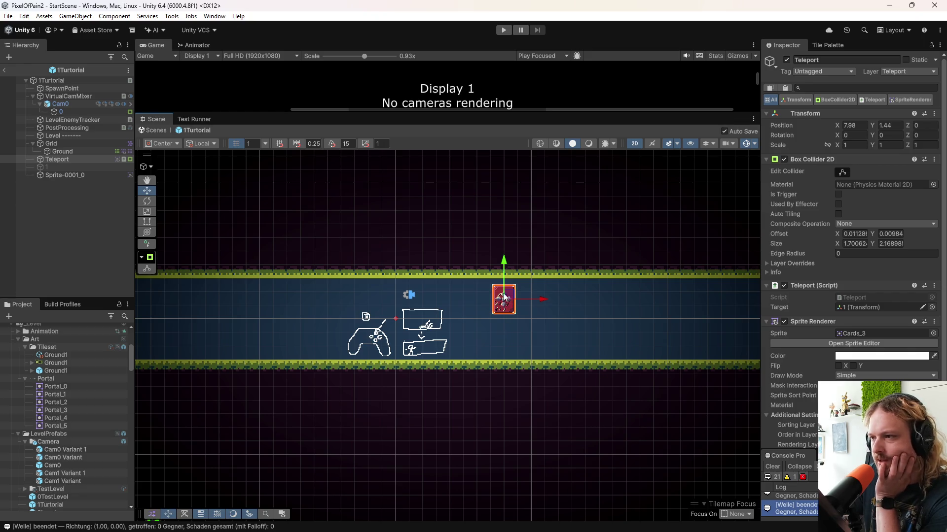
# - Nudge the Teleport card left to about X 6.42, Y 1.37 and check the room layout
pyautogui.moveTo(504, 299); pyautogui.dragTo(483, 297)
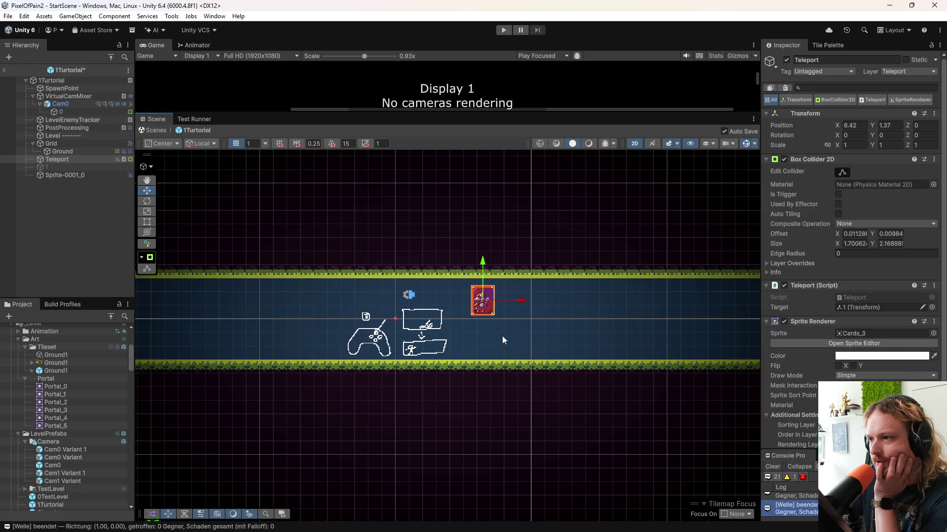
pyautogui.scroll(3, 492, 333)
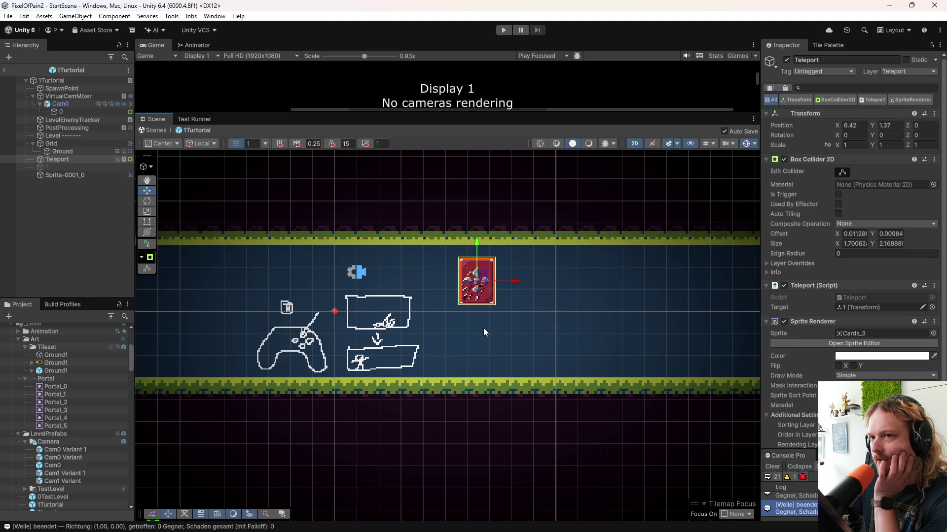
pyautogui.scroll(-8, 492, 356)
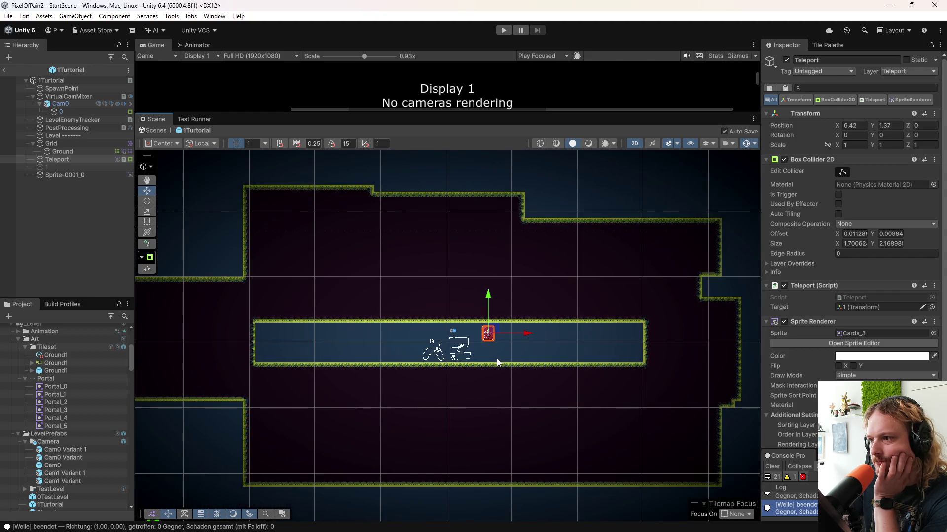
pyautogui.moveTo(479, 367)
pyautogui.mouseDown()
pyautogui.moveTo(463, 396)
pyautogui.moveTo(483, 405)
pyautogui.mouseUp()
# - Box-fill the whole area around the corridor on the Ground tilemap with ground tiles
pyautogui.click(57, 153)
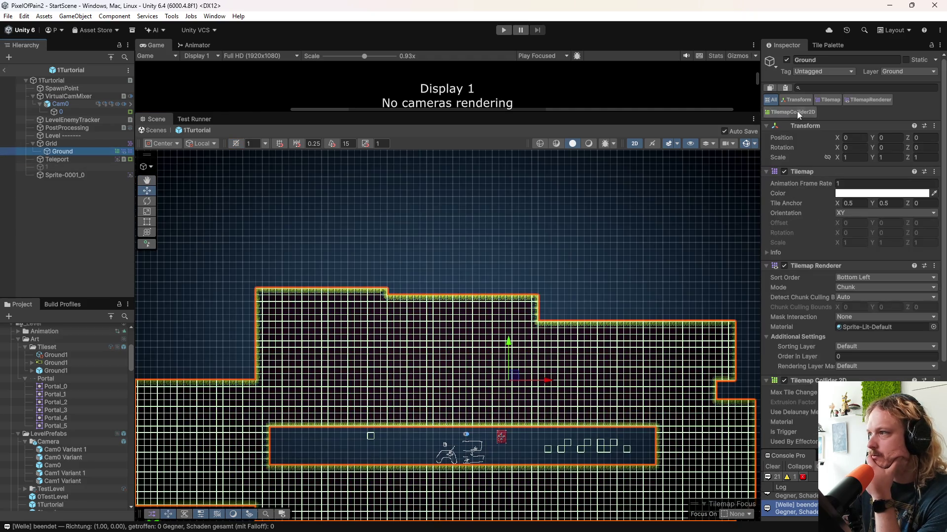
pyautogui.click(818, 45)
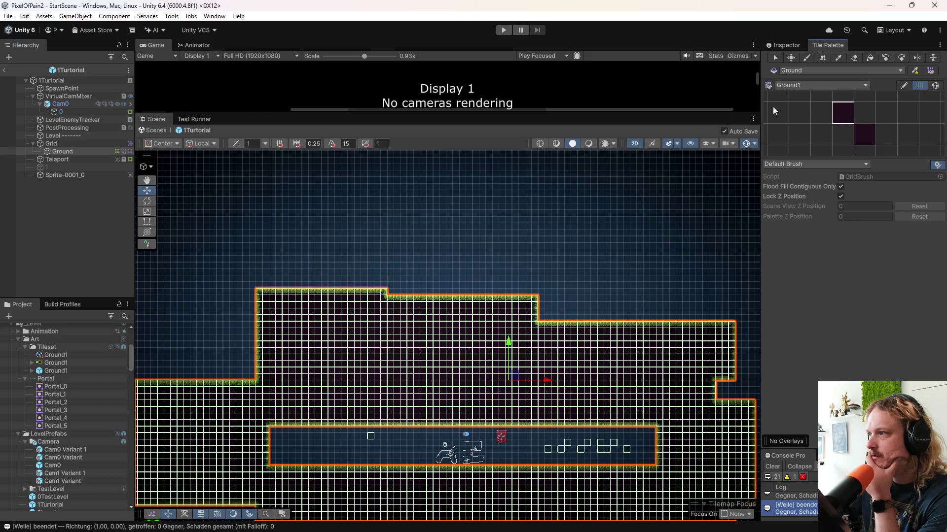
pyautogui.click(848, 118)
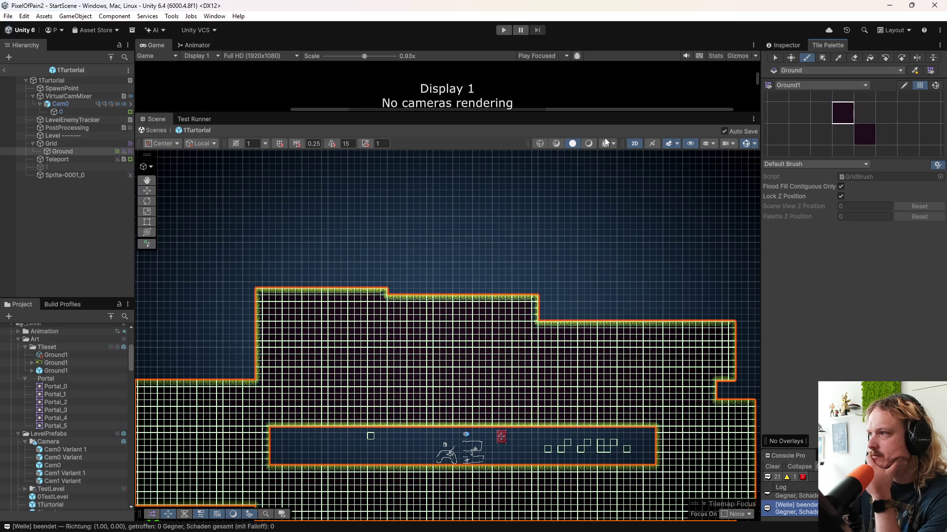
pyautogui.click(821, 57)
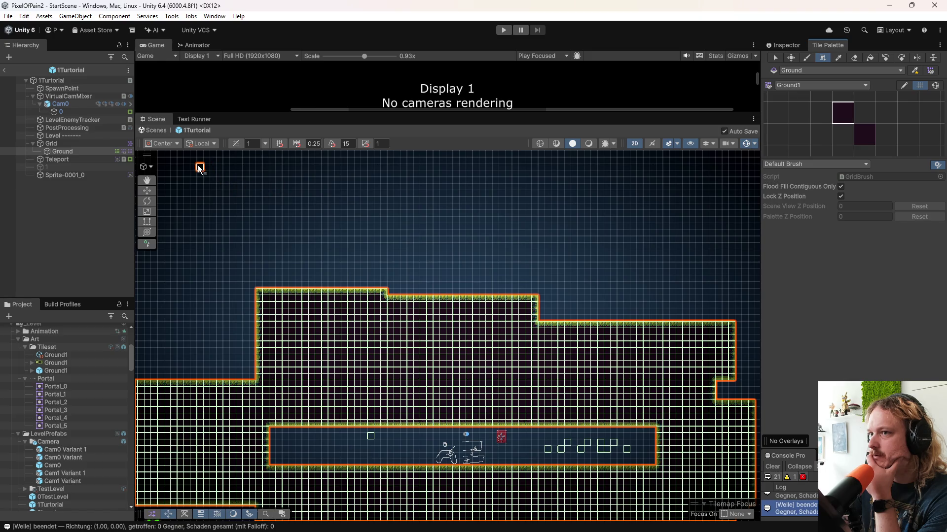
pyautogui.moveTo(166, 154); pyautogui.dragTo(241, 215)
pyautogui.moveTo(337, 258); pyautogui.dragTo(706, 390)
pyautogui.scroll(2, 530, 353)
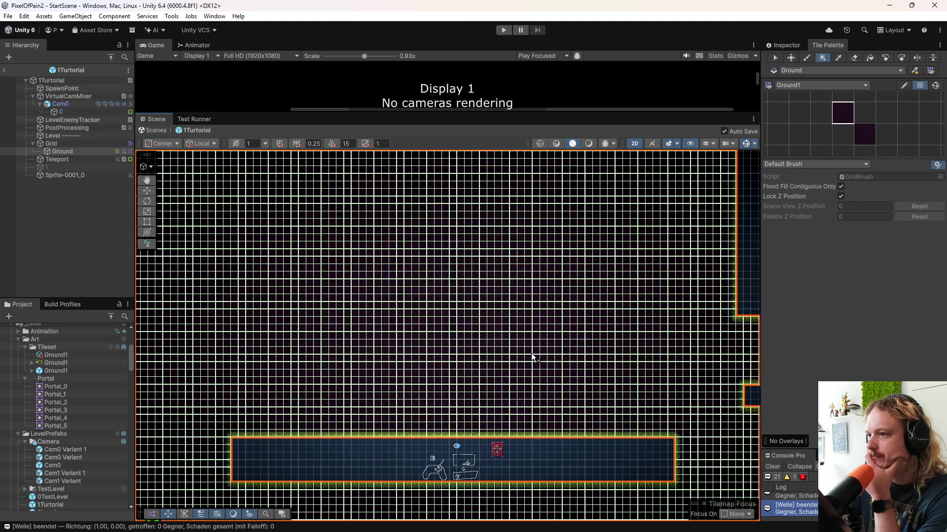
# - Erase a horizontal band of ground to open the upper passage across the level
pyautogui.click(854, 57)
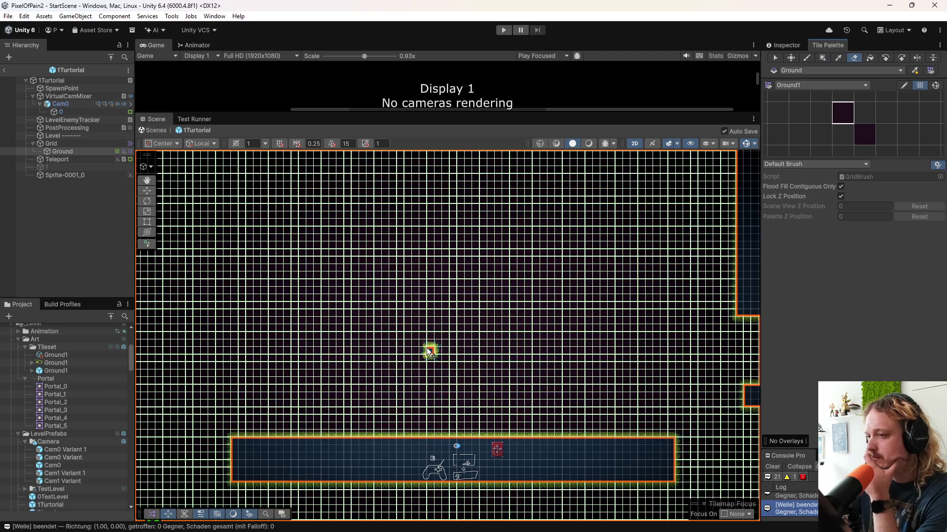
pyautogui.moveTo(504, 320); pyautogui.dragTo(499, 348)
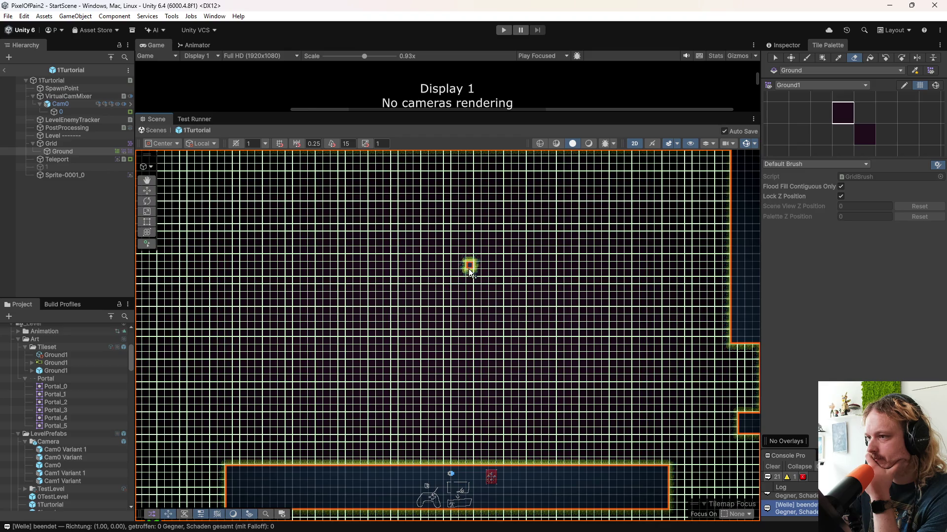
pyautogui.scroll(-1, 471, 305)
pyautogui.scroll(3, 486, 473)
pyautogui.scroll(3, 471, 436)
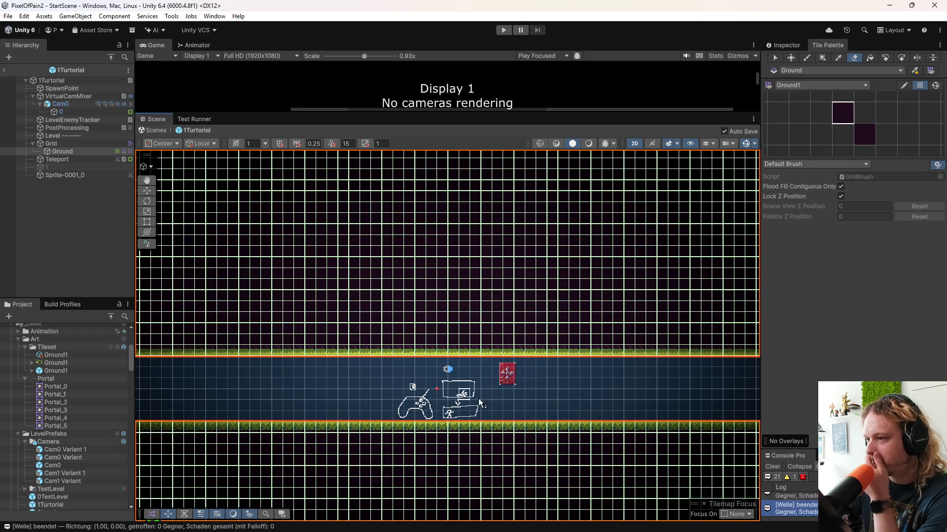
pyautogui.scroll(-5, 539, 382)
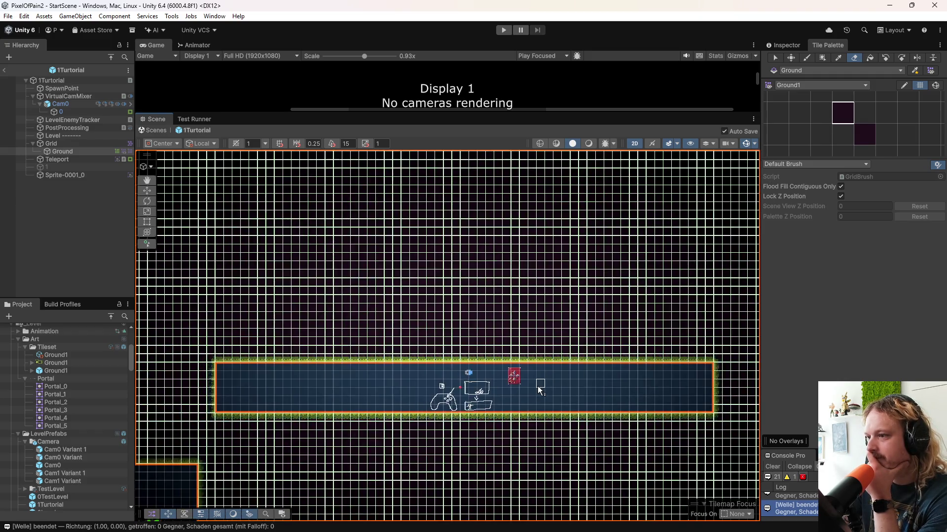
pyautogui.scroll(5, 541, 409)
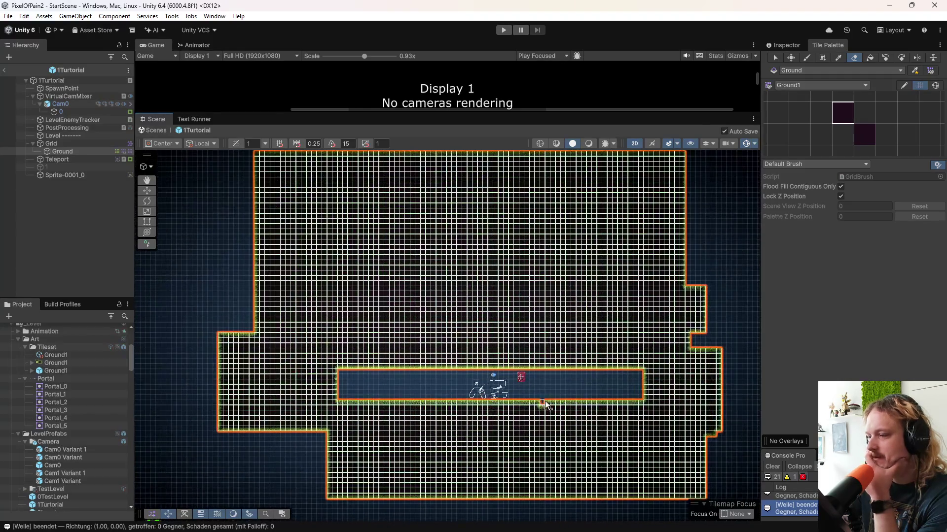
pyautogui.moveTo(528, 350); pyautogui.dragTo(507, 371)
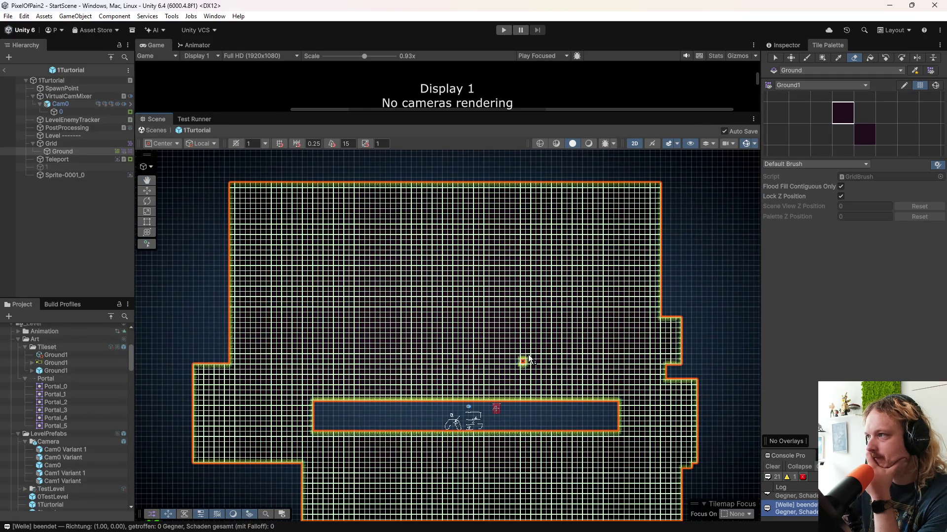
pyautogui.moveTo(226, 323)
pyautogui.mouseDown()
pyautogui.moveTo(610, 323)
pyautogui.moveTo(232, 328)
pyautogui.moveTo(582, 323)
pyautogui.moveTo(569, 324)
pyautogui.mouseUp()
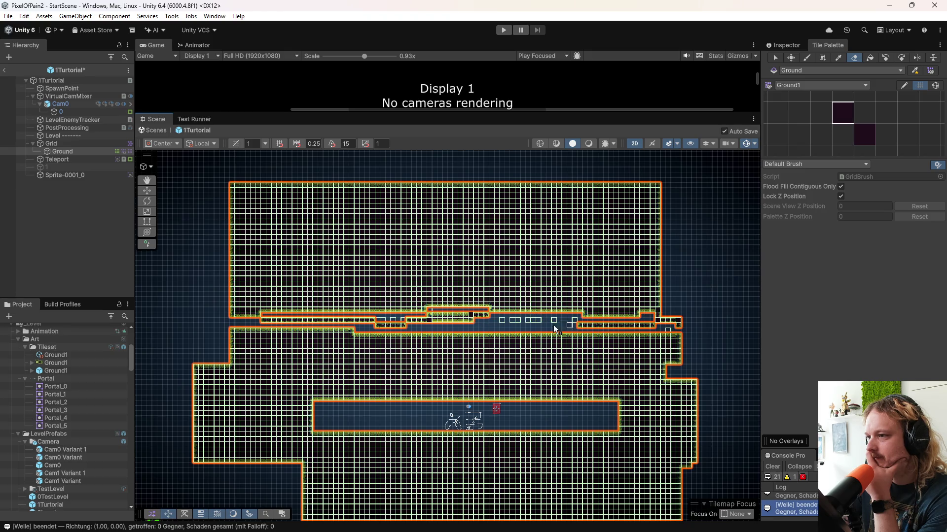
pyautogui.moveTo(362, 329)
pyautogui.mouseDown()
pyautogui.moveTo(403, 324)
pyautogui.moveTo(277, 321)
pyautogui.moveTo(677, 328)
pyautogui.mouseUp()
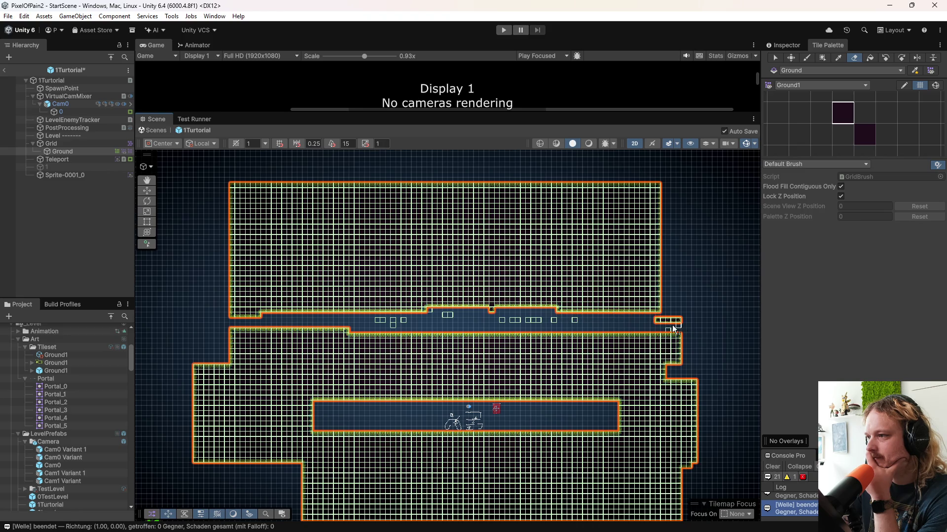
# - Flood-fill with the empty tile to clear the entire upper block of ground
pyautogui.click(869, 58)
pyautogui.click(864, 113)
pyautogui.click(584, 304)
pyautogui.moveTo(584, 305); pyautogui.dragTo(605, 225)
pyautogui.click(855, 61)
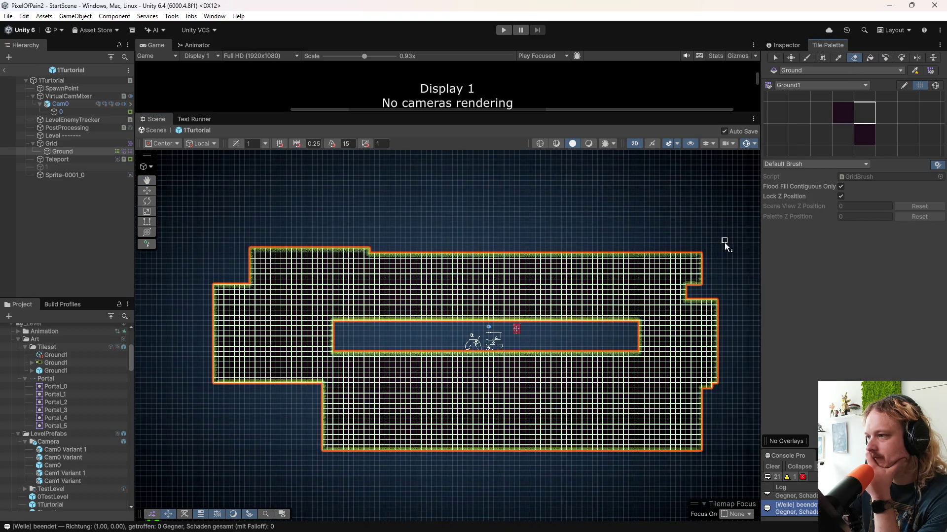
# - Erase the thin left and right vertical ground strips and their one-tile columns
pyautogui.moveTo(688, 253); pyautogui.dragTo(689, 449)
pyautogui.moveTo(267, 238)
pyautogui.mouseDown()
pyautogui.moveTo(262, 423)
pyautogui.moveTo(271, 291)
pyautogui.moveTo(271, 370)
pyautogui.moveTo(269, 311)
pyautogui.mouseUp()
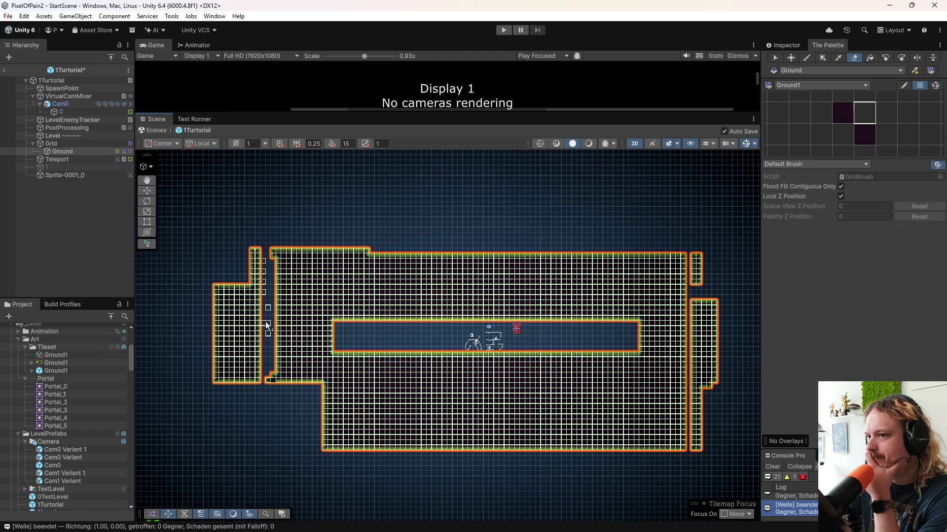
pyautogui.moveTo(267, 348); pyautogui.dragTo(279, 254)
pyautogui.click(873, 57)
pyautogui.click(236, 344)
pyautogui.click(703, 338)
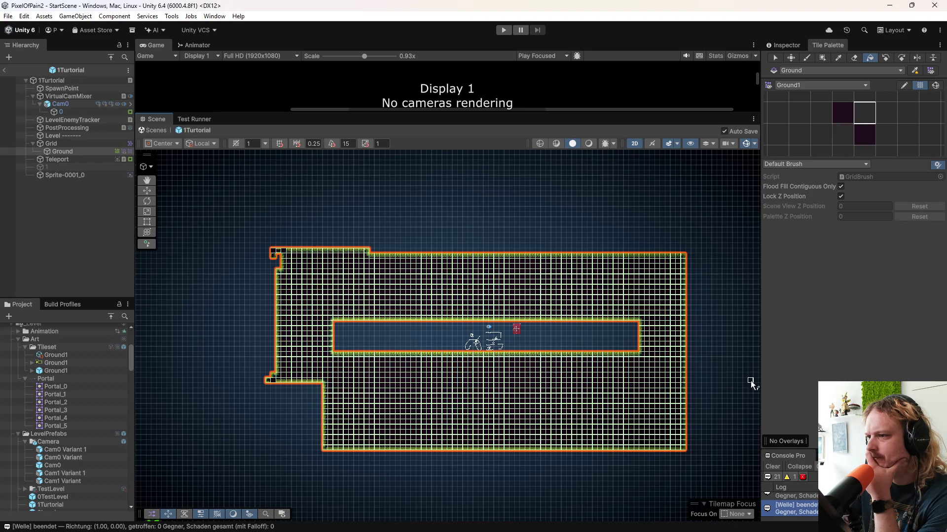
pyautogui.scroll(3, 572, 447)
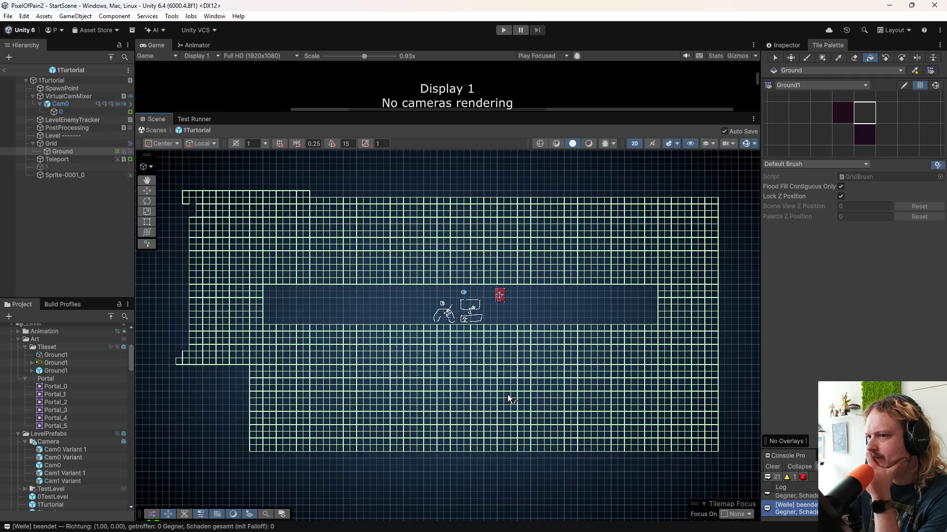
pyautogui.click(822, 111)
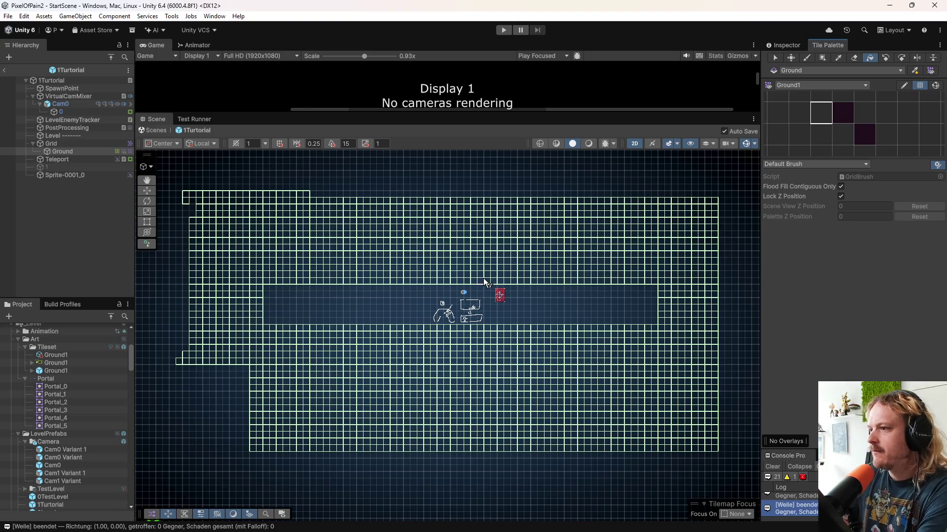
# - Flood-fill the tile area around the corridor with the blank palette tile
pyautogui.click(508, 278)
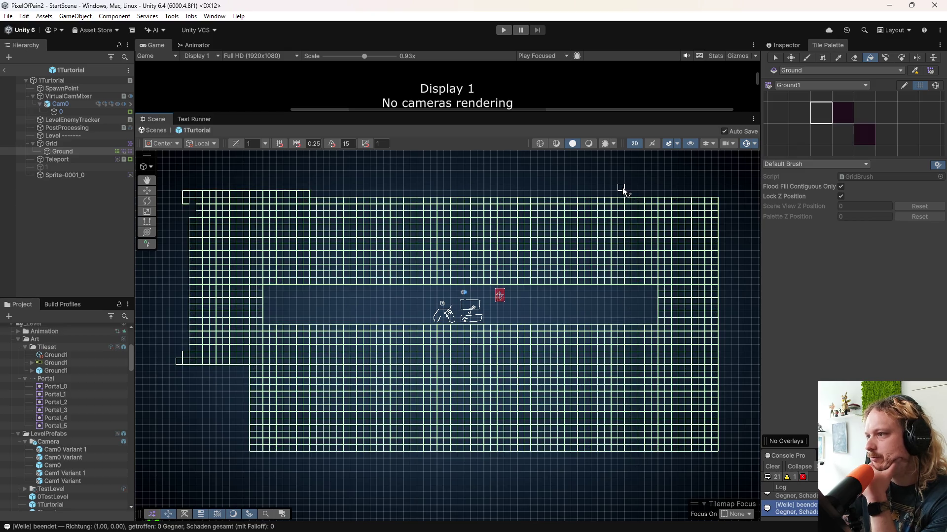
# - Cut vertical gaps on both sides and flood-erase the left and right tile sections
pyautogui.click(849, 60)
pyautogui.moveTo(620, 182); pyautogui.dragTo(615, 397)
pyautogui.moveTo(298, 171); pyautogui.dragTo(301, 447)
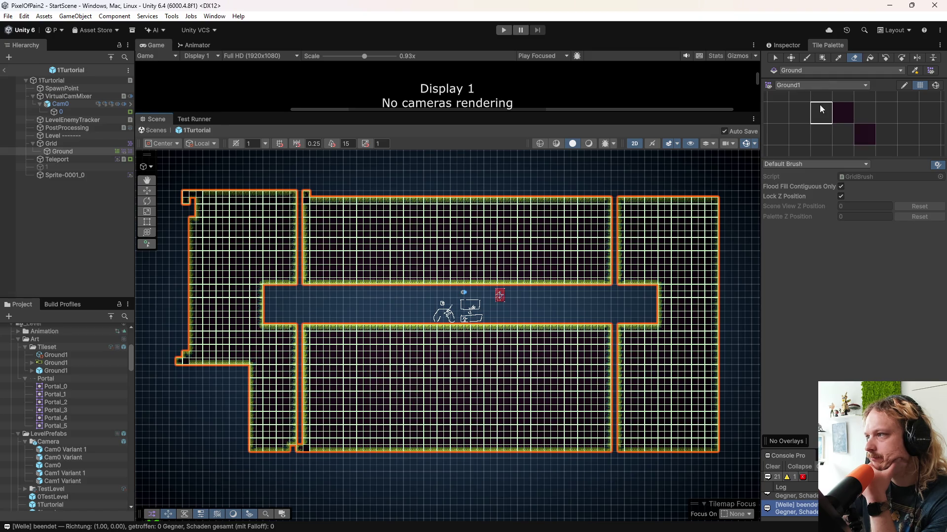
pyautogui.click(869, 58)
pyautogui.click(665, 229)
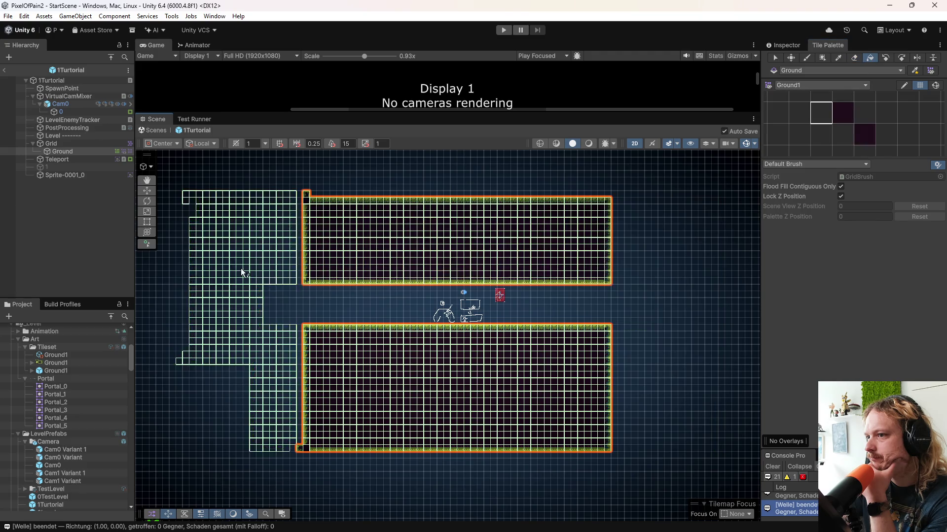
pyautogui.click(241, 268)
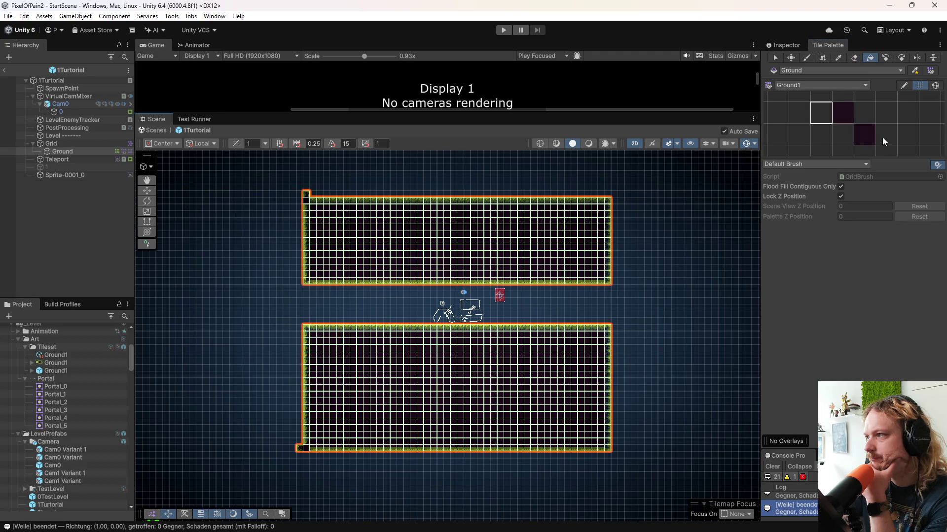
# - Erase the extra strip of tiles from the bottom block
pyautogui.click(853, 57)
pyautogui.moveTo(292, 396)
pyautogui.mouseDown()
pyautogui.moveTo(533, 397)
pyautogui.moveTo(321, 400)
pyautogui.moveTo(634, 411)
pyautogui.mouseUp()
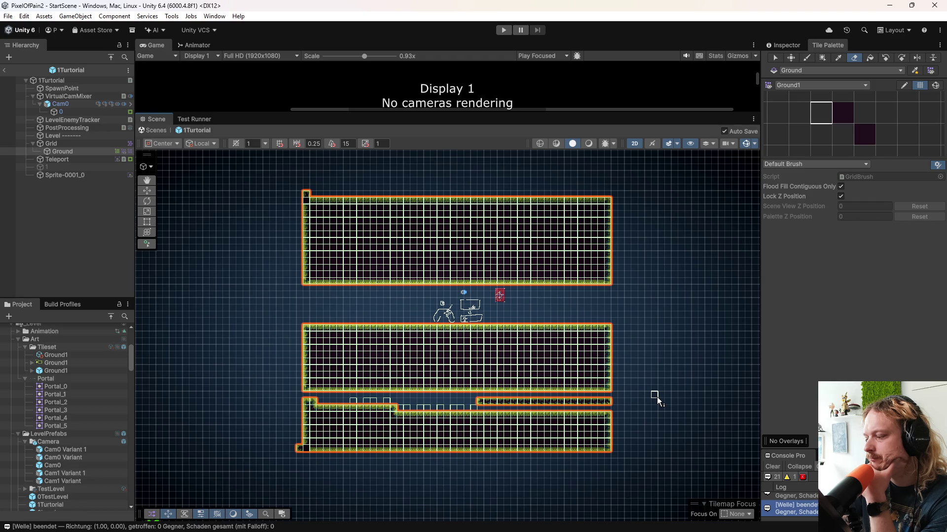
pyautogui.click(869, 58)
pyautogui.click(521, 444)
pyautogui.click(548, 402)
# - Box-fill the left and right gaps between the two platforms
pyautogui.click(822, 58)
pyautogui.moveTo(606, 281); pyautogui.dragTo(583, 328)
pyautogui.moveTo(329, 286); pyautogui.dragTo(309, 326)
pyautogui.scroll(4, 483, 350)
pyautogui.scroll(-6, 484, 350)
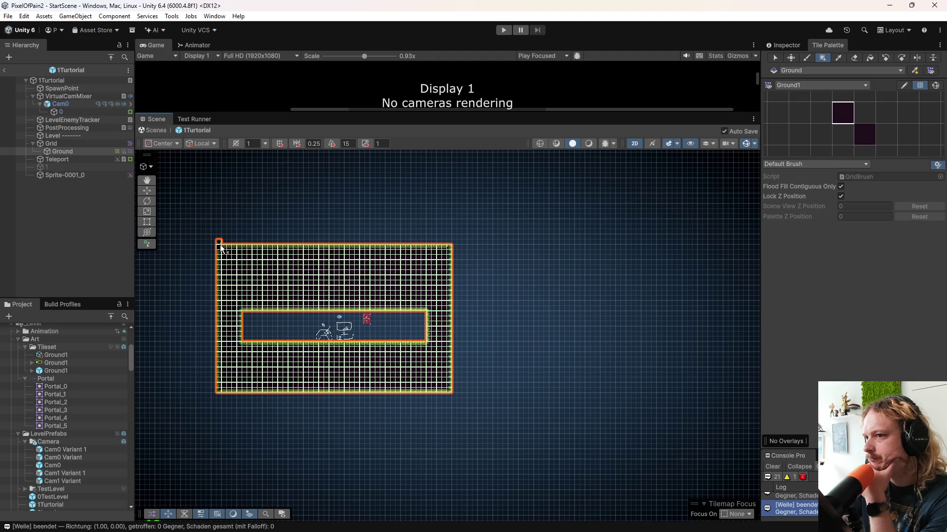
# - Box-fill a wide floor, tall left column and top bar of ground tiles, then activate object 1
pyautogui.moveTo(577, 307)
pyautogui.mouseDown()
pyautogui.moveTo(446, 287)
pyautogui.moveTo(413, 295)
pyautogui.mouseUp()
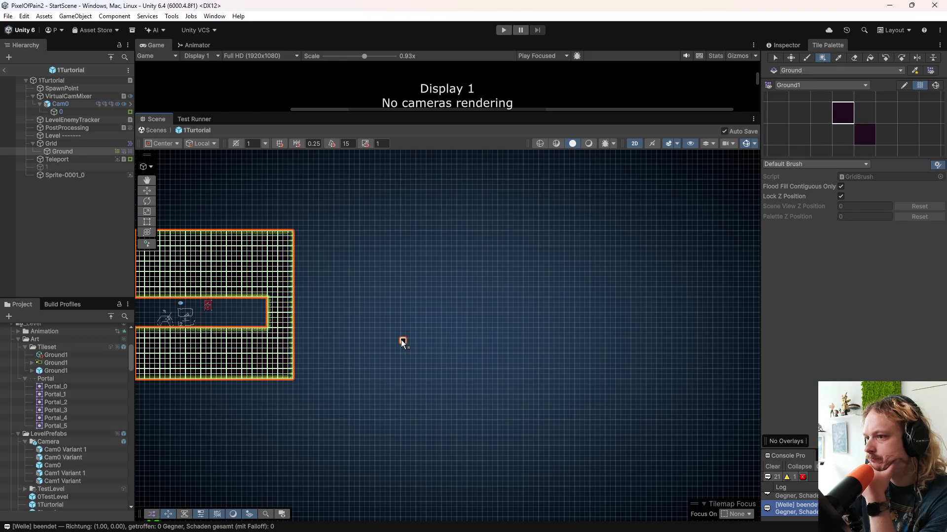
pyautogui.moveTo(404, 342)
pyautogui.mouseDown()
pyautogui.moveTo(437, 376)
pyautogui.moveTo(512, 374)
pyautogui.mouseUp()
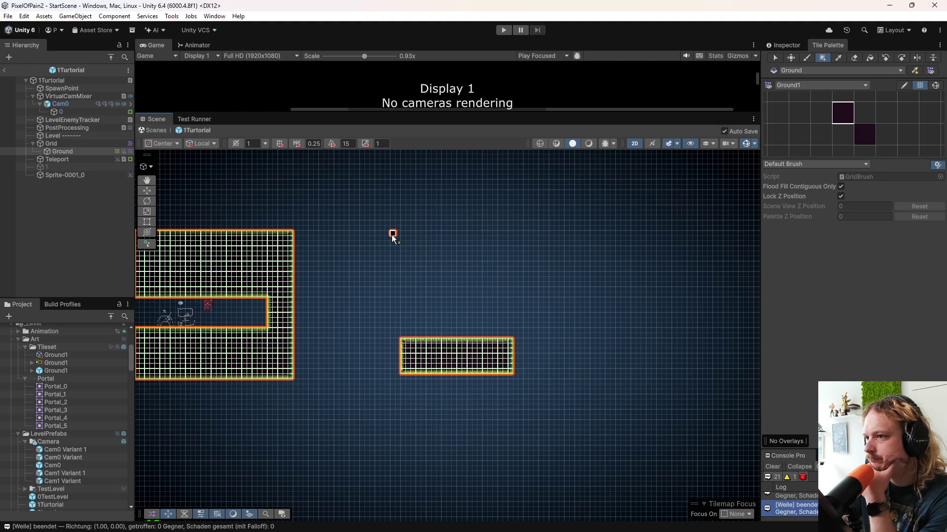
pyautogui.moveTo(393, 234)
pyautogui.mouseDown()
pyautogui.moveTo(392, 343)
pyautogui.moveTo(416, 372)
pyautogui.mouseUp()
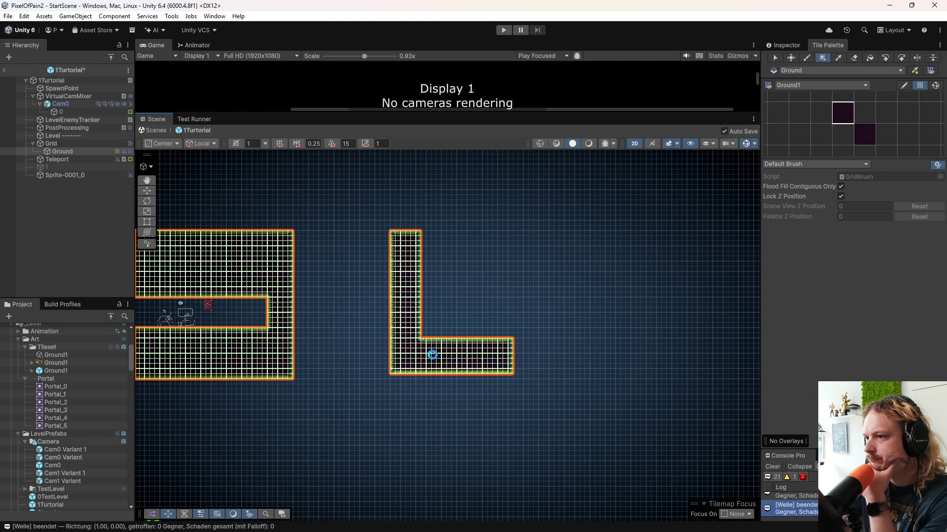
pyautogui.moveTo(424, 235)
pyautogui.mouseDown()
pyautogui.moveTo(704, 227)
pyautogui.moveTo(735, 259)
pyautogui.mouseUp()
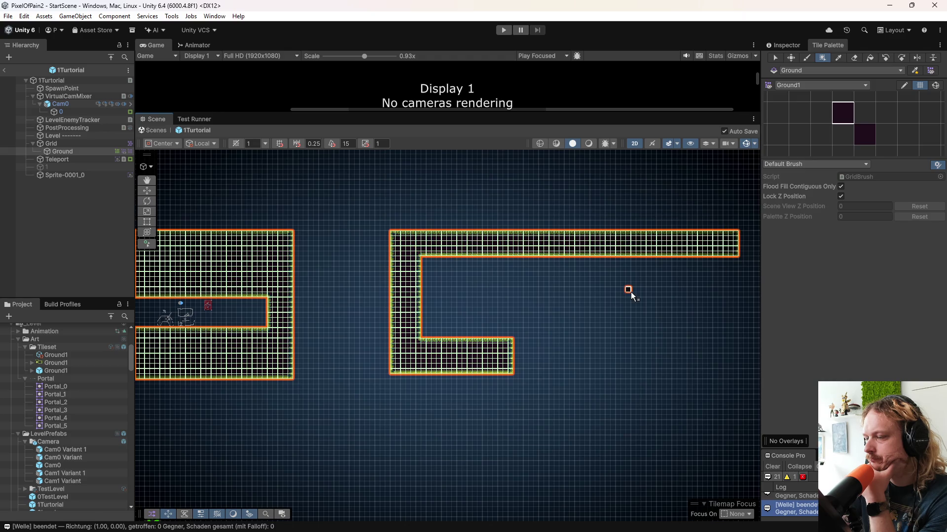
pyautogui.moveTo(515, 343)
pyautogui.mouseDown()
pyautogui.moveTo(561, 373)
pyautogui.moveTo(630, 371)
pyautogui.moveTo(600, 373)
pyautogui.mouseUp()
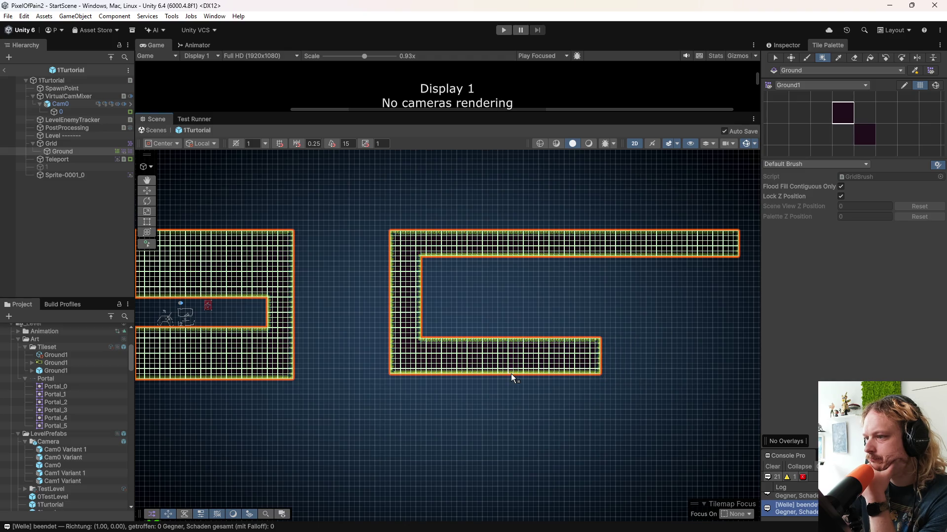
pyautogui.moveTo(430, 360); pyautogui.dragTo(490, 346)
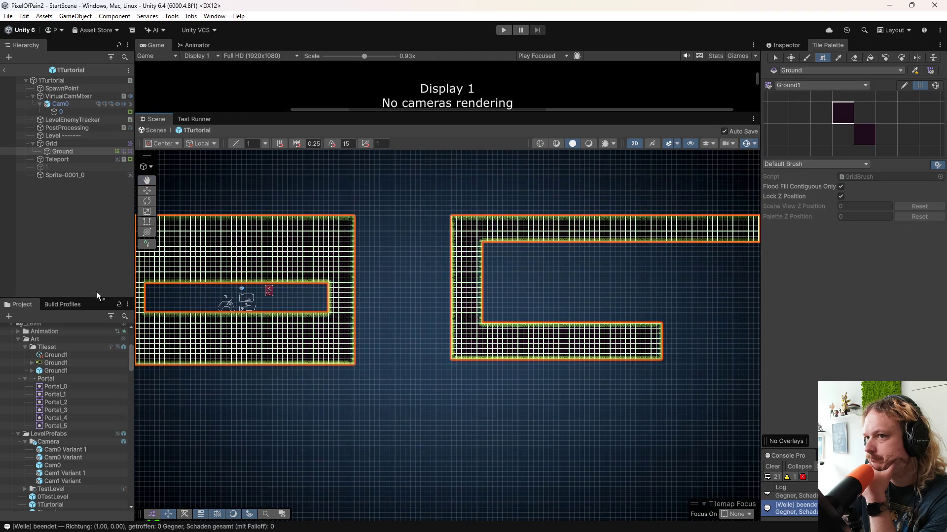
pyautogui.click(20, 167)
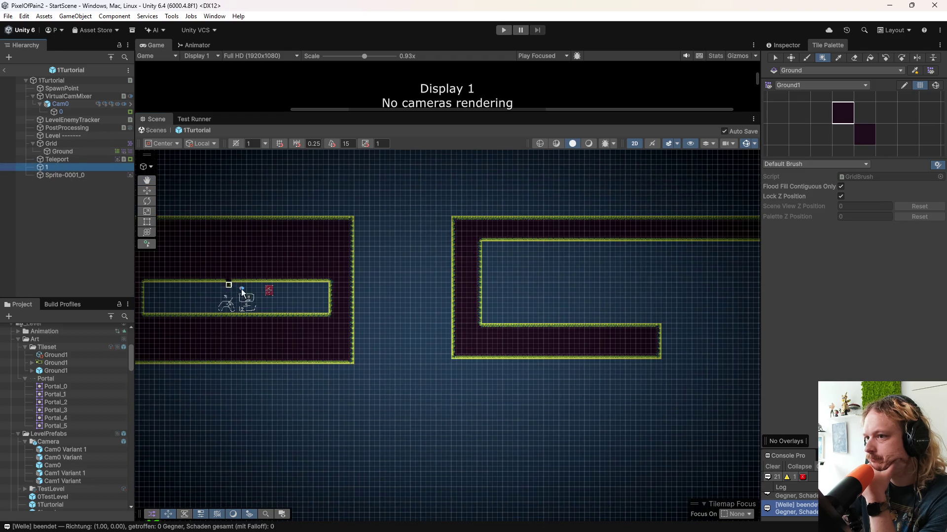
# - Move object 1 into the C-shaped room, deleting an unwanted duplicate of it
pyautogui.press('w')
pyautogui.moveTo(397, 302); pyautogui.dragTo(506, 311)
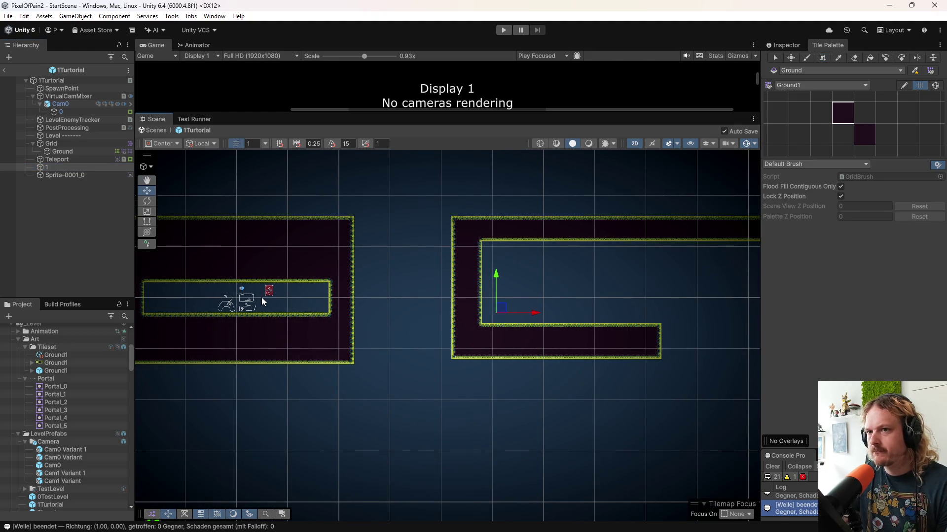
pyautogui.hotkey('ctrl', 'd')
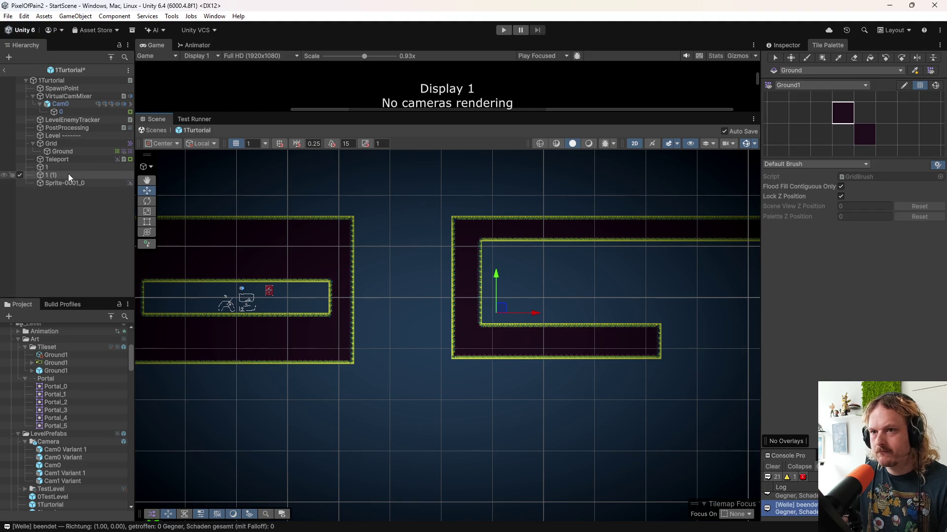
pyautogui.click(62, 175)
pyautogui.write('4')
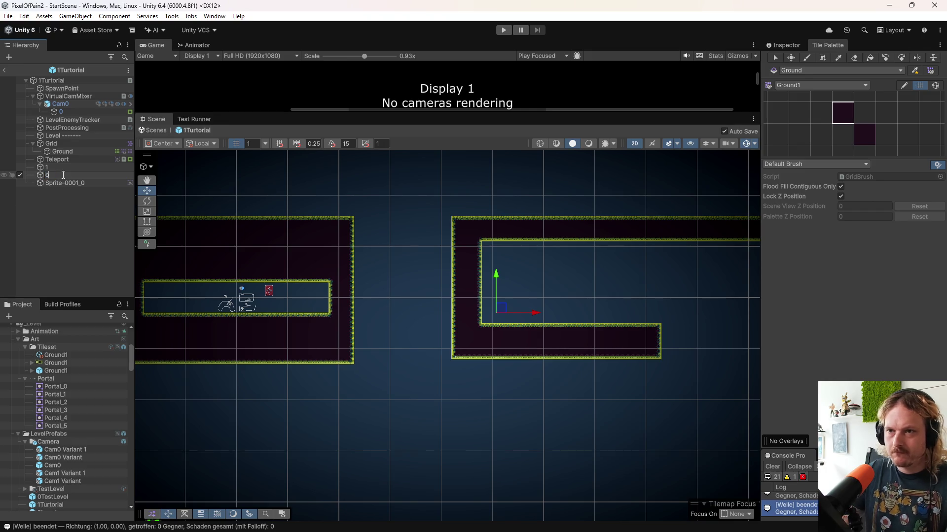
pyautogui.press('Return')
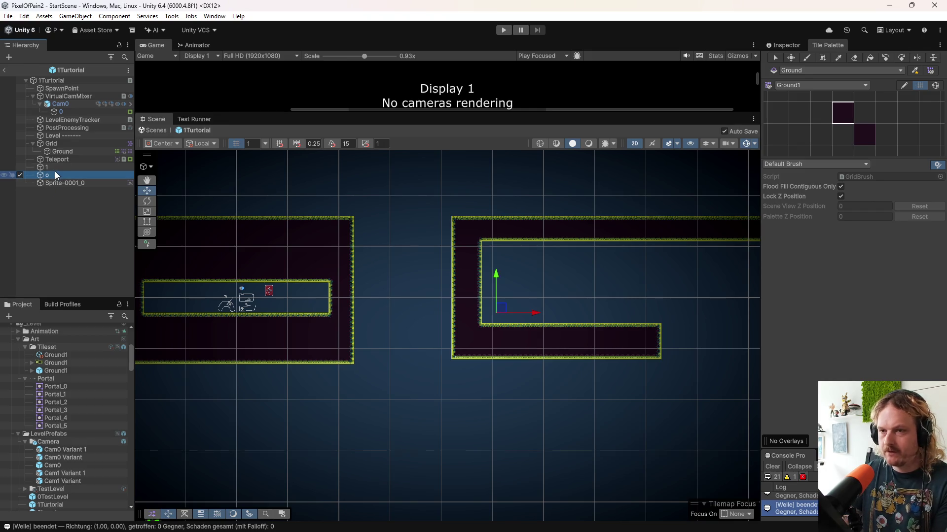
pyautogui.rightClick(56, 176)
pyautogui.rightClick(41, 176)
pyautogui.click(39, 176)
pyautogui.rightClick(53, 176)
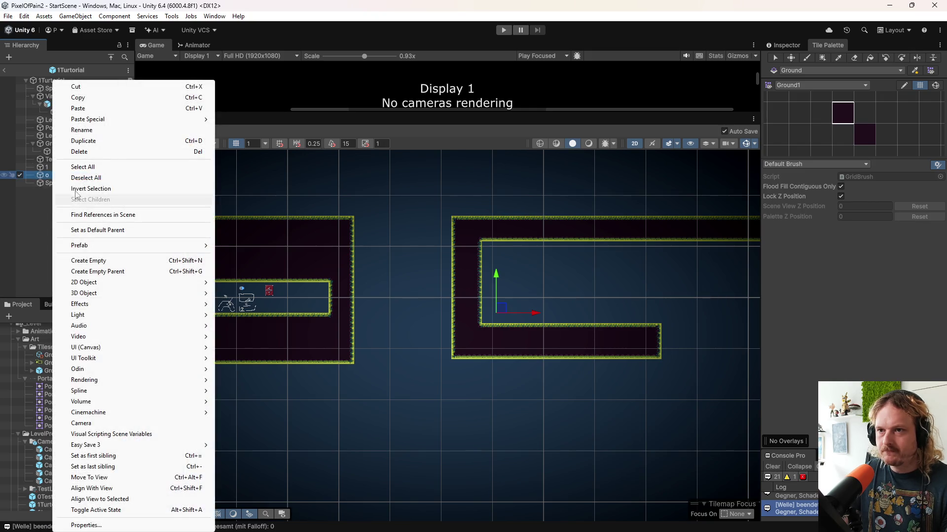
pyautogui.click(81, 152)
# - Duplicate Teleport and move the Teleport (1) copy into the C-shaped room
pyautogui.click(68, 161)
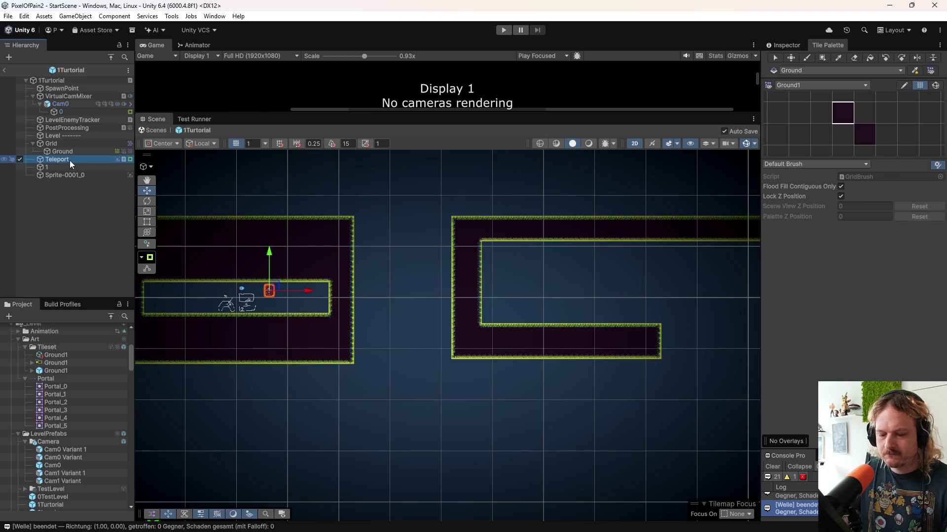
pyautogui.hotkey('ctrl', 'd')
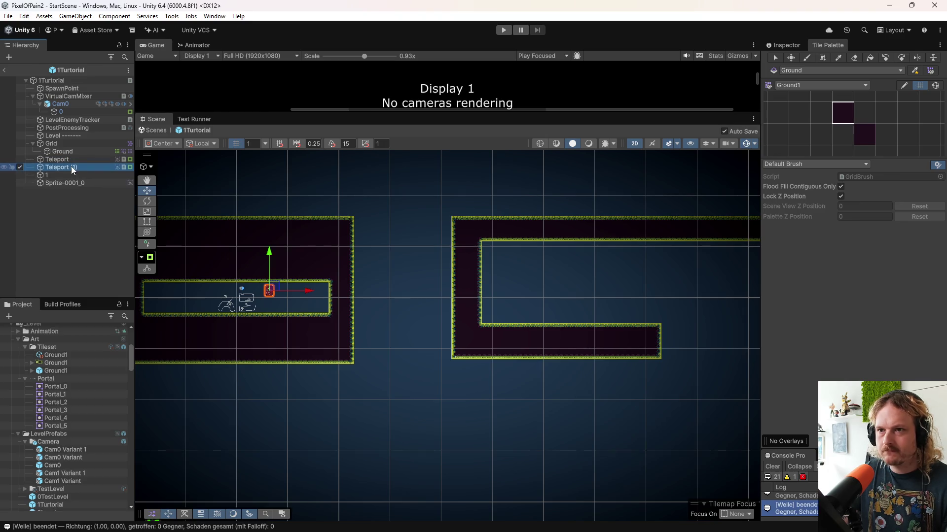
pyautogui.moveTo(293, 286); pyautogui.dragTo(502, 289)
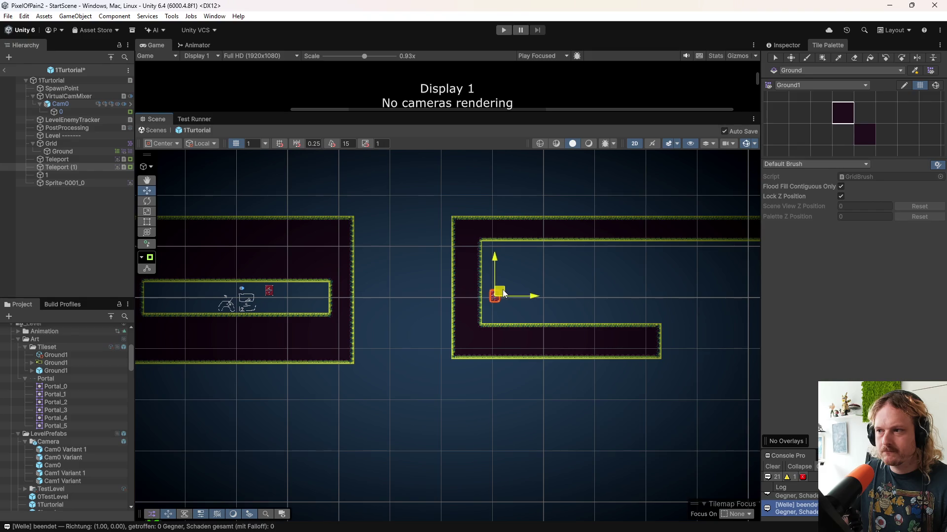
pyautogui.click(40, 167)
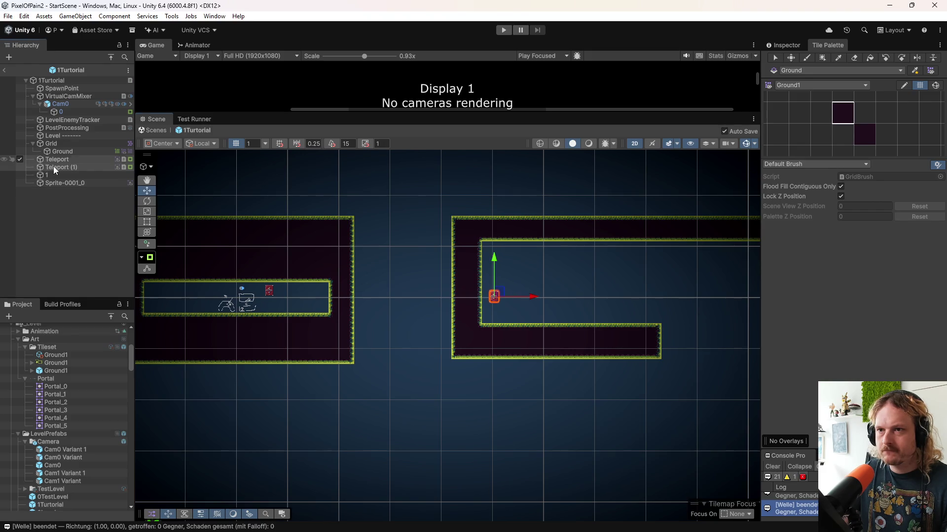
pyautogui.click(789, 45)
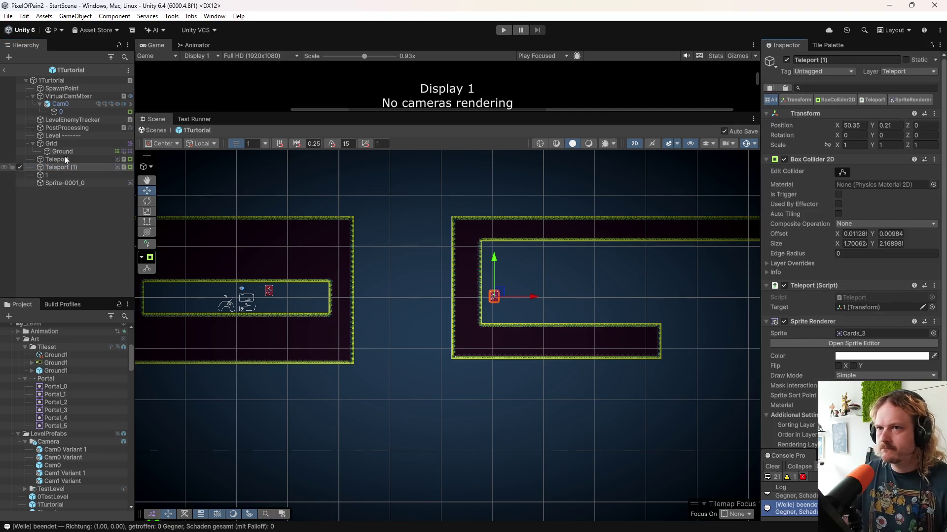
# - Set Teleport (1)'s target to SpawnPoint and give it the X sprite
pyautogui.moveTo(60, 88); pyautogui.dragTo(850, 307)
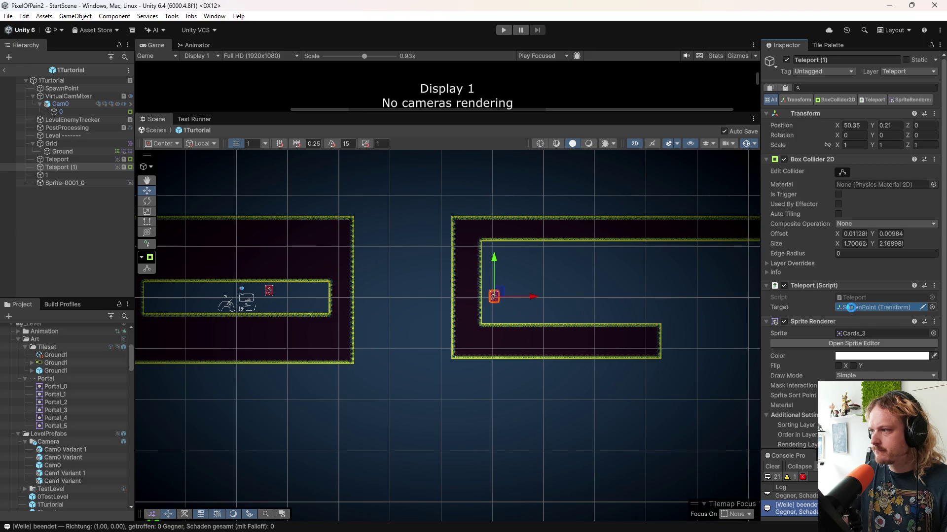
pyautogui.click(933, 333)
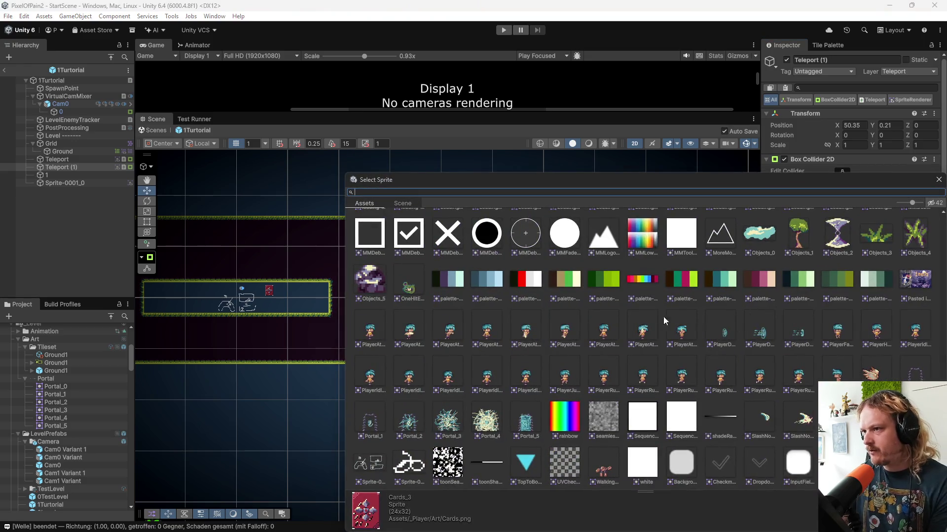
pyautogui.click(439, 233)
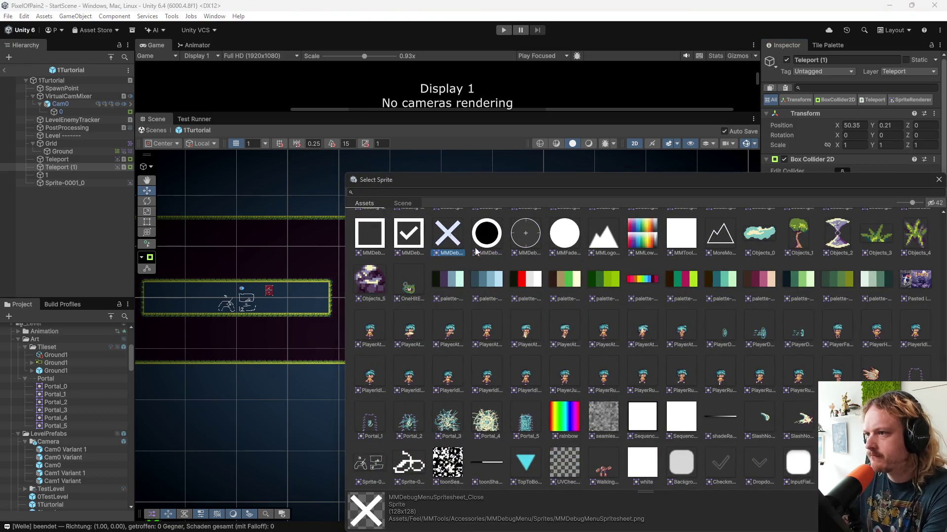
pyautogui.doubleClick(444, 240)
pyautogui.scroll(6, 498, 303)
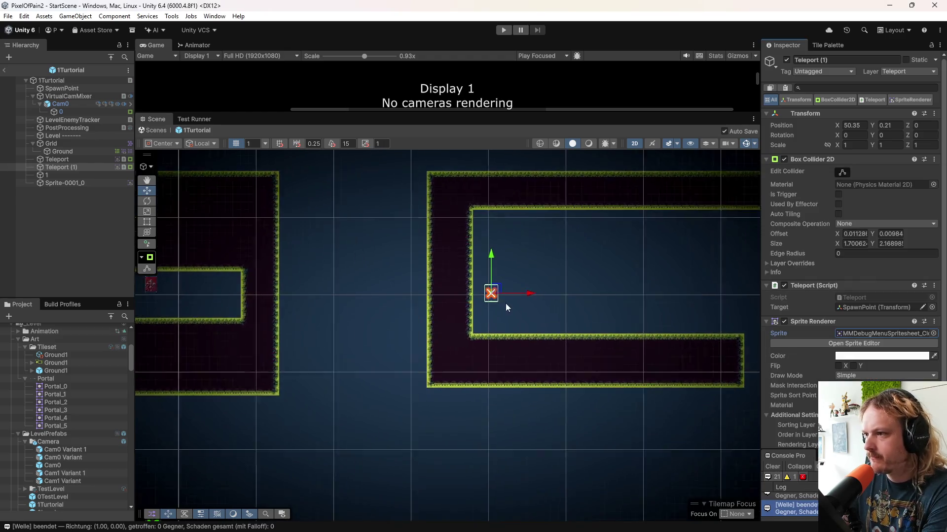
# - Drag Teleport (1) to X 49.04, Y -3.74 and point 1 beside it in the lower corner
pyautogui.moveTo(486, 282)
pyautogui.mouseDown()
pyautogui.moveTo(465, 346)
pyautogui.moveTo(534, 334)
pyautogui.moveTo(519, 332)
pyautogui.mouseUp()
pyautogui.click(52, 176)
pyautogui.scroll(-2, 483, 360)
pyautogui.scroll(-5, 483, 360)
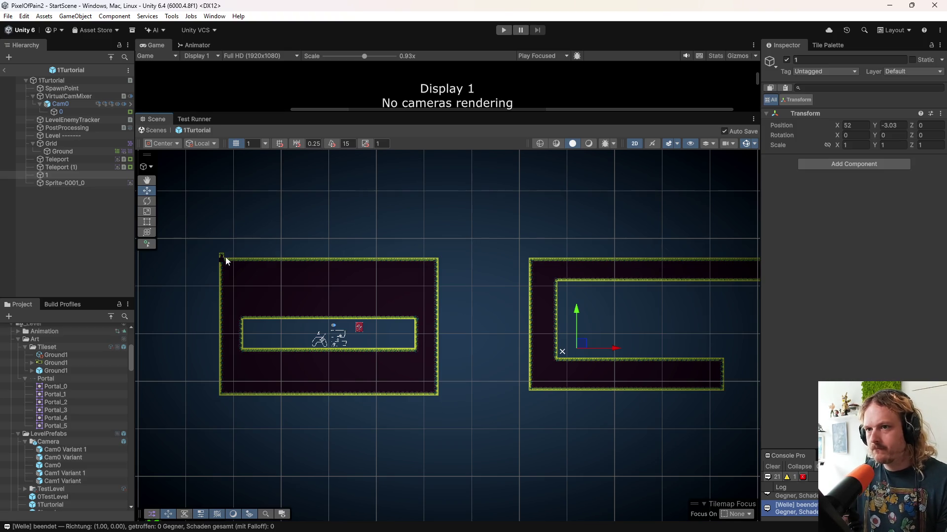
# - Review Sprite-0001_0, point 1 and both teleports' targets in the tutorial prefab
pyautogui.click(90, 183)
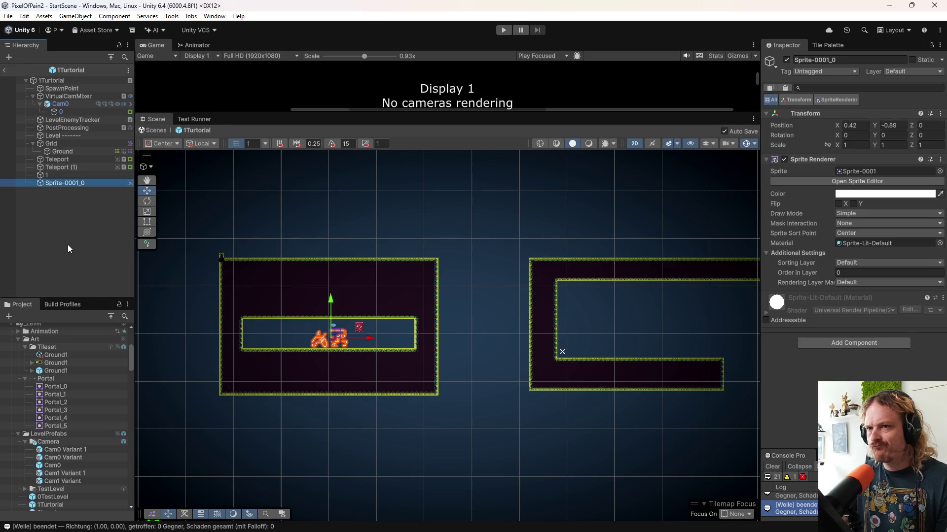
pyautogui.click(72, 175)
pyautogui.click(76, 165)
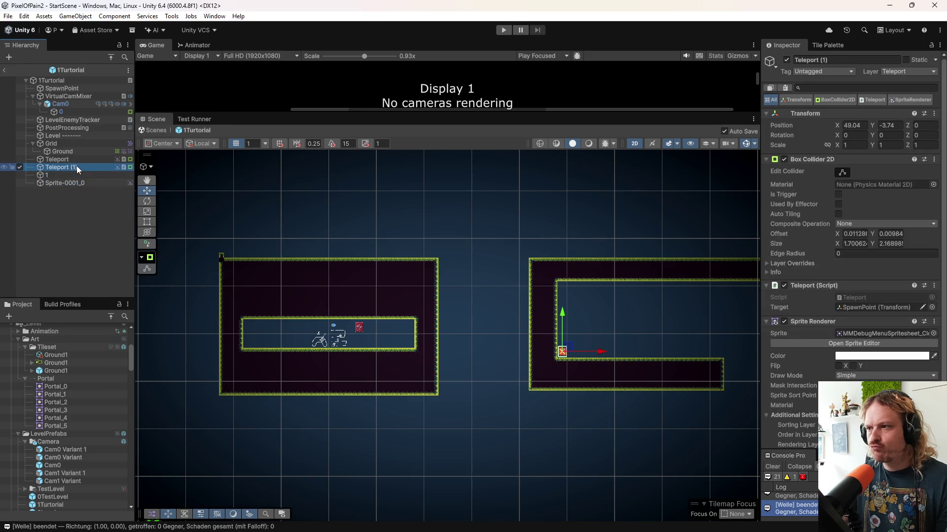
pyautogui.click(76, 159)
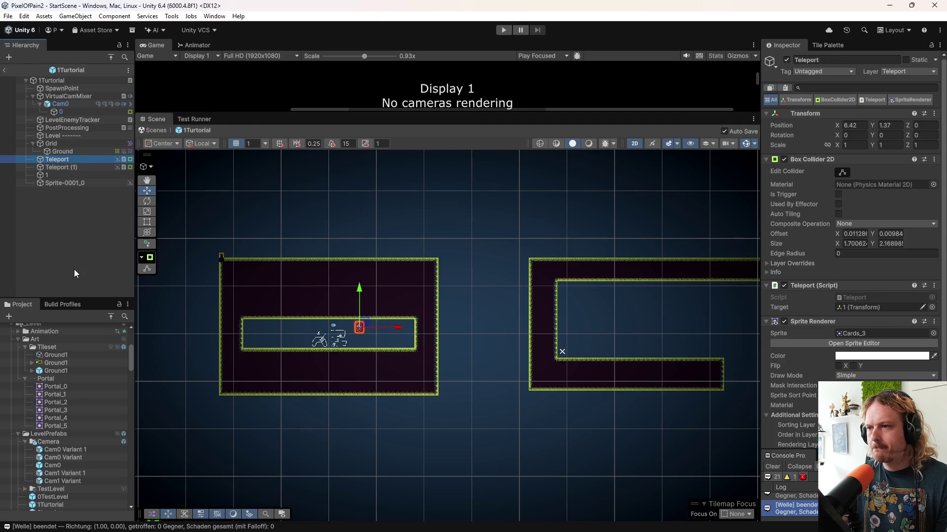
pyautogui.moveTo(520, 385)
pyautogui.mouseDown()
pyautogui.moveTo(377, 331)
pyautogui.moveTo(351, 333)
pyautogui.mouseUp()
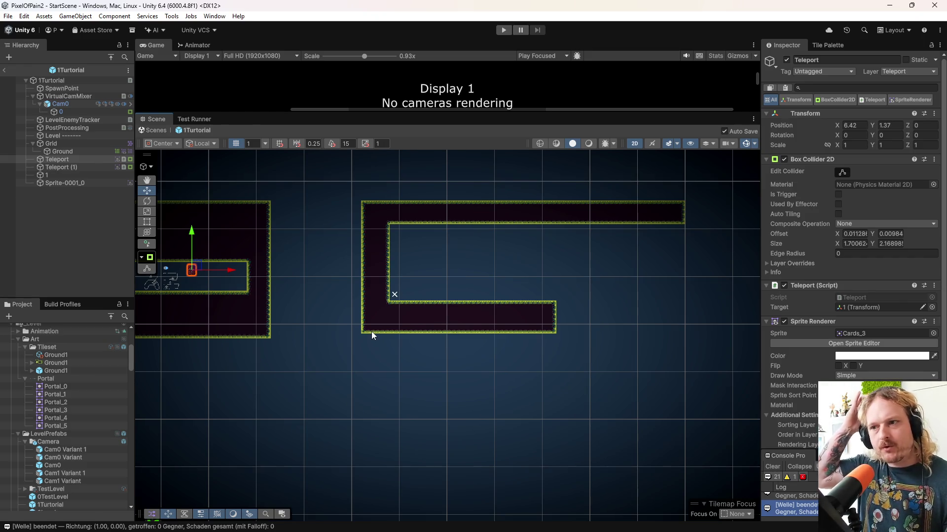
pyautogui.scroll(-5, 90, 421)
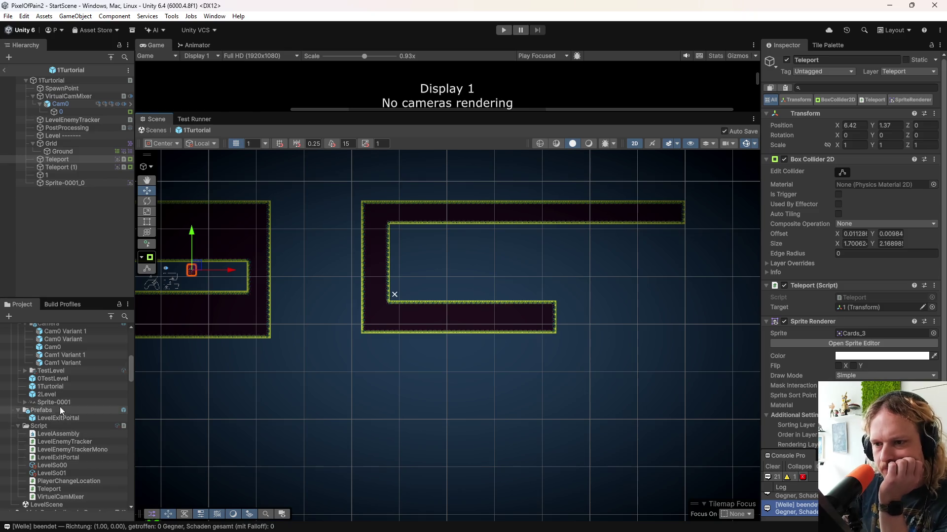
# - Open the 0TestLevel prefab and inspect the three CardRespawners under Cards
pyautogui.doubleClick(54, 380)
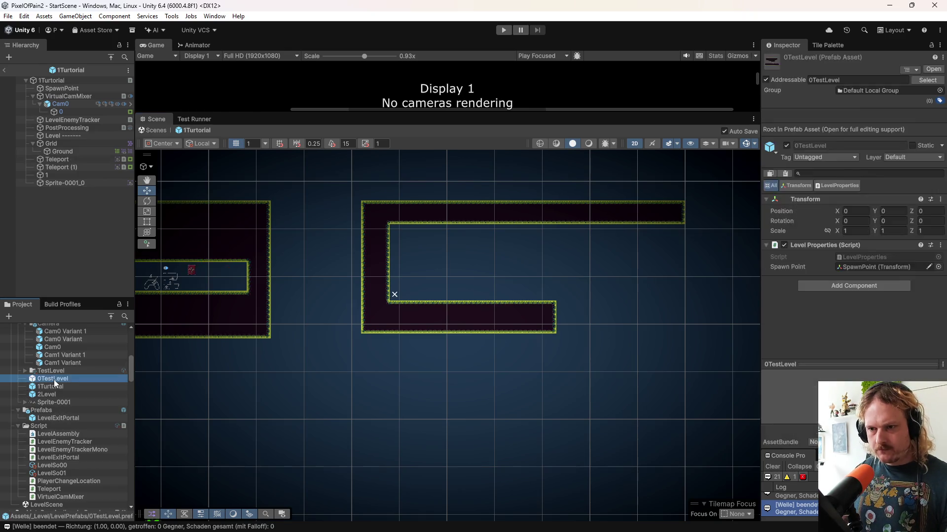
pyautogui.scroll(5, 279, 307)
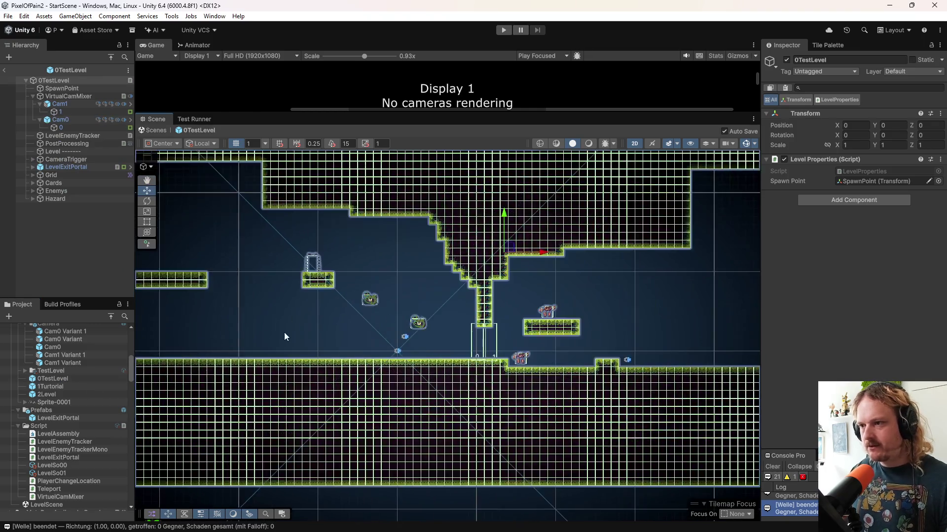
pyautogui.scroll(3, 418, 325)
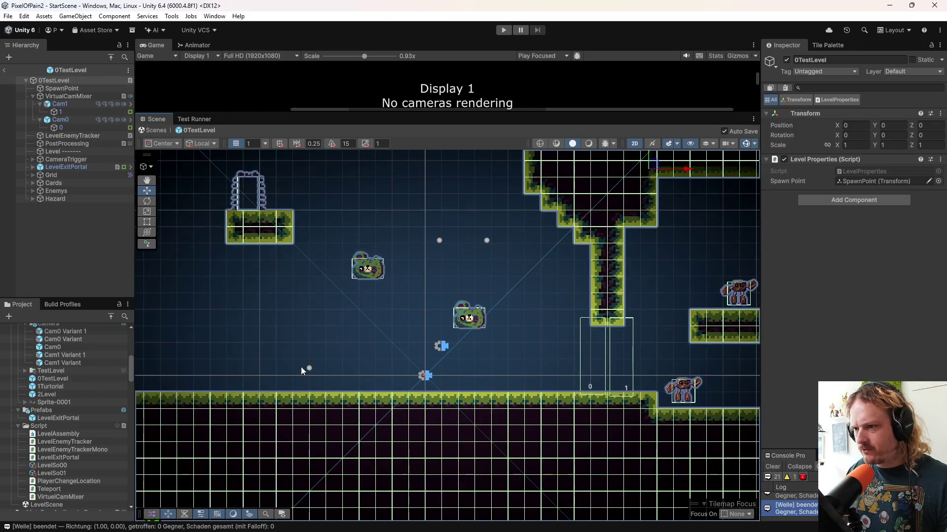
pyautogui.click(33, 183)
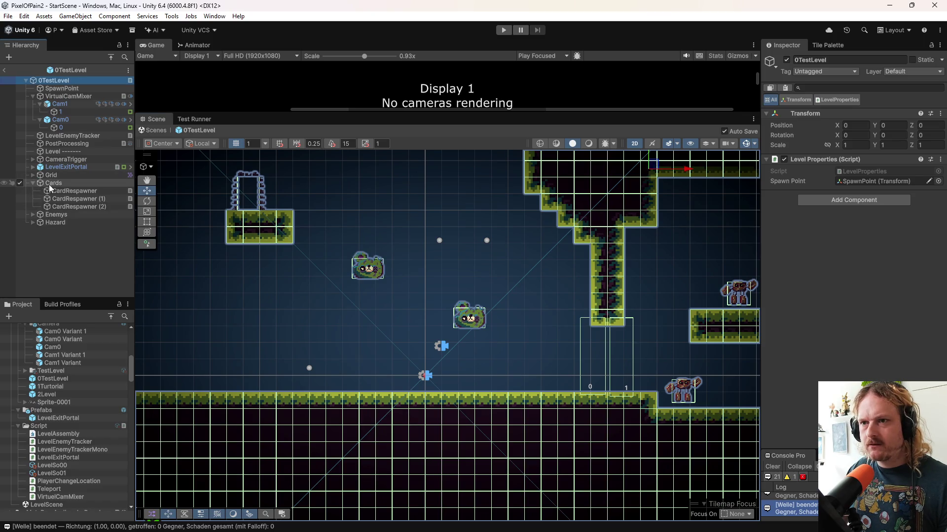
pyautogui.click(59, 191)
pyautogui.click(67, 198)
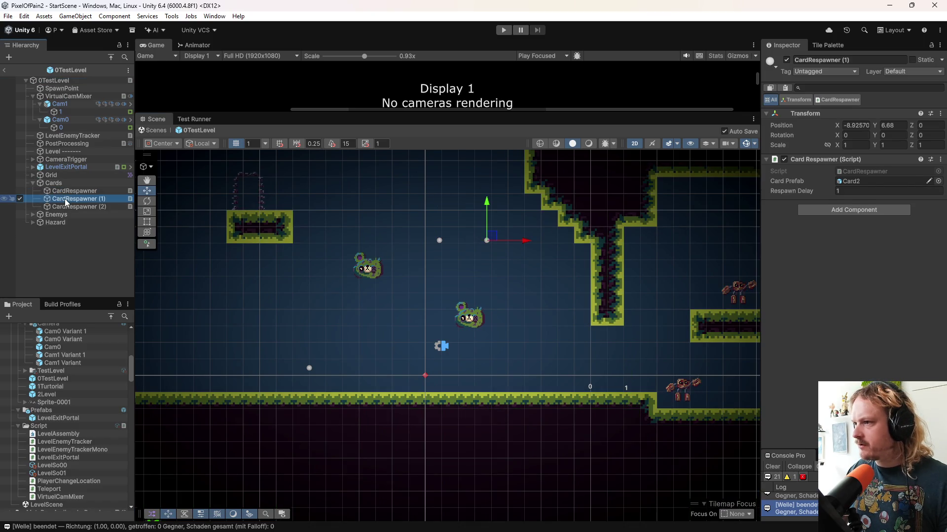
pyautogui.click(68, 206)
pyautogui.click(74, 198)
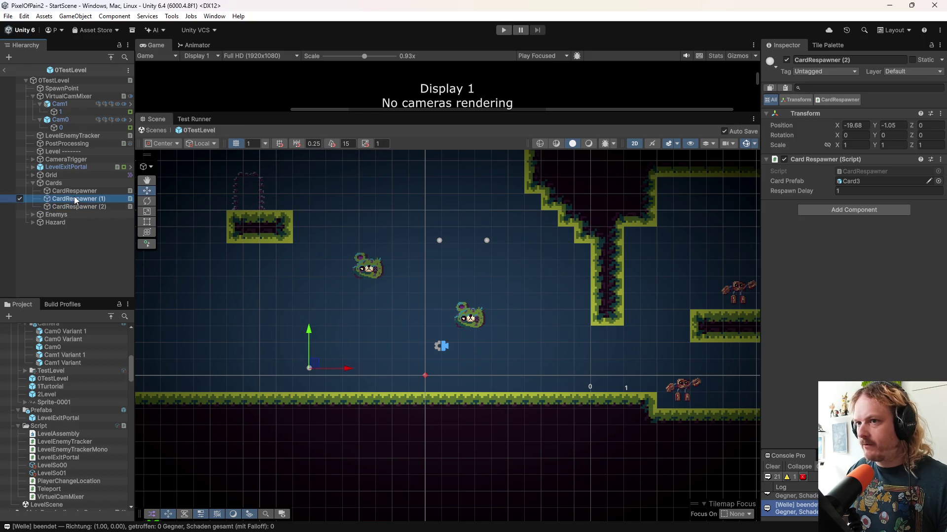
pyautogui.click(74, 191)
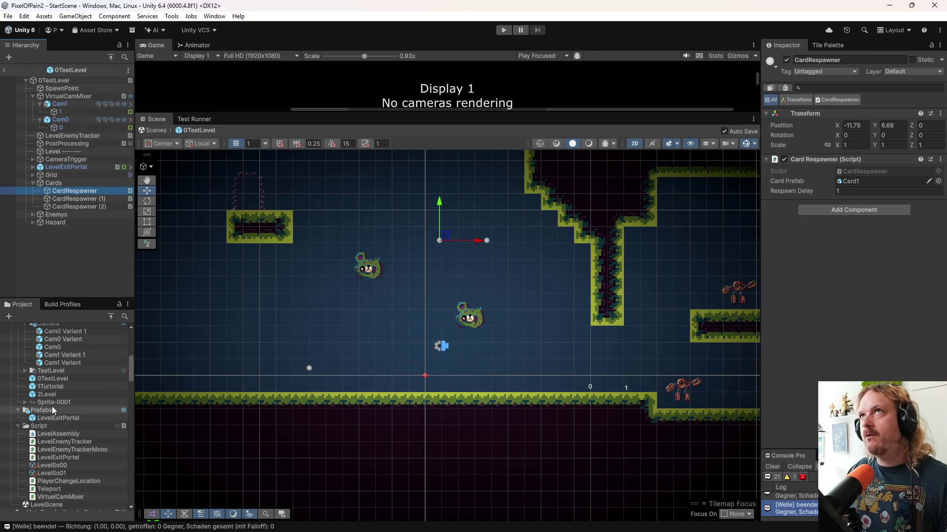
# - Select all three CardRespawners, then leave 0TestLevel and reopen the 1Turtorial prefab
pyautogui.scroll(1, 51, 406)
pyautogui.scroll(-1, 52, 406)
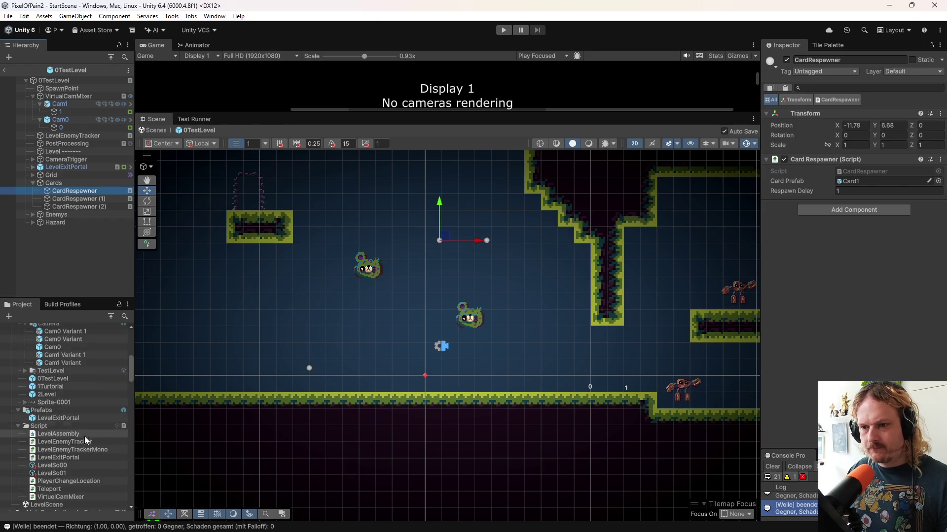
pyautogui.scroll(10, 84, 439)
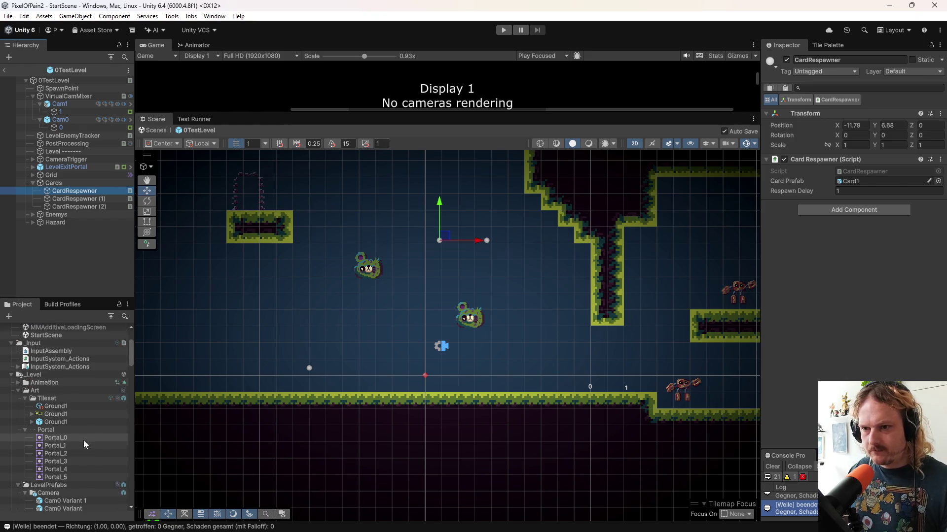
pyautogui.scroll(-5, 84, 440)
pyautogui.keyDown('shift'); pyautogui.click(96, 208); pyautogui.keyUp('shift')
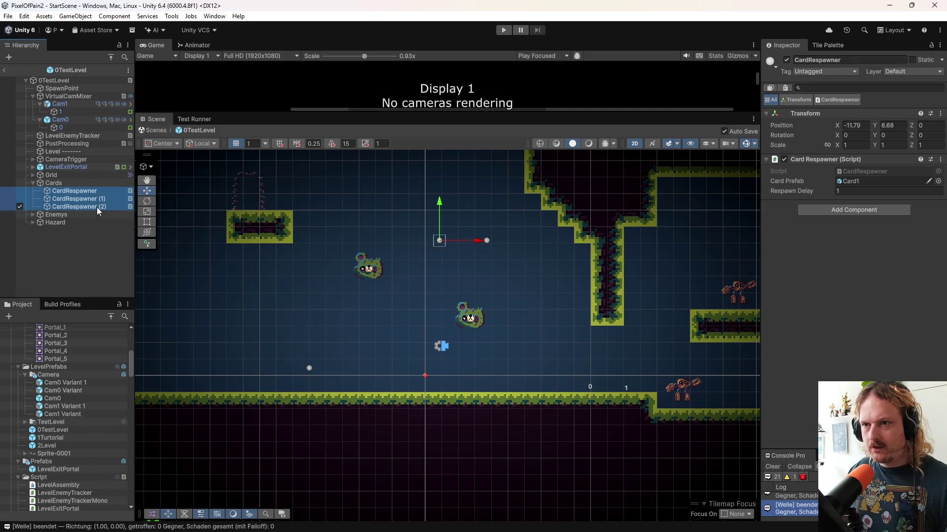
pyautogui.click(6, 71)
pyautogui.doubleClick(70, 438)
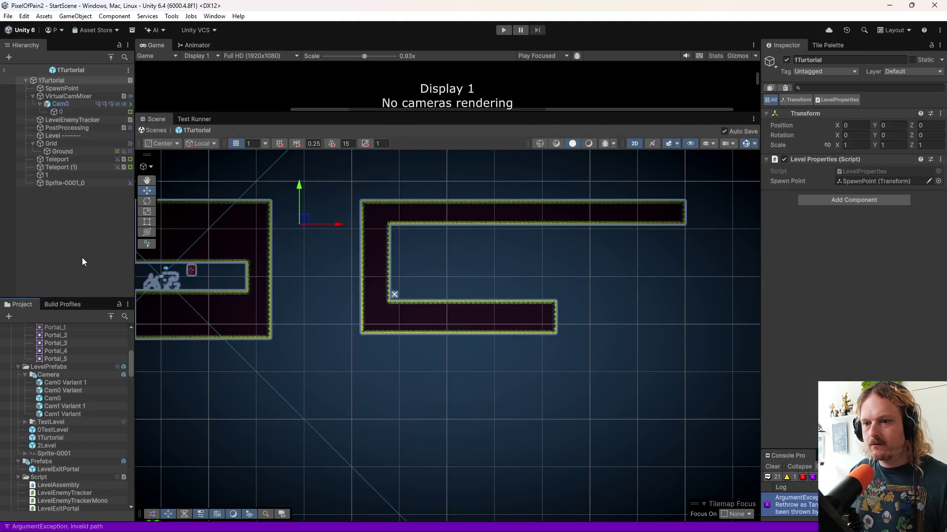
# - Paste the three CardRespawners into 1Turtorial and move them between the rooms
pyautogui.click(73, 227)
pyautogui.hotkey('ctrl', 'v')
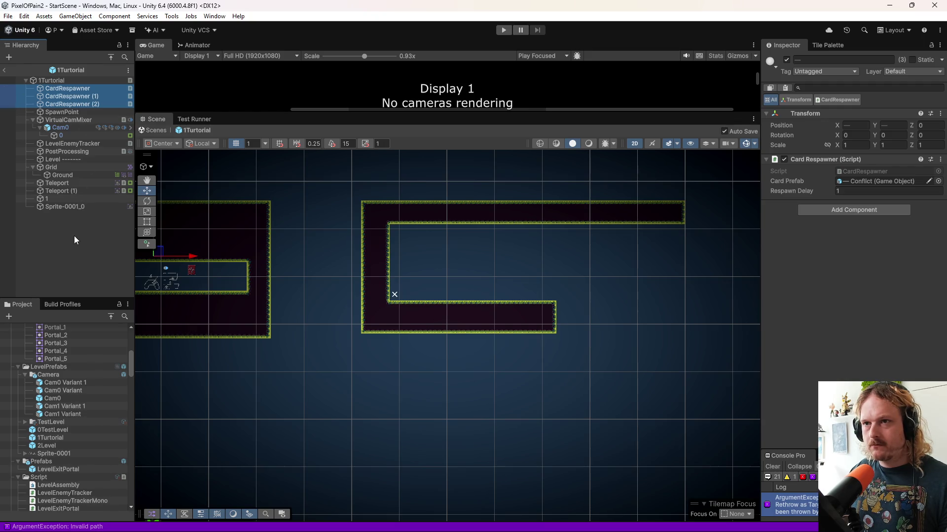
pyautogui.moveTo(60, 102); pyautogui.dragTo(61, 212)
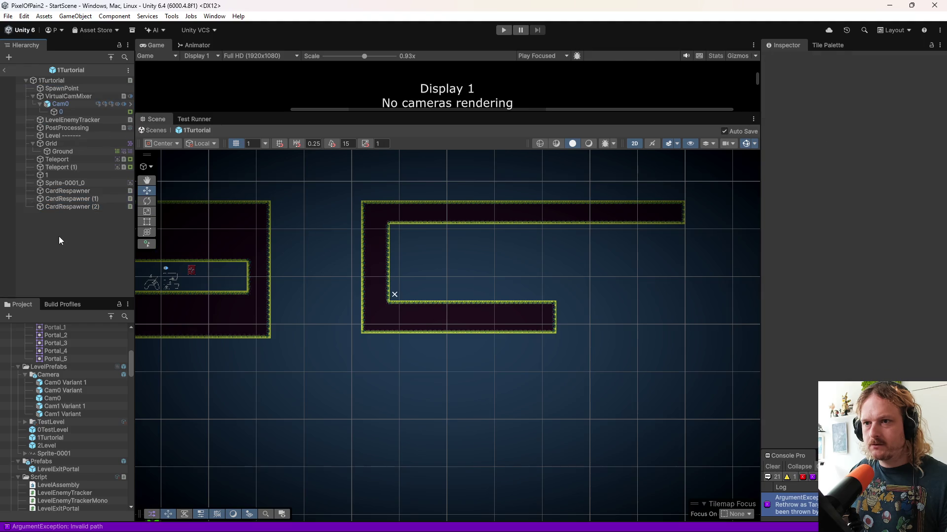
pyautogui.moveTo(228, 322); pyautogui.dragTo(382, 304)
pyautogui.moveTo(308, 238); pyautogui.dragTo(467, 214)
pyautogui.moveTo(493, 275); pyautogui.dragTo(255, 251)
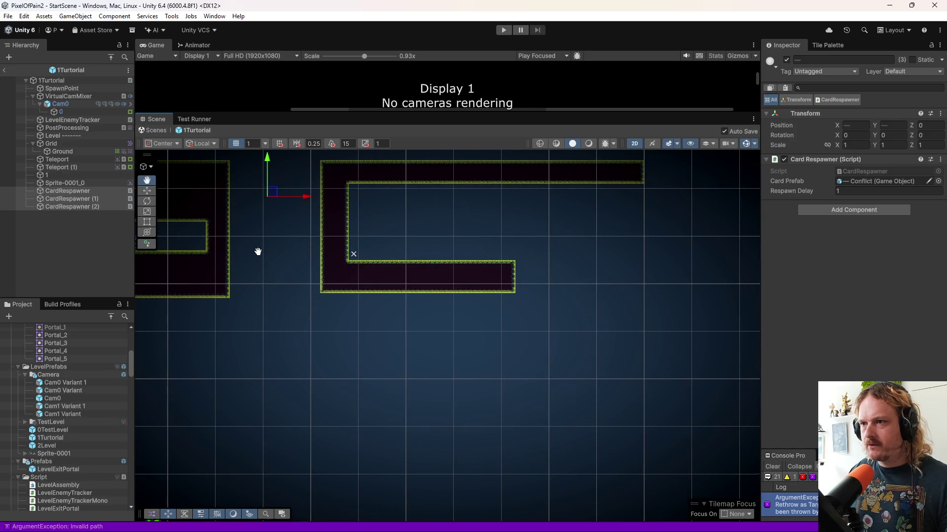
pyautogui.click(168, 218)
# - Check the first CardRespawner's Card1 prefab and inspect the Card3 prefab
pyautogui.click(108, 190)
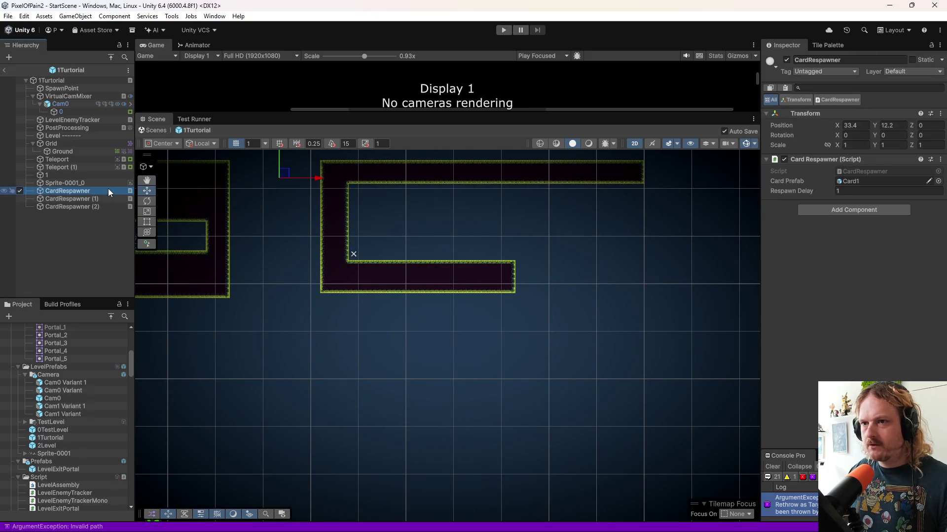
pyautogui.click(863, 181)
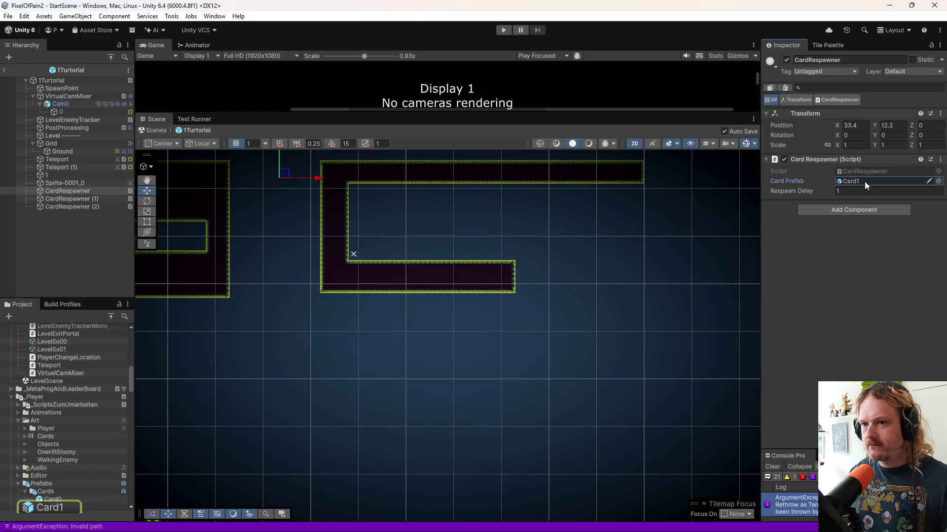
pyautogui.click(52, 507)
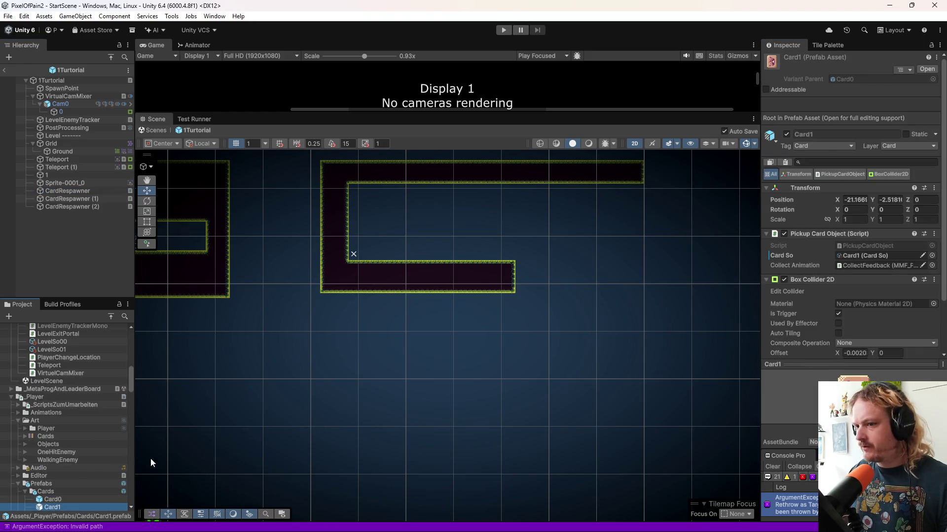
pyautogui.scroll(-3, 57, 468)
pyautogui.click(62, 451)
pyautogui.click(62, 462)
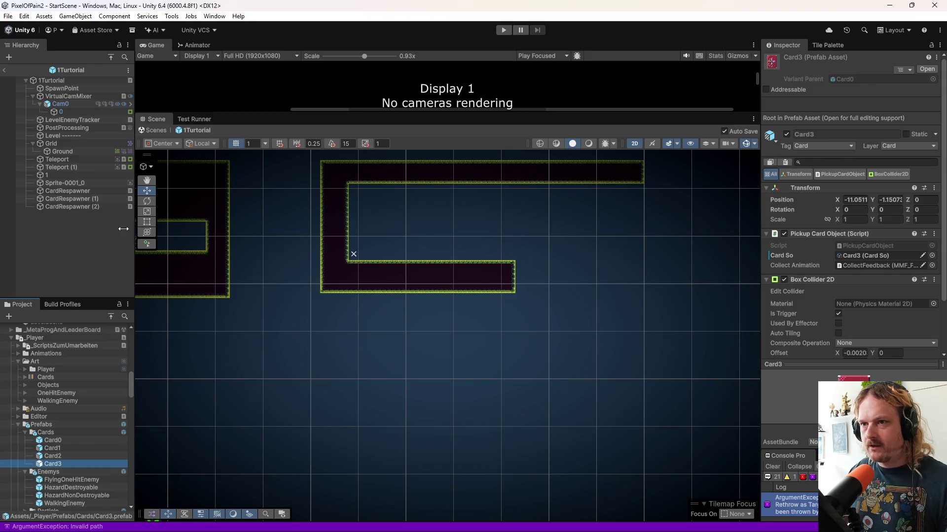
# - Move CardRespawner (2), using Card3, into the C-shaped room at X 54.24, Y -3.06
pyautogui.click(81, 206)
pyautogui.scroll(1, 260, 302)
pyautogui.moveTo(250, 196)
pyautogui.mouseDown()
pyautogui.moveTo(439, 213)
pyautogui.moveTo(404, 257)
pyautogui.mouseUp()
pyautogui.scroll(3, 417, 251)
pyautogui.scroll(2, 417, 253)
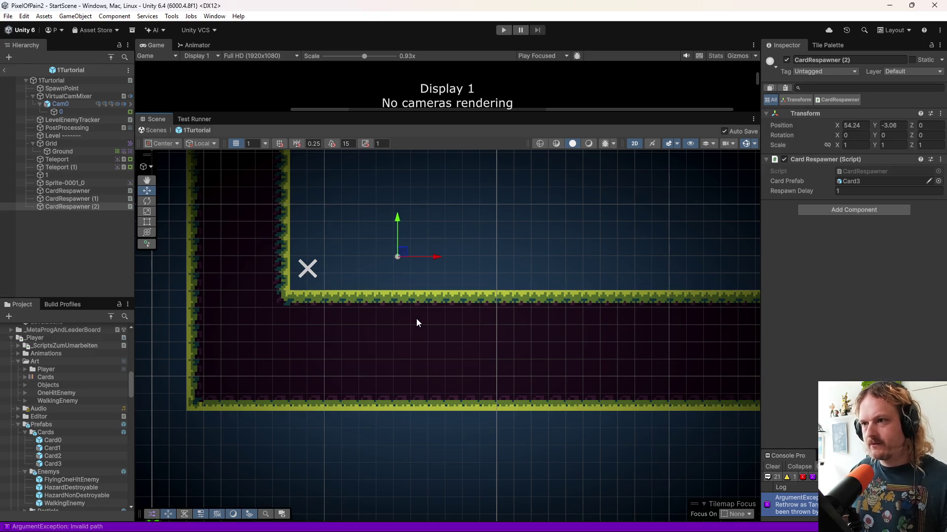
pyautogui.scroll(-5, 416, 319)
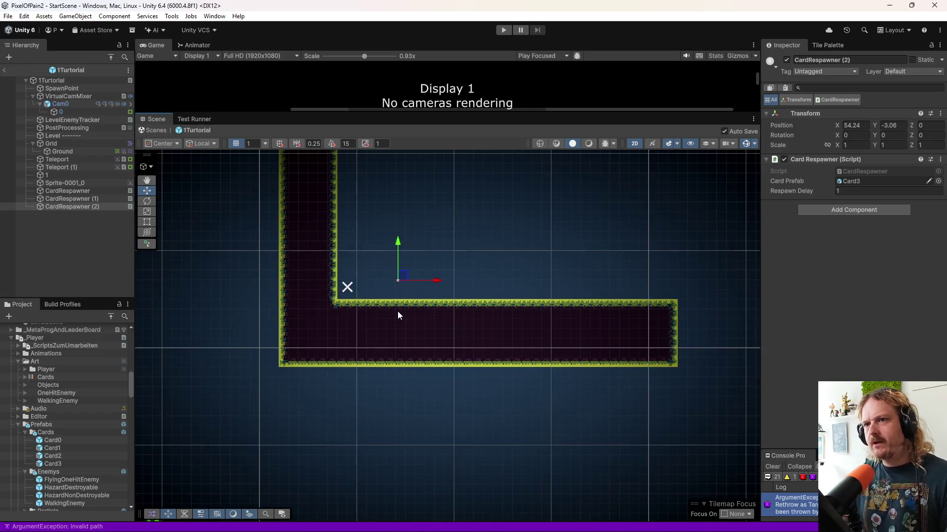
pyautogui.scroll(-2, 412, 327)
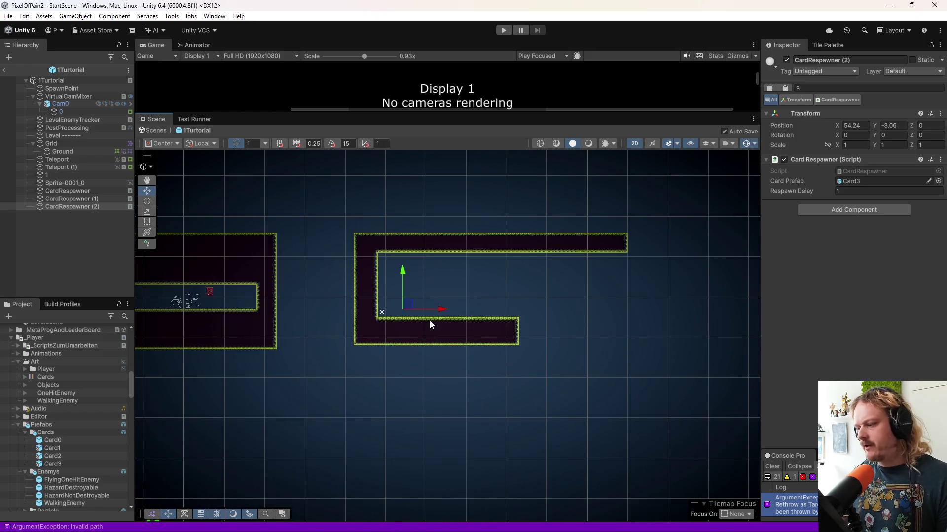
pyautogui.click(92, 150)
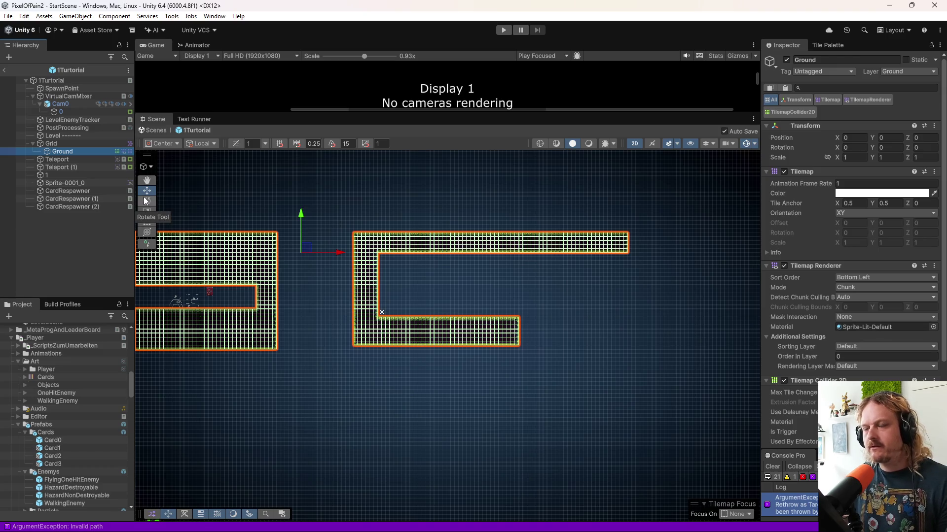
# - Duplicate the Ground tilemap to create Ground (1)
pyautogui.click(53, 143)
pyautogui.click(62, 152)
pyautogui.hotkey('ctrl', 'd')
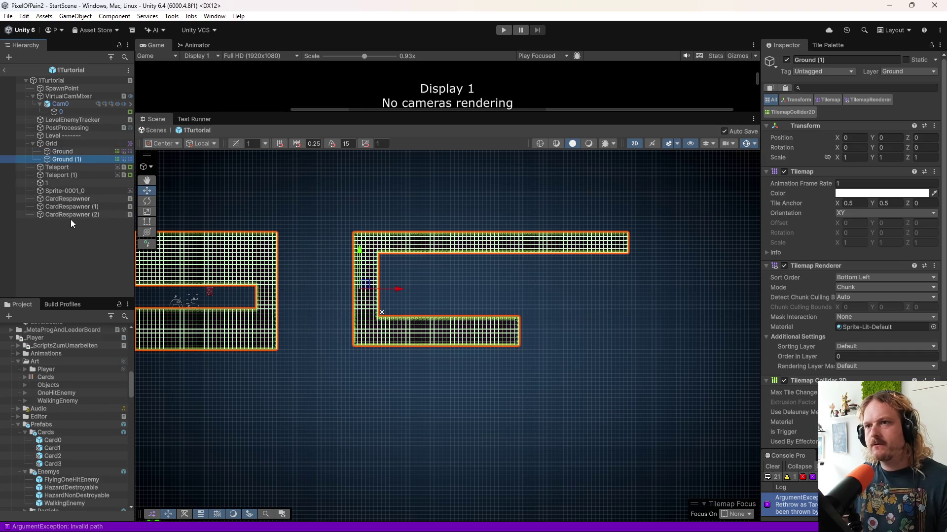
pyautogui.moveTo(169, 234); pyautogui.dragTo(233, 249)
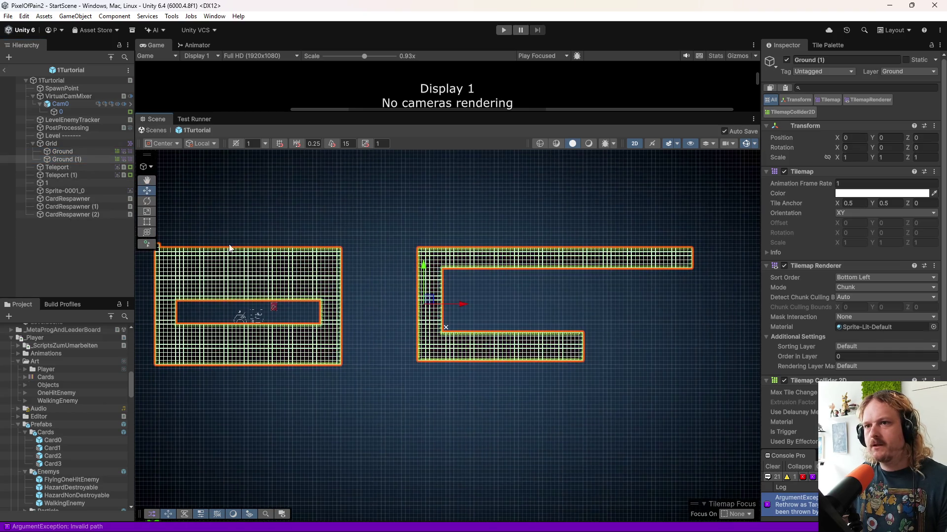
# - Erase the C-shaped room from Ground and the corridor room from Ground (1)
pyautogui.click(78, 152)
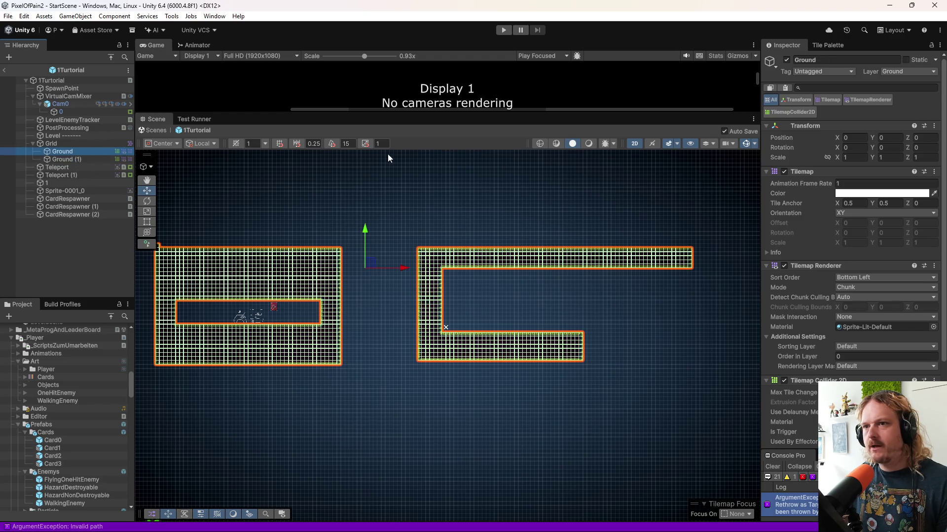
pyautogui.click(827, 45)
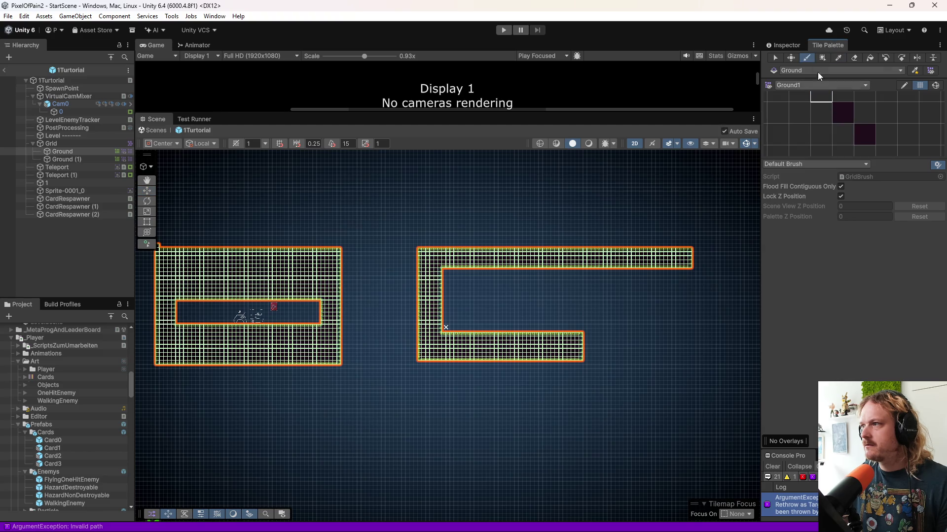
pyautogui.click(871, 56)
pyautogui.click(640, 258)
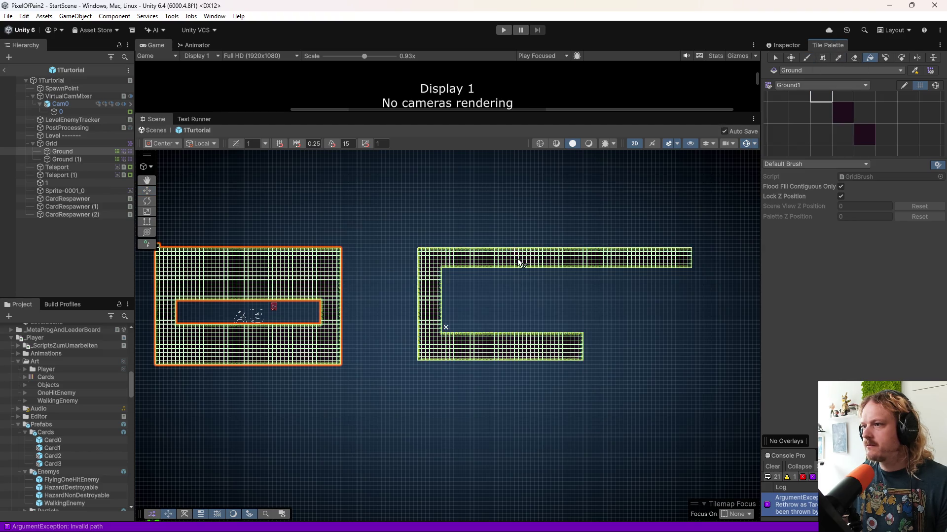
pyautogui.click(78, 159)
pyautogui.click(335, 257)
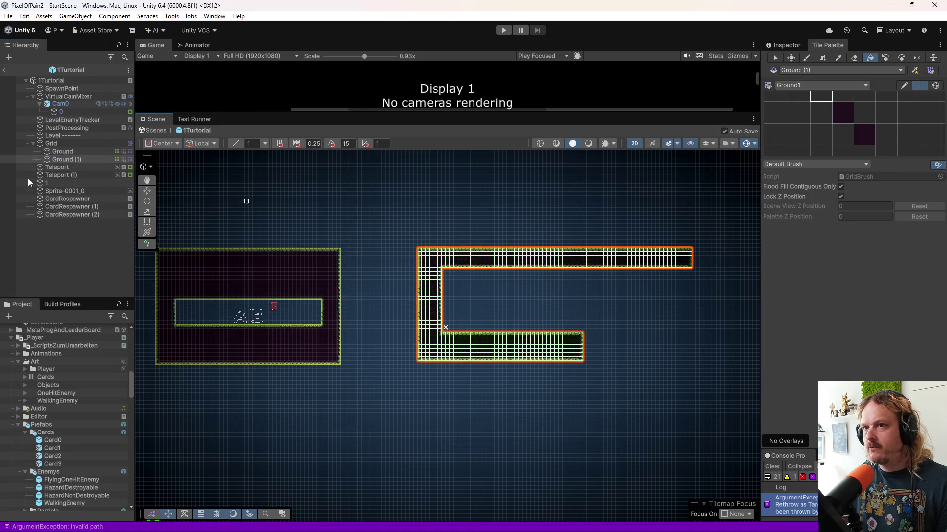
pyautogui.click(12, 159)
pyautogui.click(18, 160)
pyautogui.click(20, 150)
pyautogui.click(19, 150)
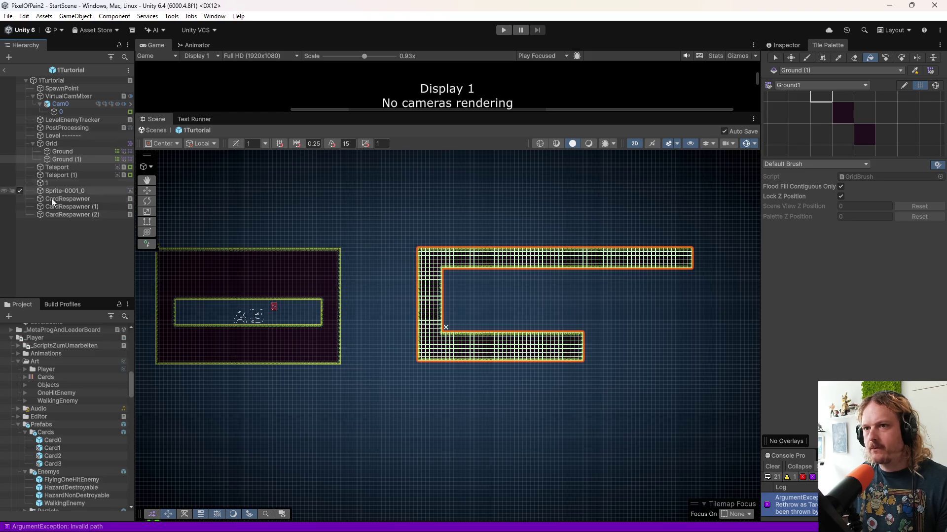
# - Make CardRespawner (2) a child of Ground (1)
pyautogui.click(58, 144)
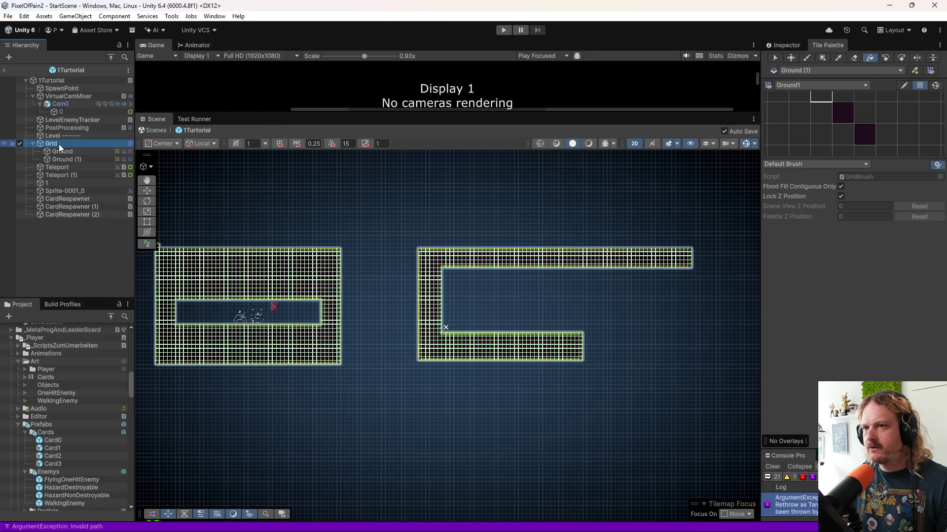
pyautogui.click(72, 159)
pyautogui.click(63, 214)
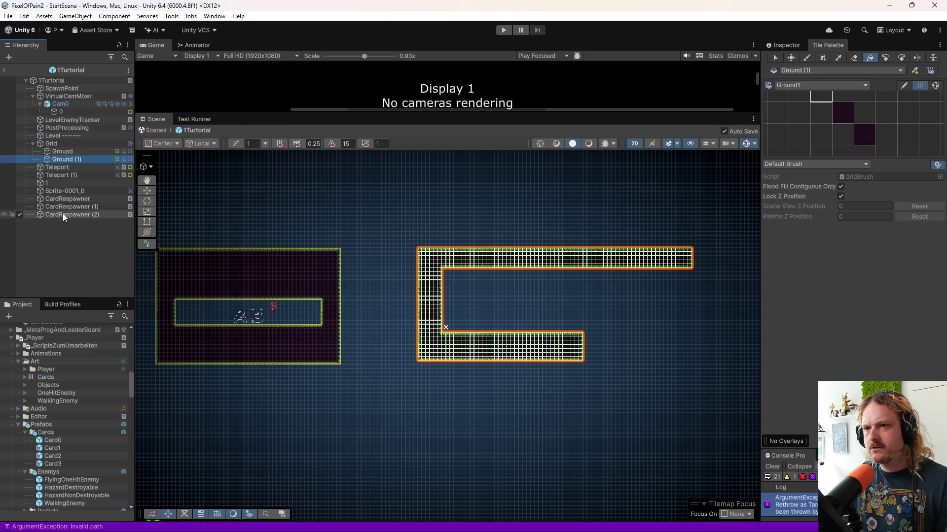
pyautogui.moveTo(67, 163); pyautogui.dragTo(66, 161)
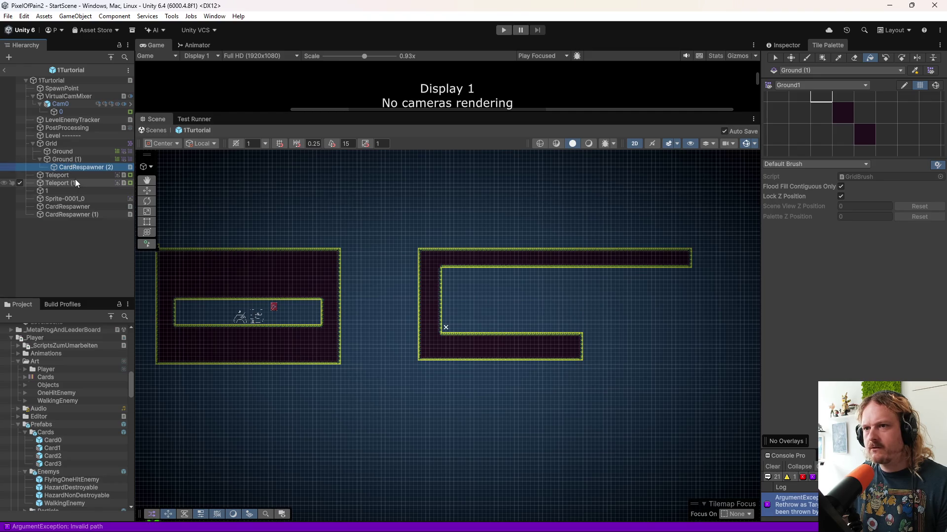
pyautogui.click(20, 159)
# - Parent Teleport (1) under Ground (1)
pyautogui.click(20, 159)
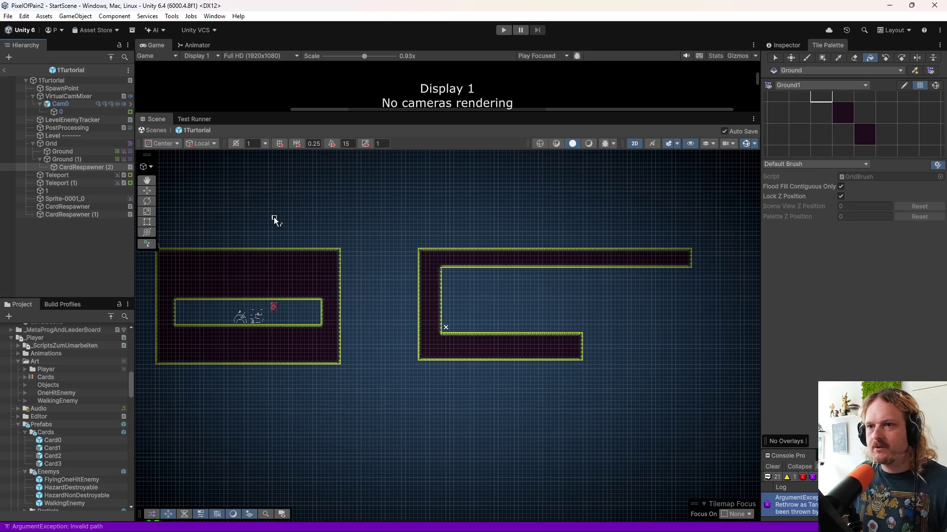
pyautogui.doubleClick(81, 193)
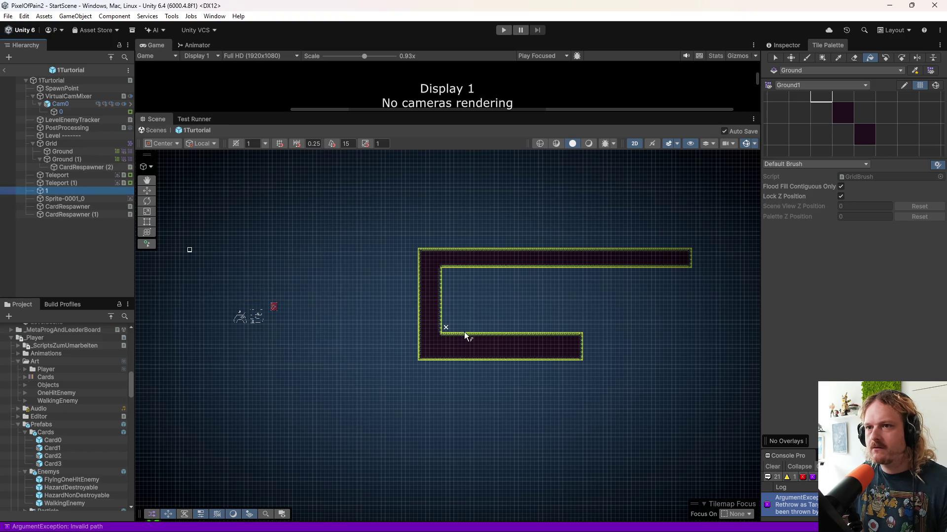
pyautogui.click(53, 200)
pyautogui.click(67, 184)
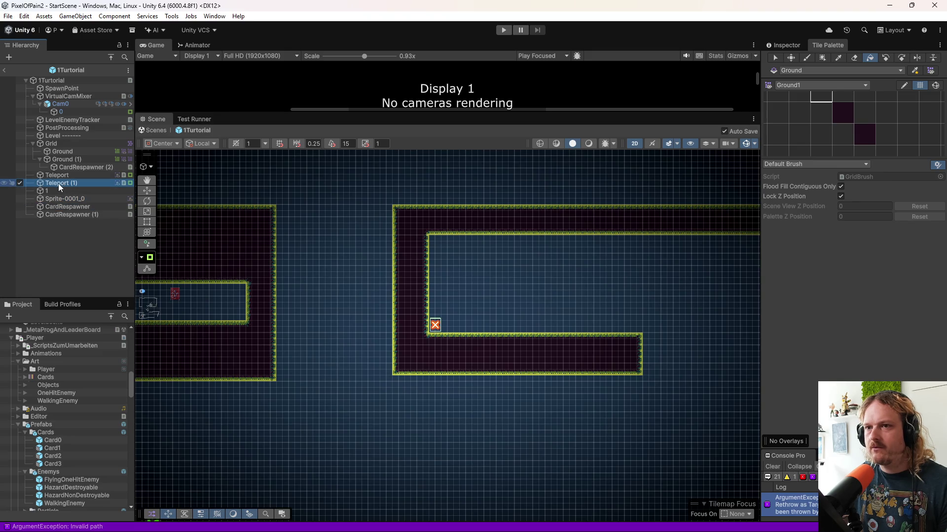
pyautogui.moveTo(57, 184)
pyautogui.mouseDown()
pyautogui.moveTo(74, 162)
pyautogui.moveTo(74, 170)
pyautogui.mouseUp()
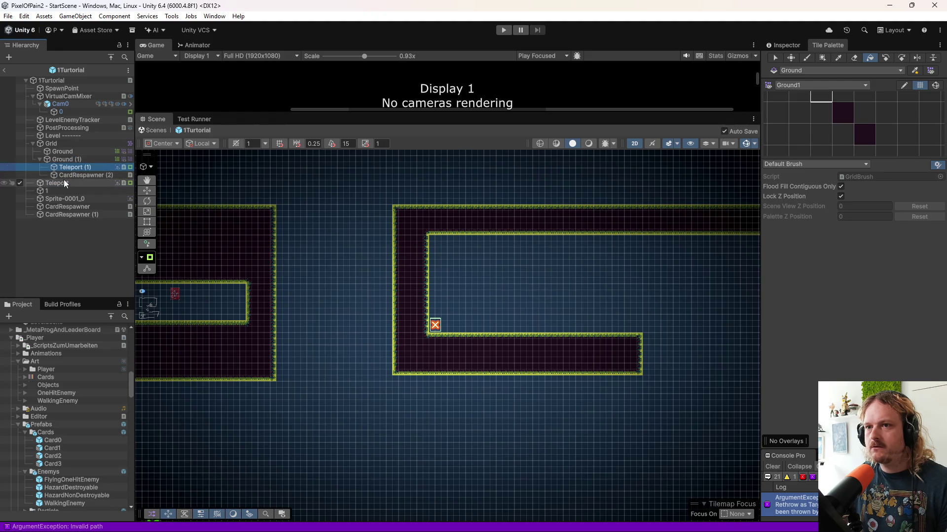
# - Parent Teleport, object 1 and Sprite-0001_0 under Ground
pyautogui.click(63, 183)
pyautogui.moveTo(63, 183); pyautogui.dragTo(70, 153)
pyautogui.click(53, 191)
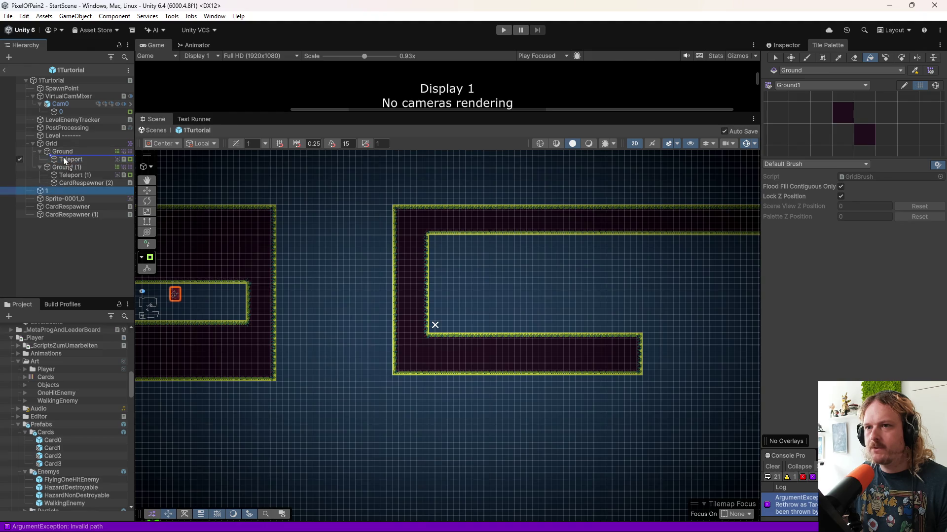
pyautogui.moveTo(60, 194); pyautogui.dragTo(62, 152)
pyautogui.click(61, 198)
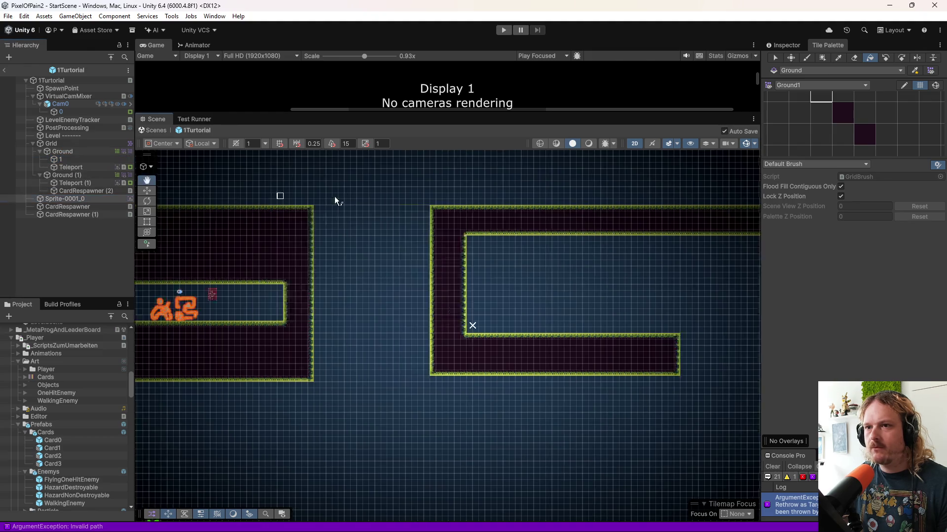
pyautogui.moveTo(61, 197); pyautogui.dragTo(64, 156)
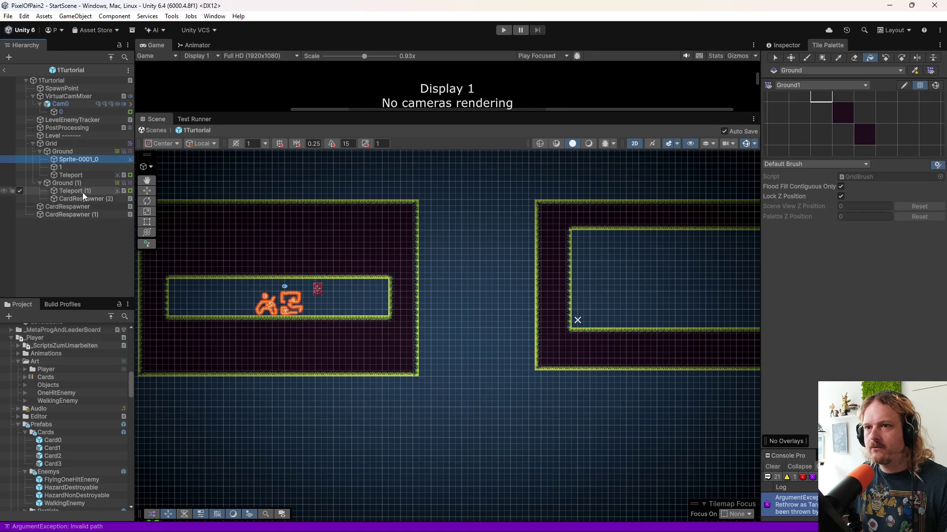
pyautogui.click(65, 240)
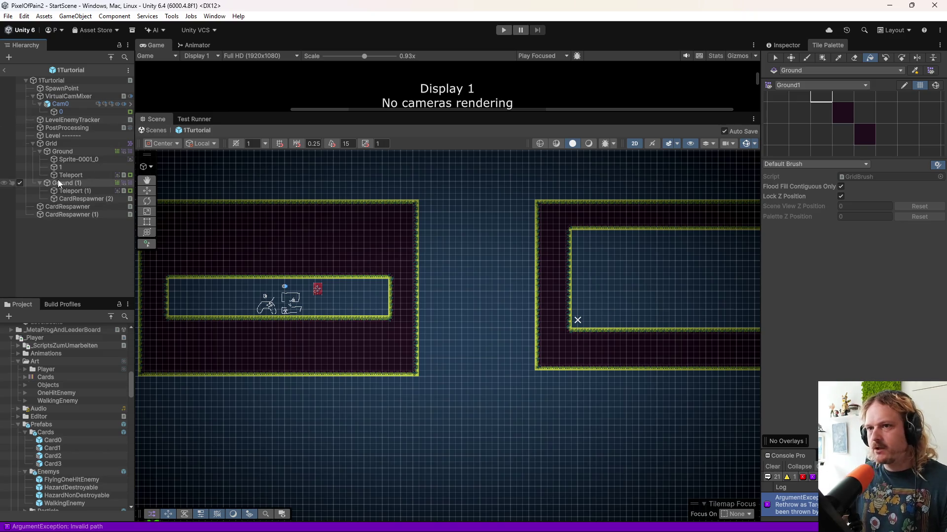
# - Toggle Ground off and on to verify its contents, then review the corridor room
pyautogui.click(71, 152)
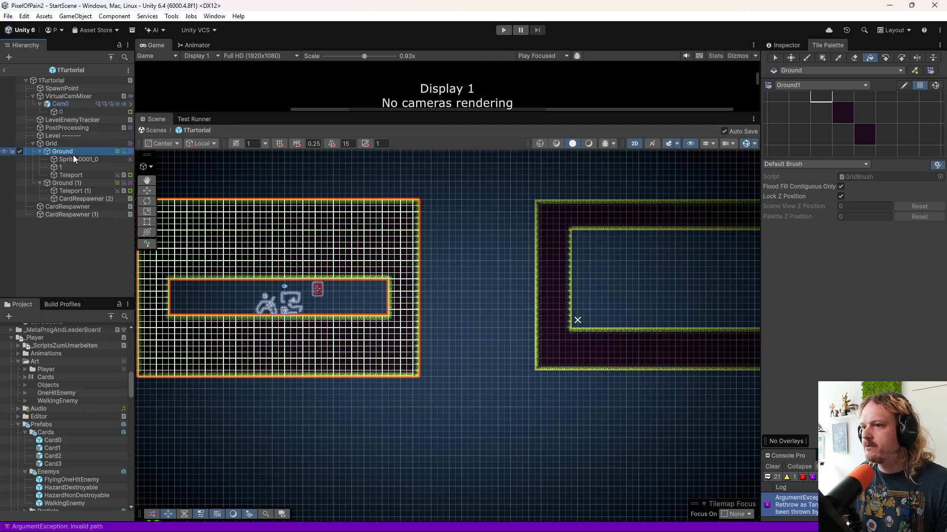
pyautogui.click(60, 220)
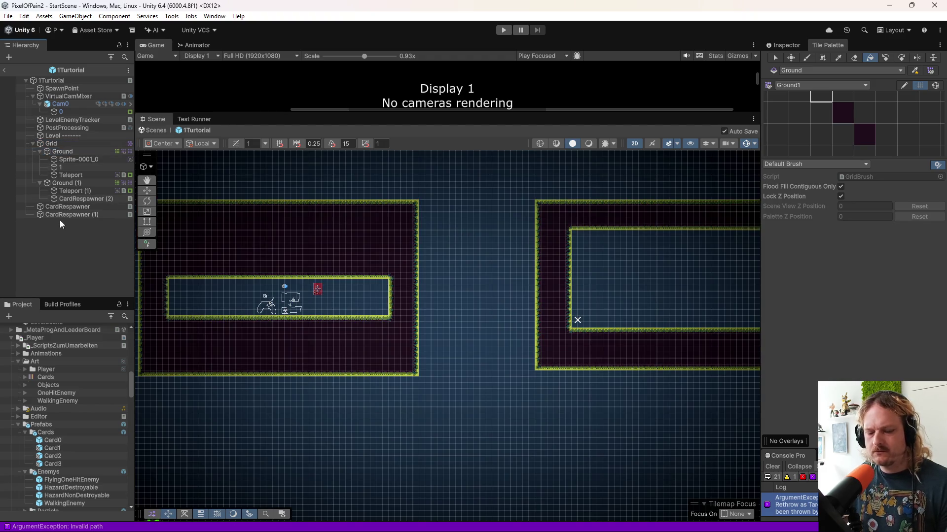
pyautogui.click(19, 152)
pyautogui.click(20, 152)
pyautogui.click(19, 151)
pyautogui.click(20, 151)
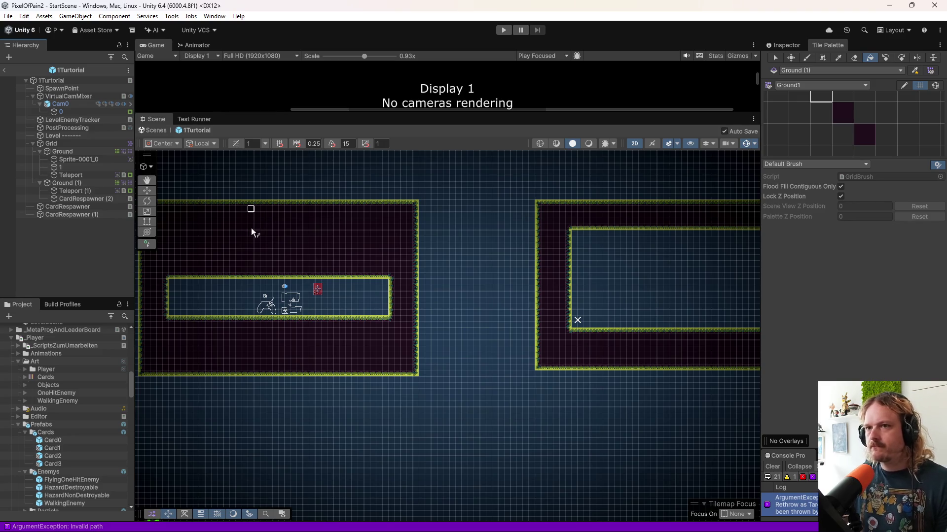
pyautogui.moveTo(248, 220); pyautogui.dragTo(403, 204)
pyautogui.scroll(4, 399, 293)
pyautogui.scroll(3, 401, 294)
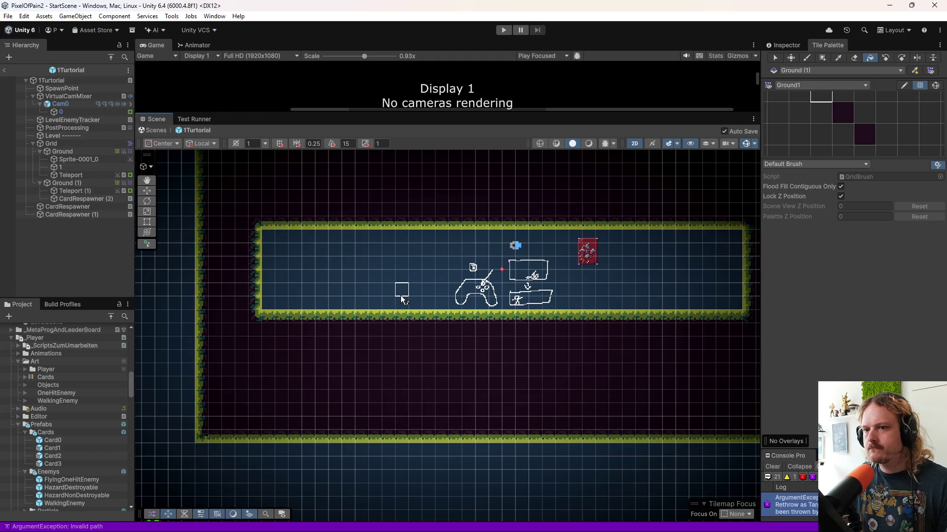
pyautogui.scroll(2, 401, 295)
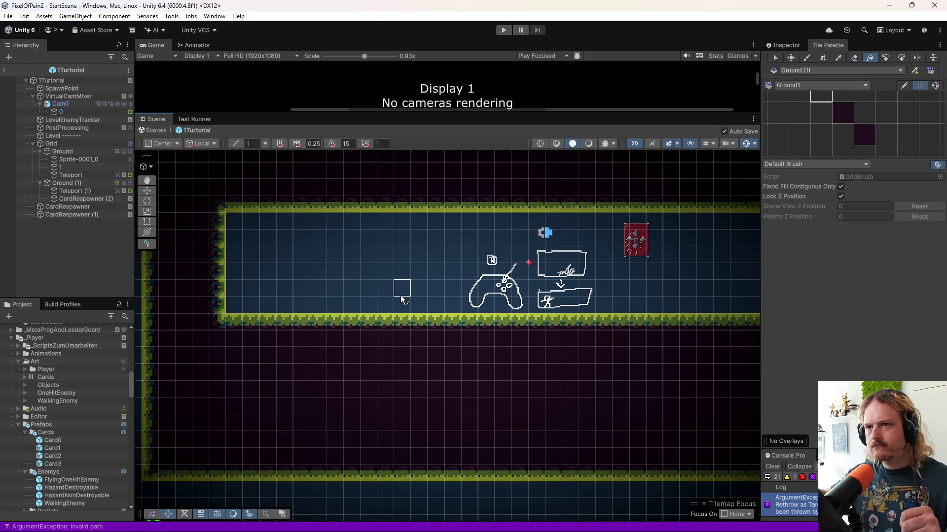
pyautogui.moveTo(531, 266)
pyautogui.mouseDown()
pyautogui.moveTo(251, 284)
pyautogui.moveTo(262, 299)
pyautogui.mouseUp()
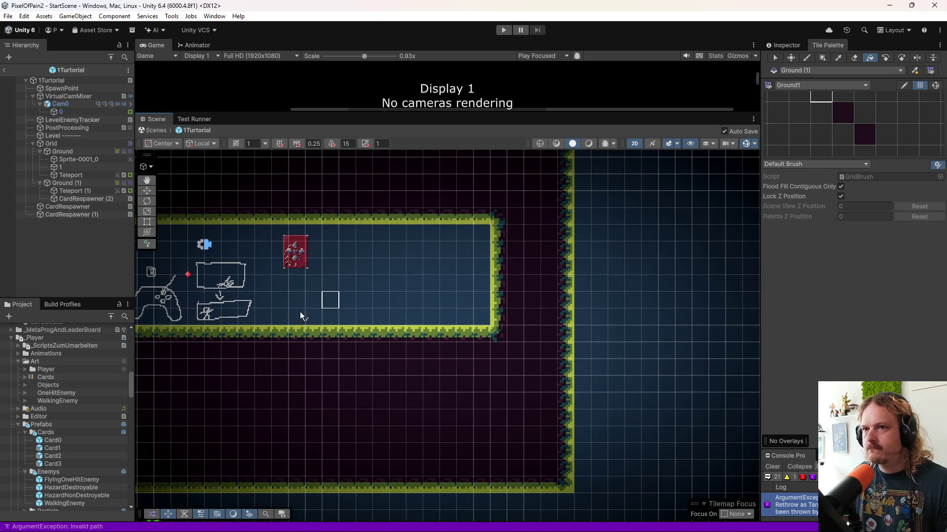
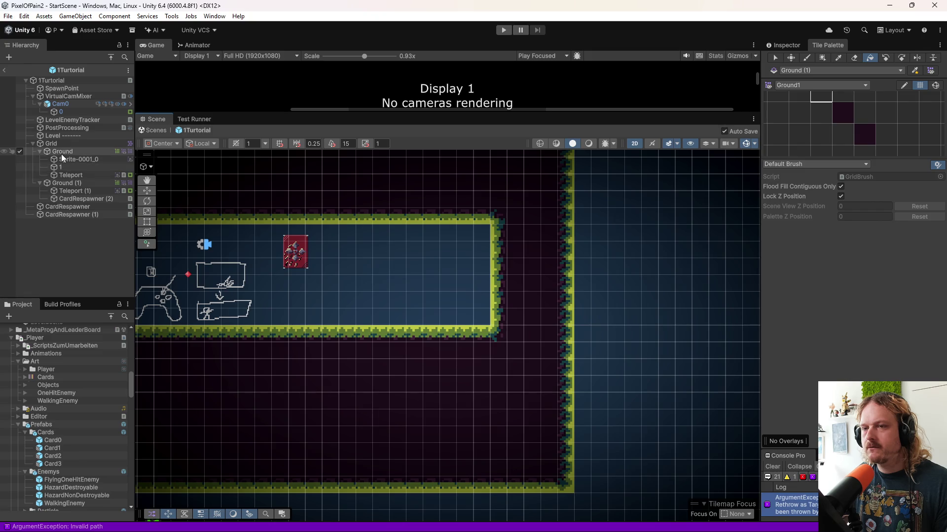
# - Duplicate the Ground (1) room twice to create Ground (2) and Ground (3)
pyautogui.scroll(-3, 375, 335)
pyautogui.click(69, 183)
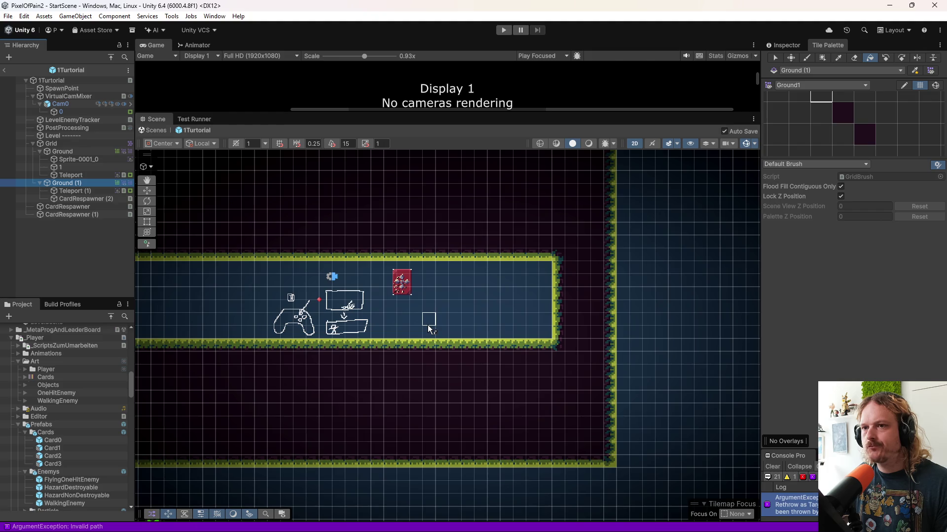
pyautogui.click(824, 87)
pyautogui.click(824, 84)
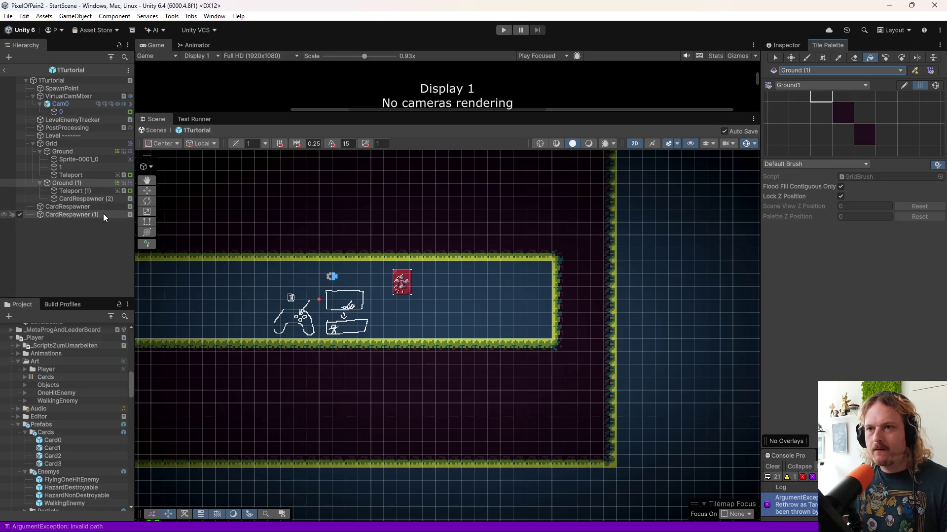
pyautogui.click(71, 191)
pyautogui.click(69, 183)
pyautogui.hotkey('ctrl', 'd')
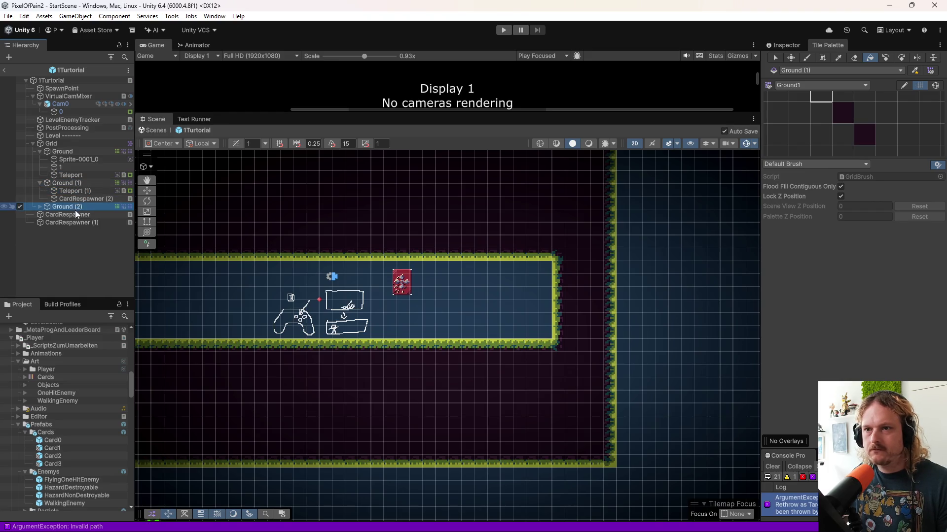
pyautogui.click(40, 207)
pyautogui.hotkey('ctrl', 'd')
# - Delete the copied CardRespawner (2) children and move CardRespawner into Ground (2)
pyautogui.click(40, 230)
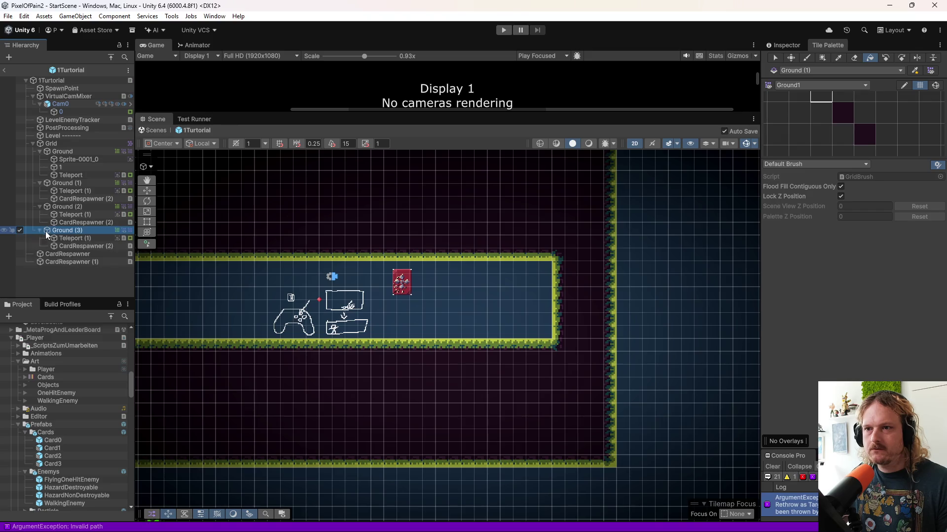
pyautogui.click(75, 247)
pyautogui.keyDown('shift'); pyautogui.click(76, 238); pyautogui.keyUp('shift')
pyautogui.keyDown('ctrl'); pyautogui.click(75, 223); pyautogui.keyUp('ctrl')
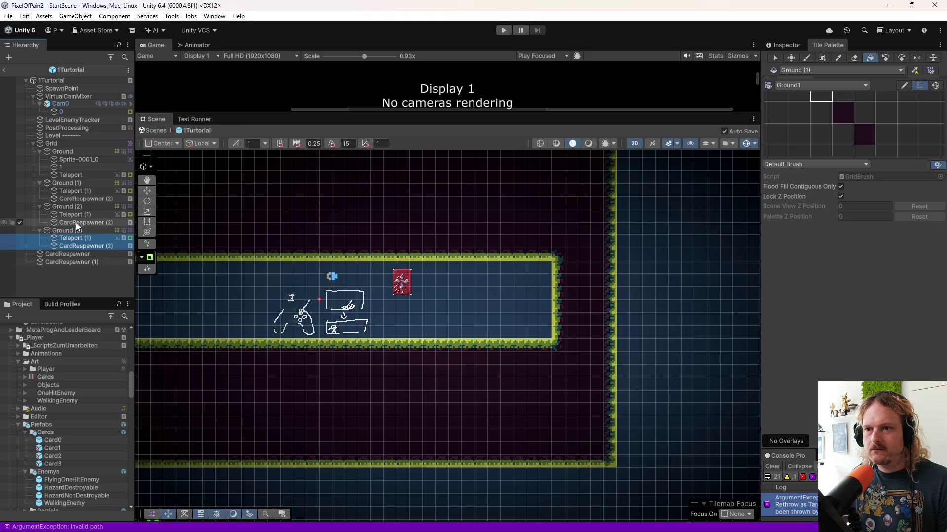
pyautogui.keyDown('ctrl'); pyautogui.click(75, 214); pyautogui.keyUp('ctrl')
pyautogui.click(74, 246)
pyautogui.keyDown('ctrl'); pyautogui.click(74, 222); pyautogui.keyUp('ctrl')
pyautogui.rightClick(85, 225)
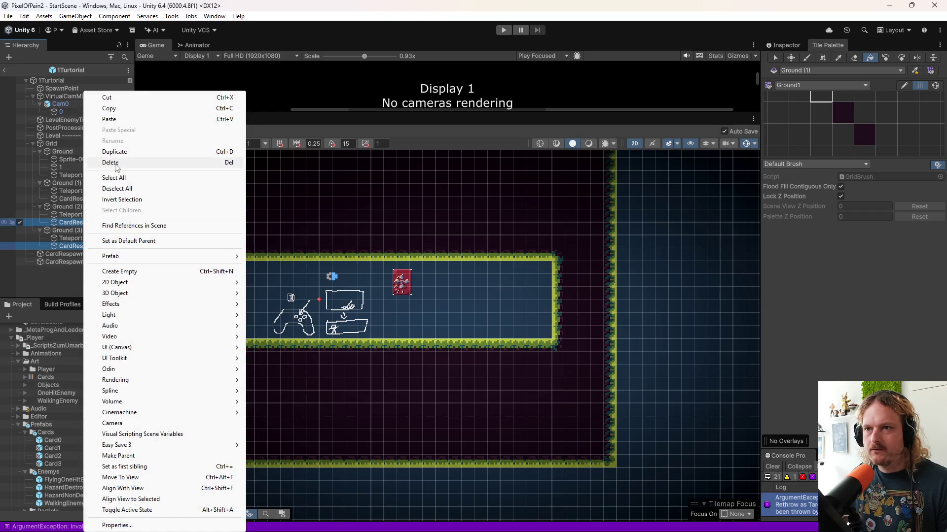
pyautogui.click(111, 162)
pyautogui.click(77, 238)
pyautogui.moveTo(84, 221); pyautogui.dragTo(81, 235)
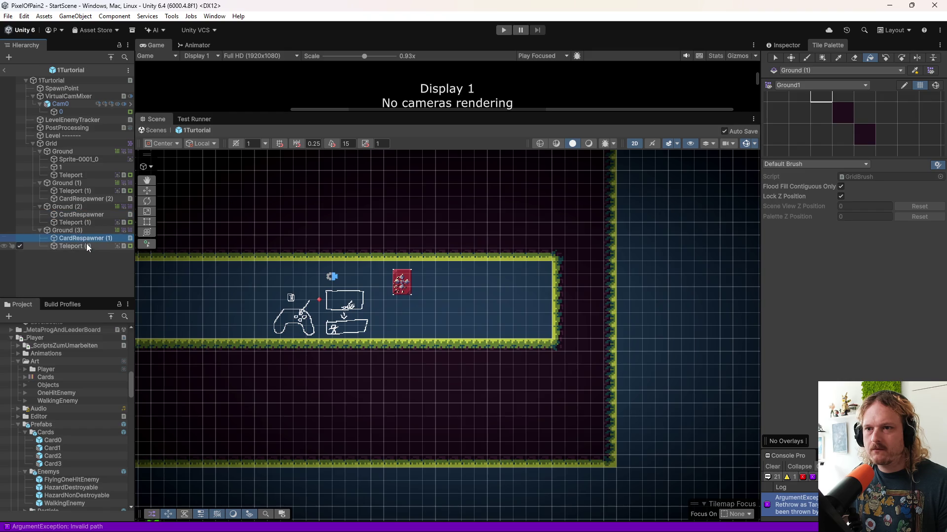
pyautogui.scroll(-5, 324, 275)
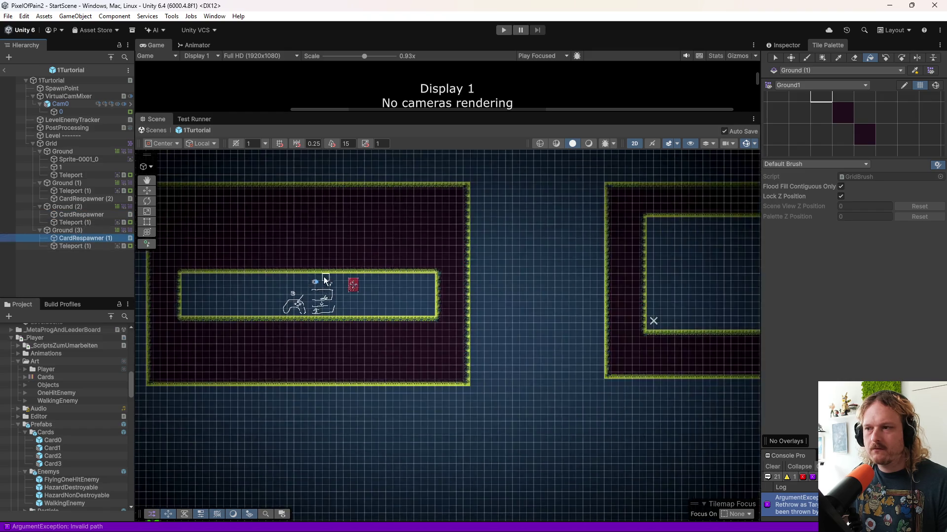
pyautogui.moveTo(394, 262); pyautogui.dragTo(228, 255)
pyautogui.click(94, 231)
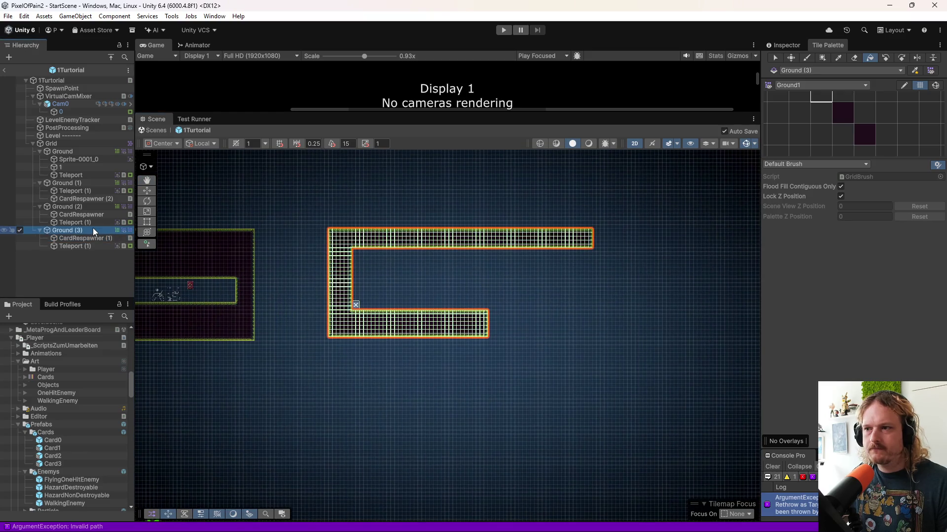
pyautogui.doubleClick(92, 228)
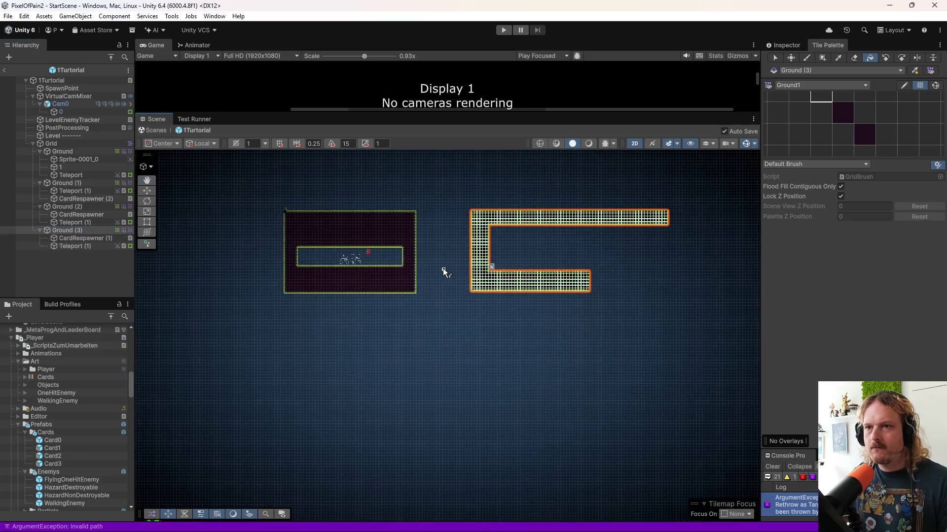
pyautogui.scroll(1, 461, 282)
pyautogui.press('w')
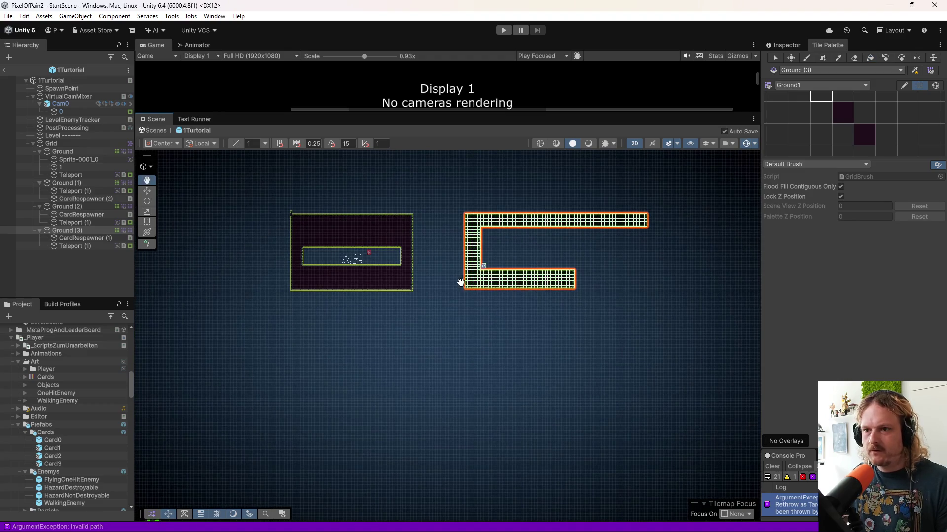
pyautogui.moveTo(504, 256)
pyautogui.mouseDown()
pyautogui.moveTo(485, 303)
pyautogui.moveTo(401, 342)
pyautogui.moveTo(461, 318)
pyautogui.moveTo(427, 341)
pyautogui.mouseUp()
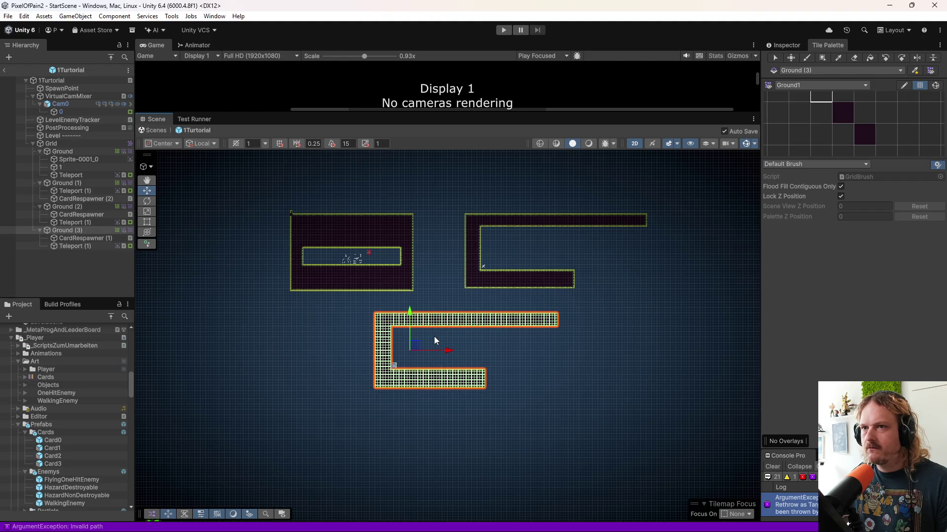
pyautogui.hotkey('ctrl', 'z')
pyautogui.hotkey('ctrl', 'z')
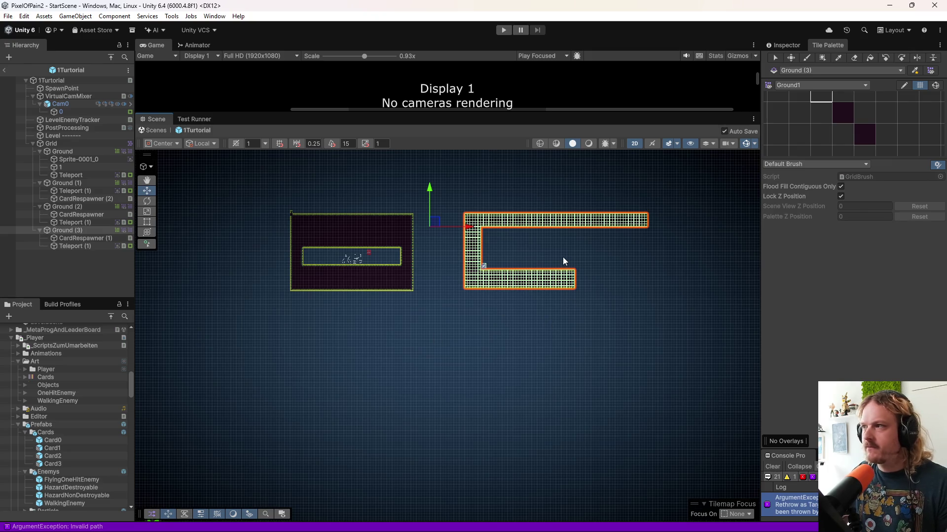
pyautogui.scroll(5, 482, 296)
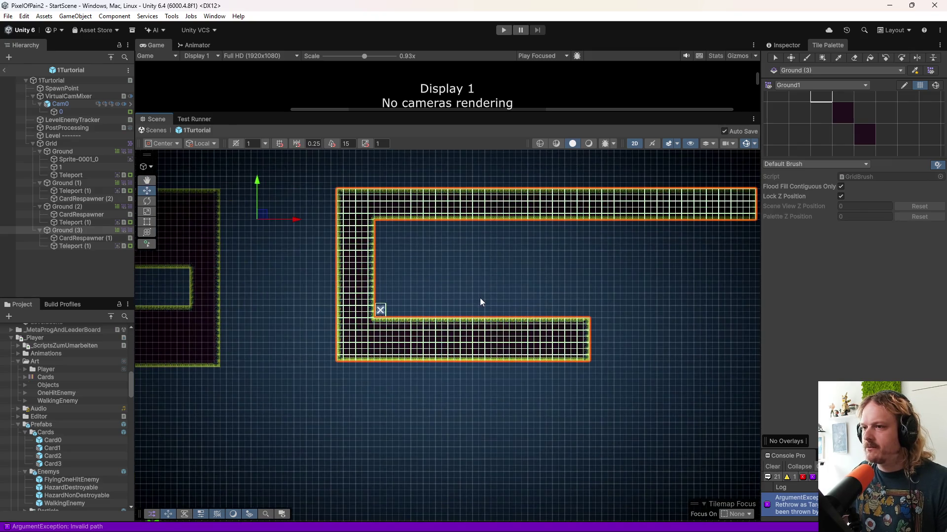
pyautogui.scroll(1, 468, 295)
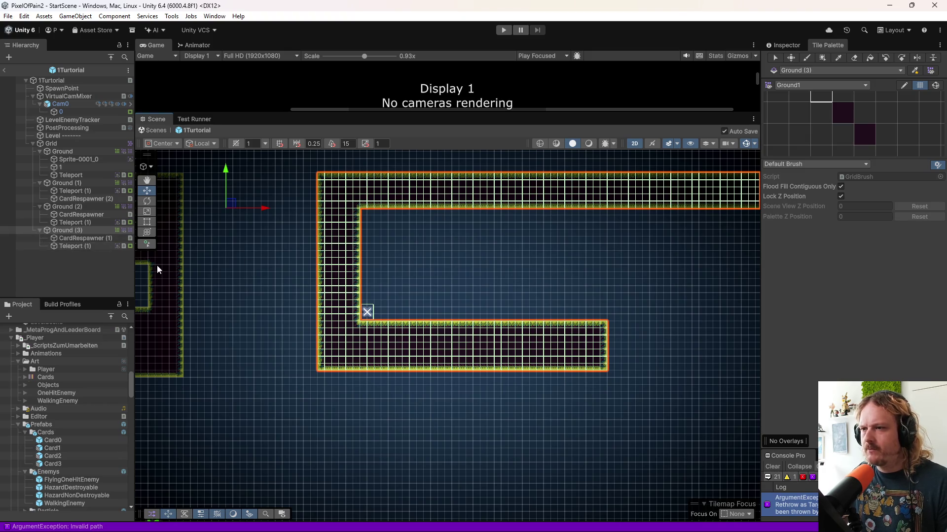
pyautogui.click(78, 207)
pyautogui.click(80, 227)
pyautogui.click(82, 207)
pyautogui.click(870, 58)
pyautogui.click(86, 231)
pyautogui.click(84, 207)
pyautogui.click(84, 182)
pyautogui.click(79, 205)
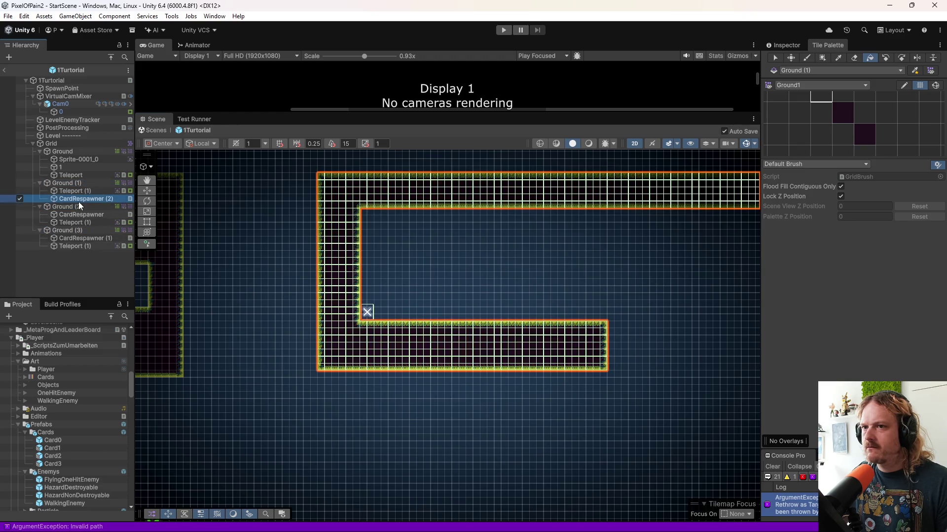
pyautogui.click(79, 229)
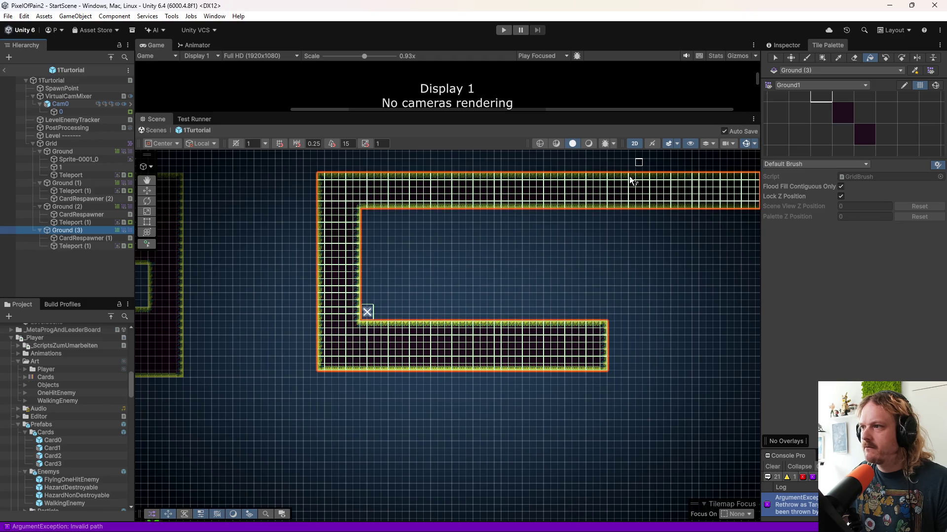
# - Move the Ground (2) and Ground (3) card respawners down below the rooms
pyautogui.scroll(-3, 414, 276)
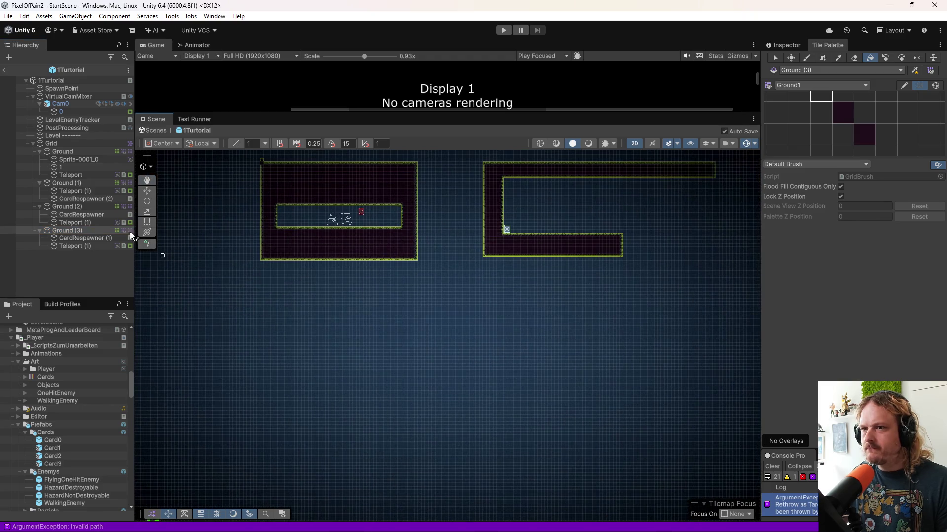
pyautogui.click(87, 215)
pyautogui.press('w')
pyautogui.click(514, 226)
pyautogui.moveTo(513, 227)
pyautogui.mouseDown()
pyautogui.moveTo(431, 326)
pyautogui.moveTo(531, 332)
pyautogui.moveTo(552, 356)
pyautogui.mouseUp()
pyautogui.press('q')
pyautogui.moveTo(510, 383); pyautogui.dragTo(423, 318)
pyautogui.click(82, 238)
pyautogui.keyDown('shift'); pyautogui.click(74, 246); pyautogui.keyUp('shift')
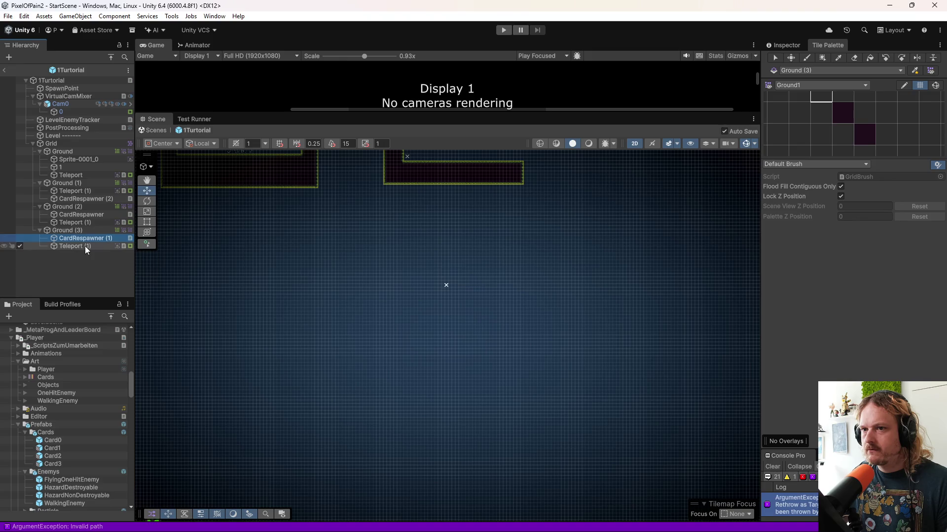
pyautogui.moveTo(397, 203); pyautogui.dragTo(416, 450)
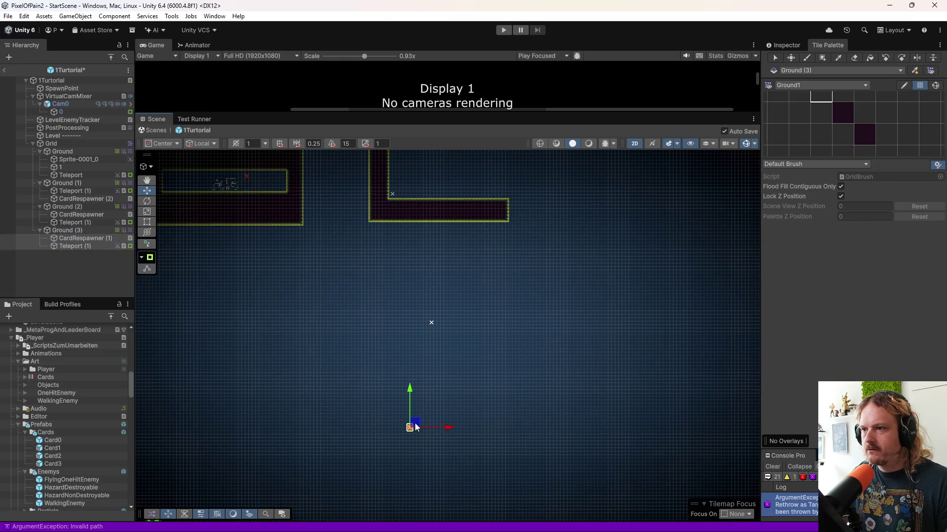
# - Frame the Ground (2) tilemap and choose the dark ground tile with Box Fill
pyautogui.click(72, 209)
pyautogui.scroll(2, 401, 344)
pyautogui.scroll(2, 401, 344)
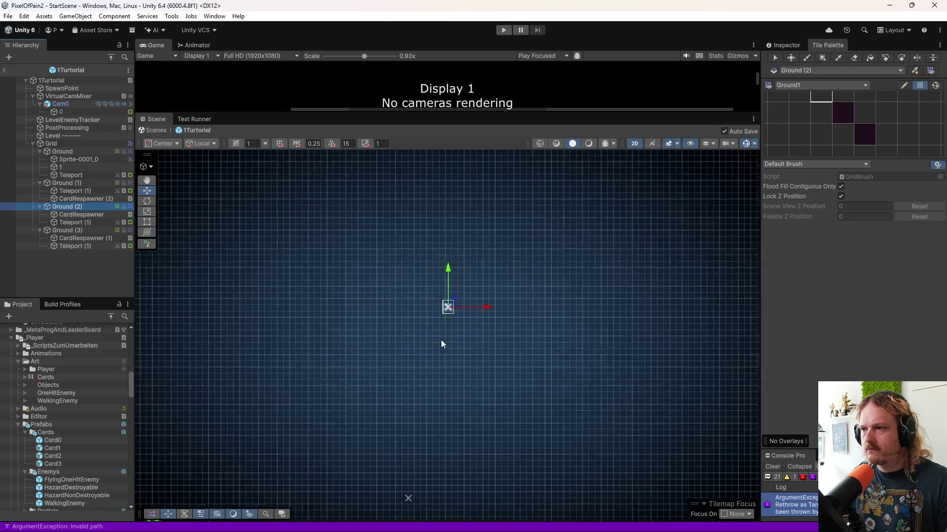
pyautogui.click(75, 223)
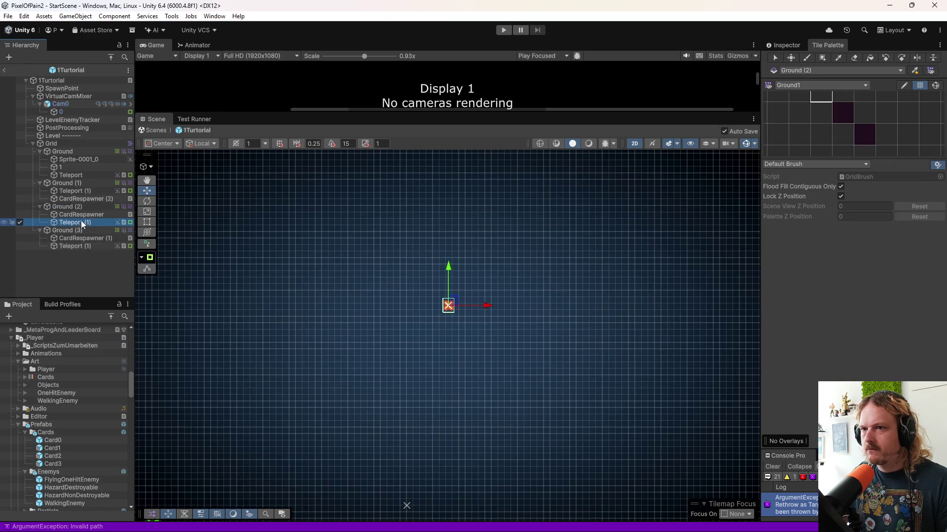
pyautogui.click(84, 215)
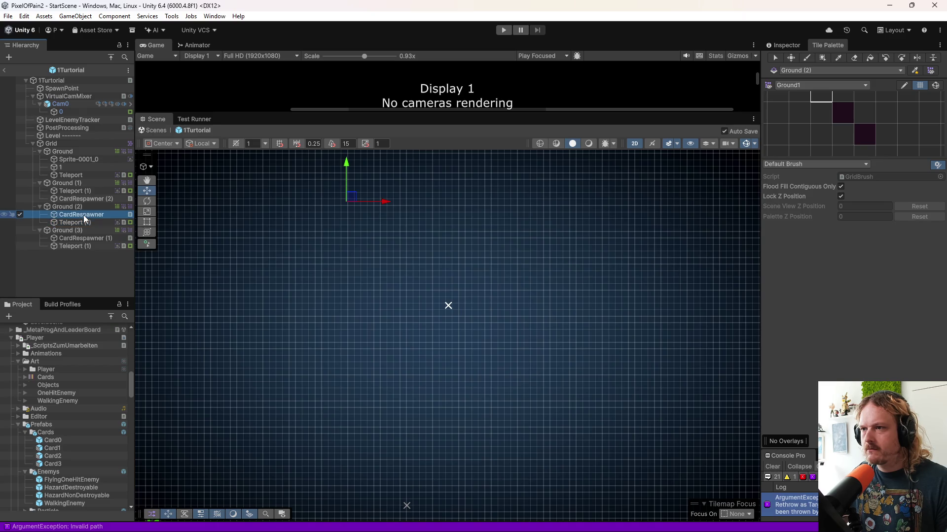
pyautogui.scroll(-2, 322, 276)
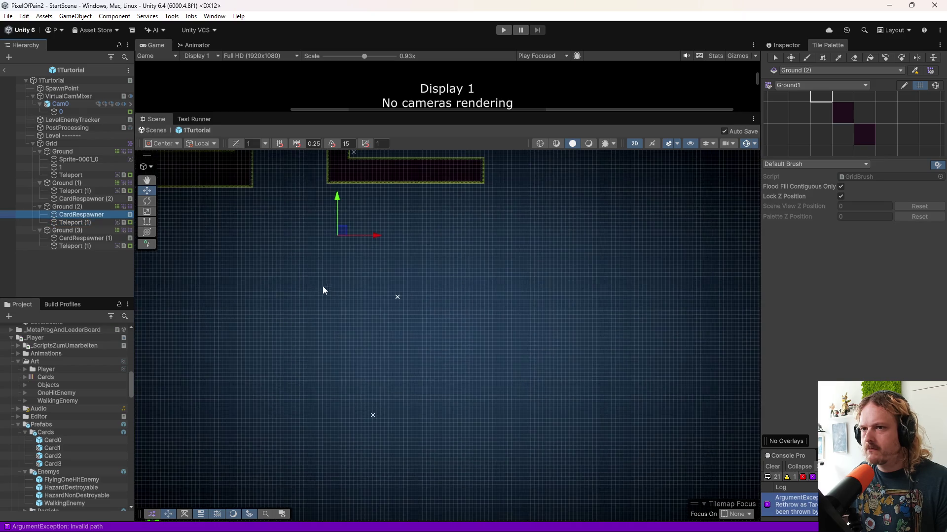
pyautogui.click(81, 198)
pyautogui.moveTo(323, 261); pyautogui.dragTo(351, 333)
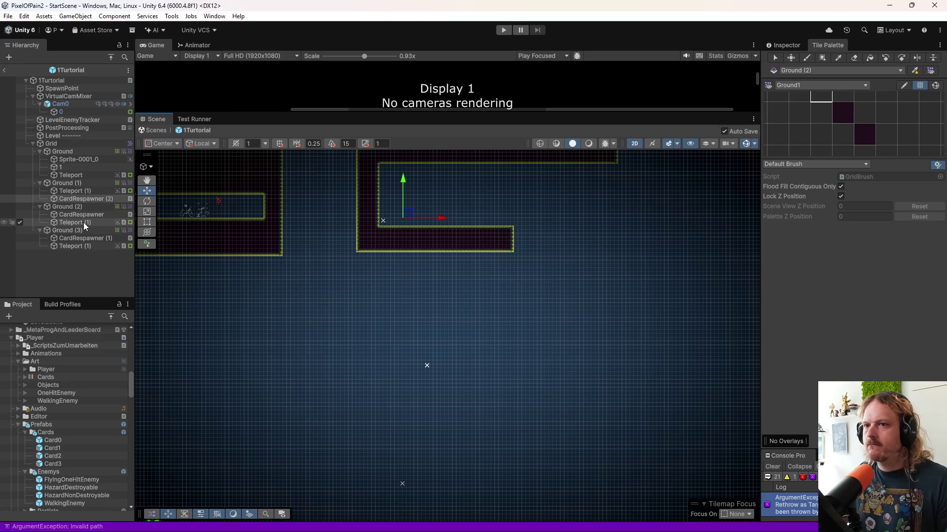
pyautogui.click(67, 206)
pyautogui.press('f')
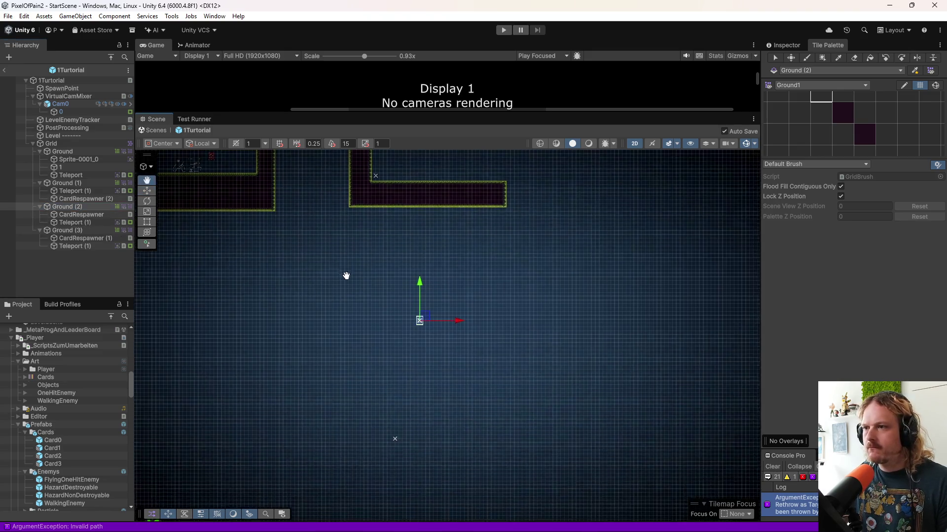
pyautogui.click(841, 112)
pyautogui.click(822, 57)
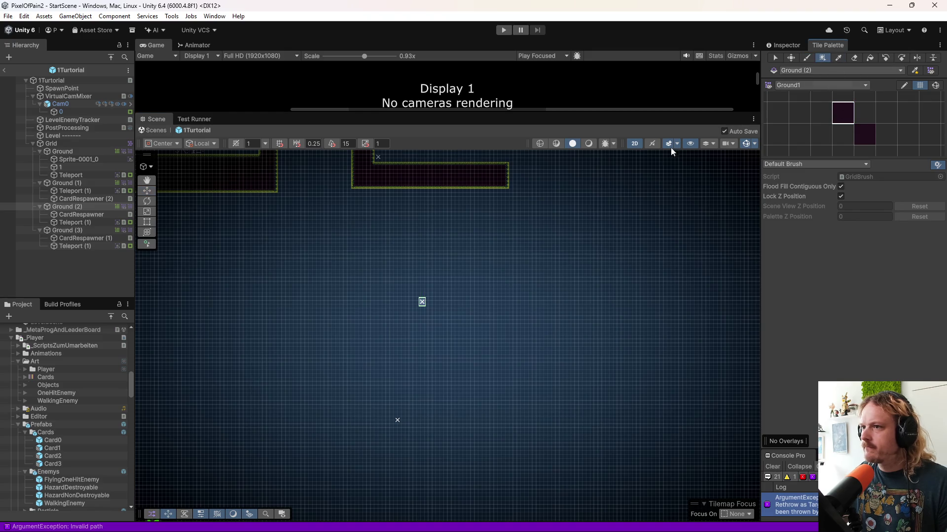
# - Paint a vertical column, top strip and bottom strip on Ground (2), forming a C-shaped room
pyautogui.moveTo(355, 271); pyautogui.dragTo(377, 329)
pyautogui.moveTo(355, 257); pyautogui.dragTo(515, 274)
pyautogui.moveTo(354, 356)
pyautogui.mouseDown()
pyautogui.moveTo(478, 329)
pyautogui.moveTo(528, 333)
pyautogui.mouseUp()
pyautogui.scroll(5, 395, 334)
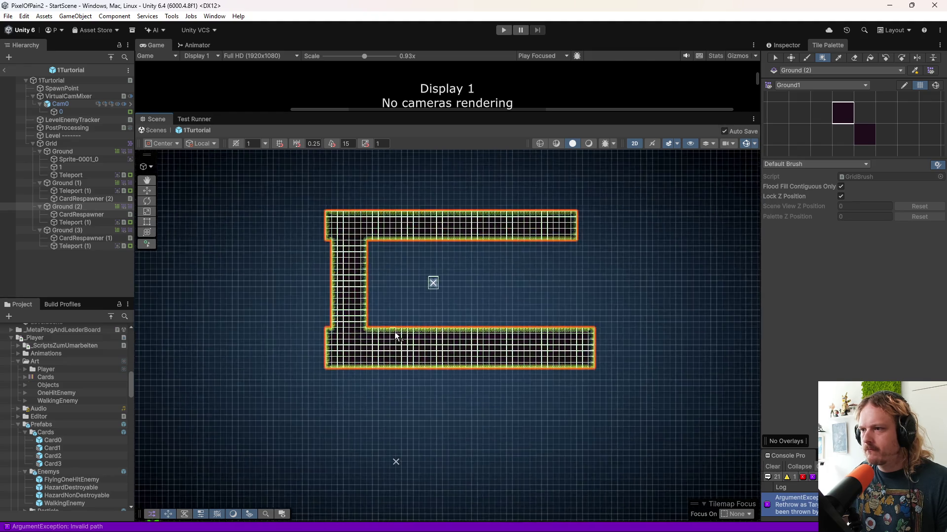
# - Move the Ground (2) card respawner inside the new room and save the scene
pyautogui.click(85, 214)
pyautogui.scroll(3, 405, 281)
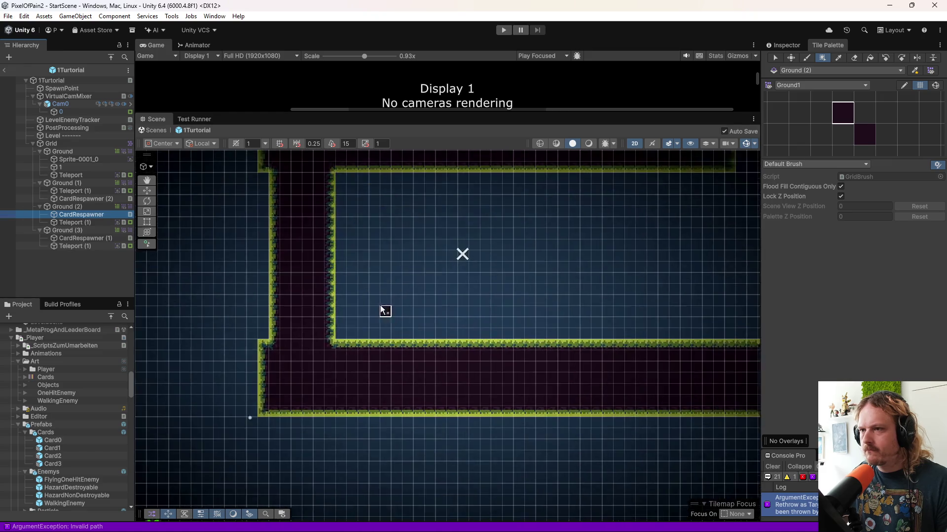
pyautogui.scroll(-4, 384, 311)
pyautogui.scroll(-2, 372, 303)
pyautogui.press('w')
pyautogui.moveTo(345, 228)
pyautogui.mouseDown()
pyautogui.moveTo(382, 269)
pyautogui.moveTo(398, 309)
pyautogui.moveTo(370, 306)
pyautogui.mouseUp()
pyautogui.hotkey('ctrl', 's')
# - Frame the Ground (3) tilemap in the Scene view
pyautogui.click(117, 224)
pyautogui.scroll(-2, 406, 273)
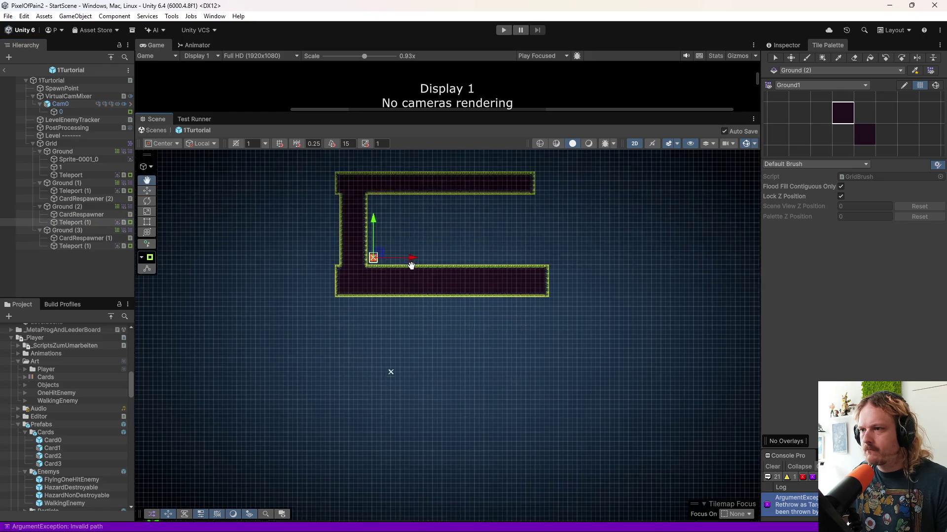
pyautogui.click(69, 231)
pyautogui.press('f')
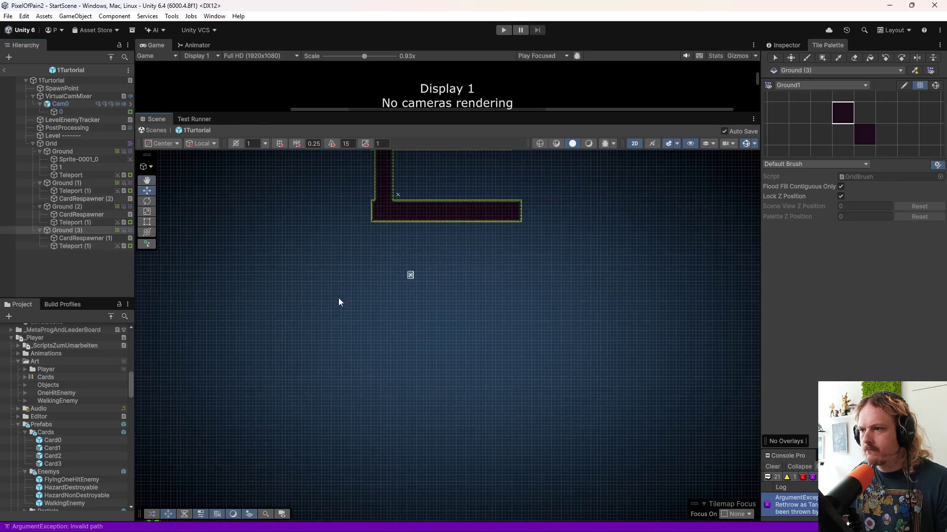
# - Box Fill a tall column plus top and bottom strips to paint a C-shaped room on Ground (3)
pyautogui.click(822, 58)
pyautogui.moveTo(359, 252); pyautogui.dragTo(388, 343)
pyautogui.moveTo(356, 244); pyautogui.dragTo(606, 271)
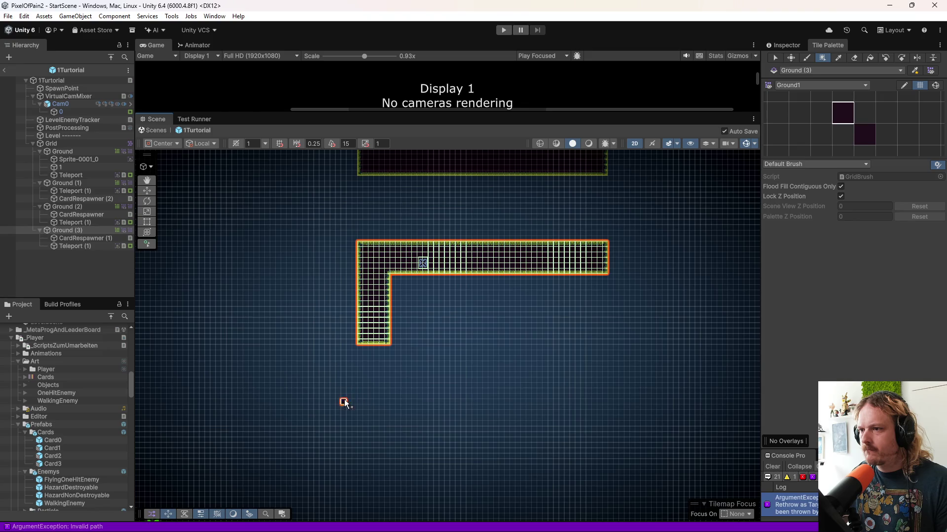
pyautogui.moveTo(360, 385)
pyautogui.mouseDown()
pyautogui.moveTo(626, 348)
pyautogui.moveTo(607, 348)
pyautogui.mouseUp()
# - Move the Ground (3) card respawner and teleport into the room's inner corner
pyautogui.click(73, 239)
pyautogui.keyDown('ctrl'); pyautogui.click(73, 248); pyautogui.keyUp('ctrl')
pyautogui.scroll(-2, 433, 267)
pyautogui.moveTo(432, 258); pyautogui.dragTo(412, 326)
pyautogui.click(82, 238)
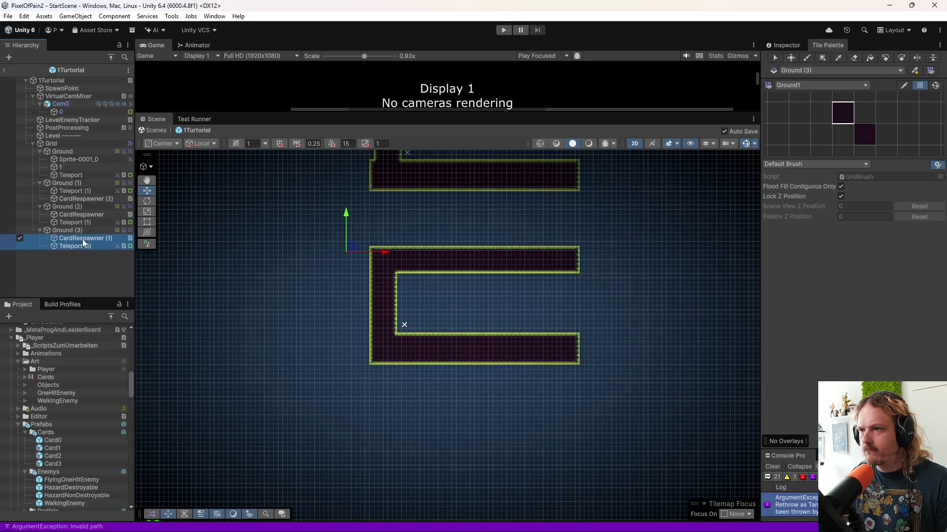
pyautogui.moveTo(354, 237)
pyautogui.mouseDown()
pyautogui.moveTo(429, 304)
pyautogui.moveTo(439, 324)
pyautogui.mouseUp()
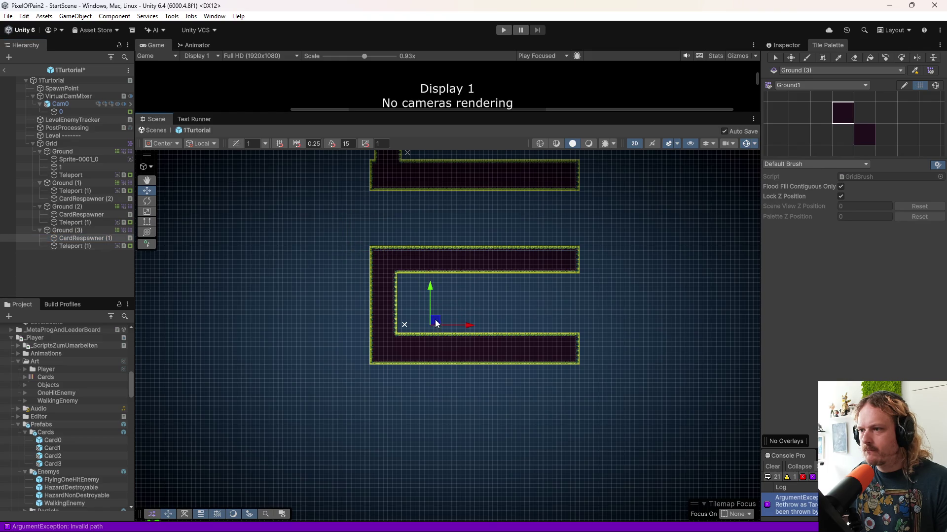
pyautogui.scroll(5, 418, 335)
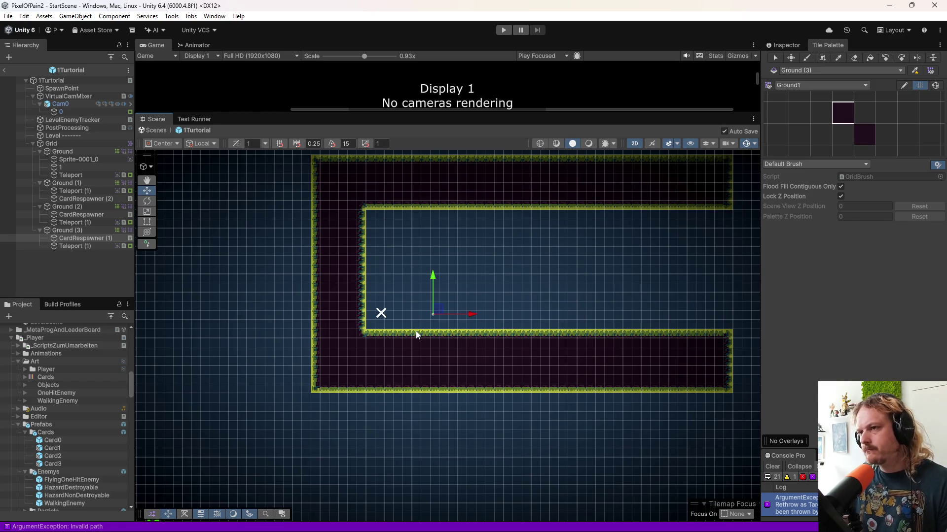
pyautogui.moveTo(433, 309); pyautogui.dragTo(431, 305)
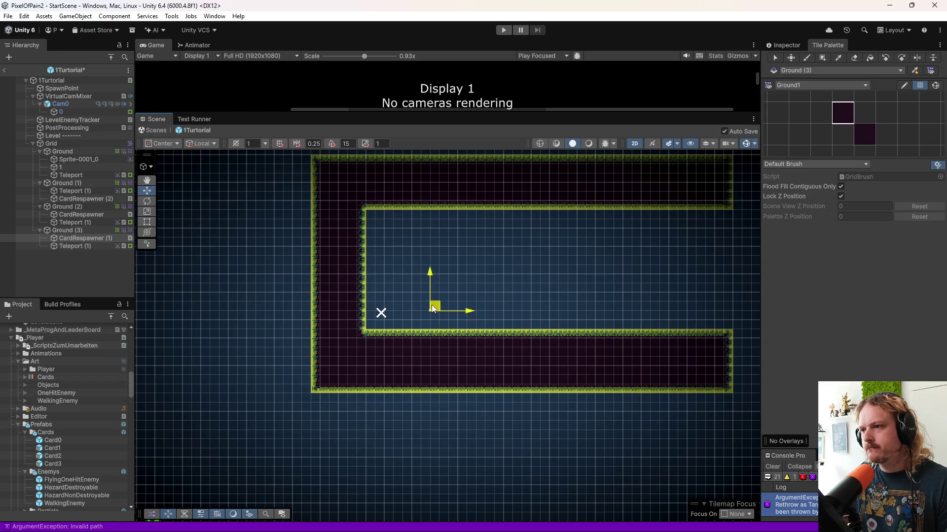
pyautogui.scroll(-3, 441, 272)
pyautogui.scroll(3, 417, 264)
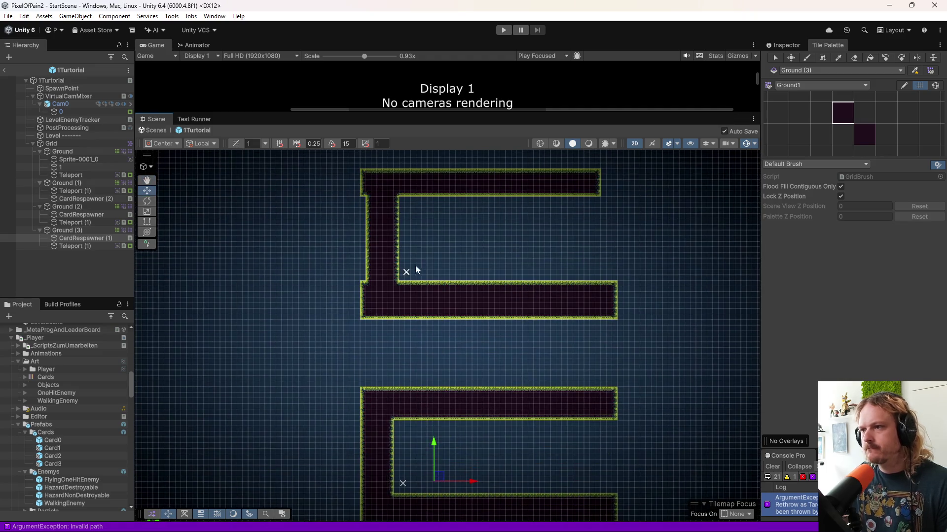
# - Nudge the Ground (2) card respawner slightly up and right
pyautogui.click(89, 246)
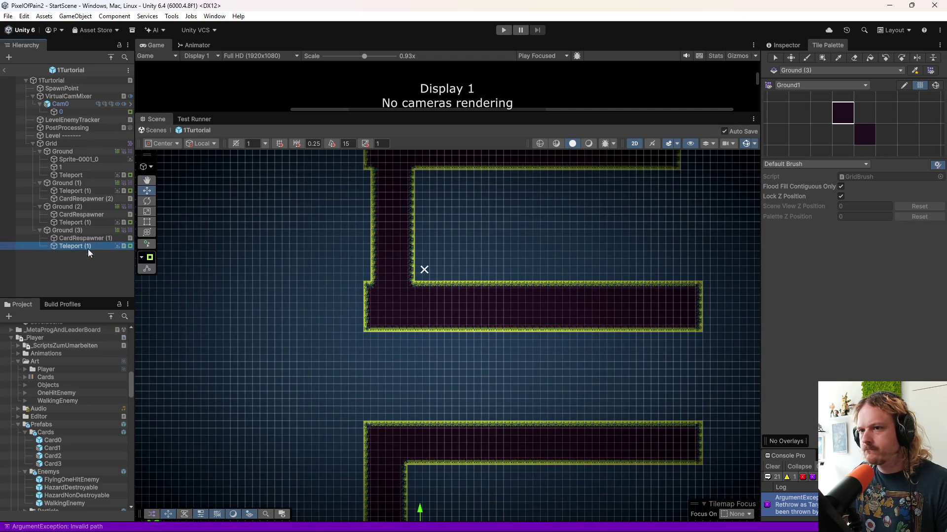
pyautogui.click(89, 221)
pyautogui.click(105, 215)
pyautogui.moveTo(467, 268); pyautogui.dragTo(472, 261)
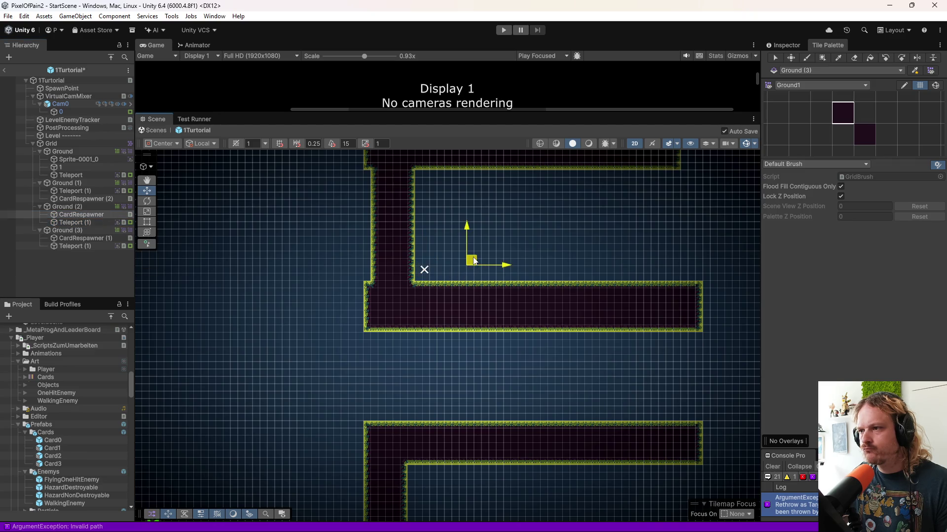
# - Frame spawn point 1, try a duplicate under Ground (1), then undo it
pyautogui.click(90, 223)
pyautogui.click(91, 216)
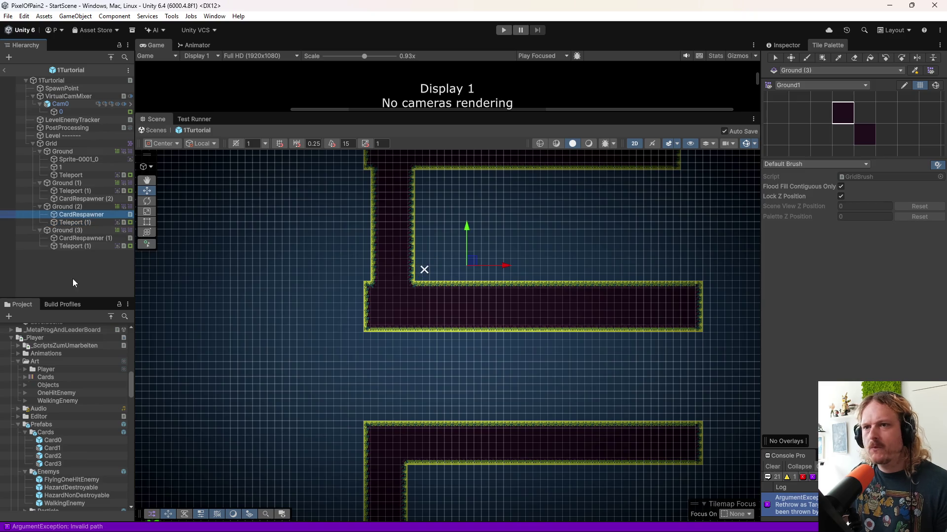
pyautogui.doubleClick(75, 167)
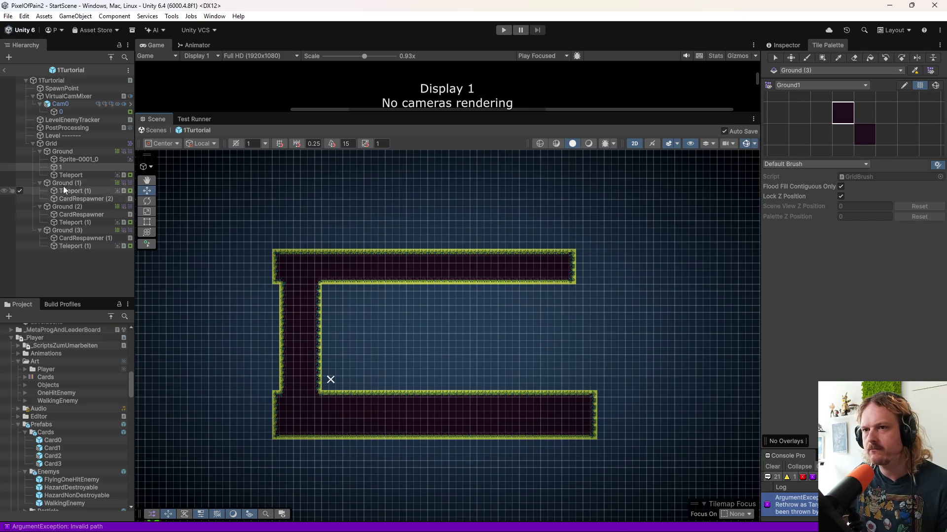
pyautogui.doubleClick(67, 169)
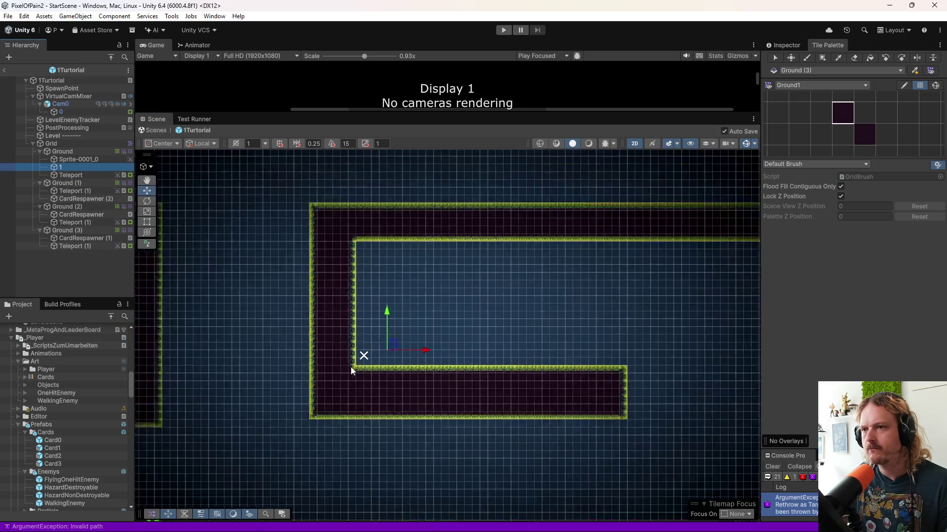
pyautogui.hotkey('ctrl', 'd')
pyautogui.moveTo(73, 177)
pyautogui.mouseDown()
pyautogui.moveTo(78, 203)
pyautogui.moveTo(69, 176)
pyautogui.mouseUp()
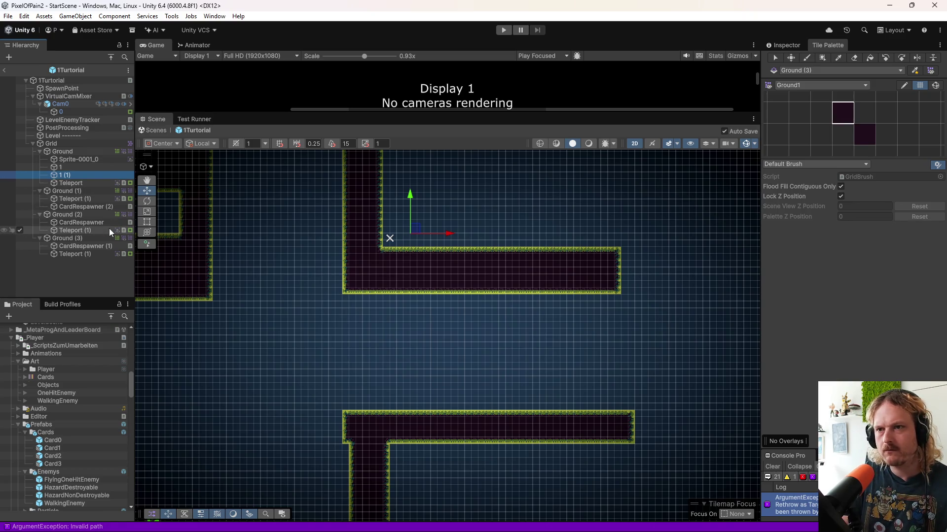
pyautogui.hotkey('ctrl', 'z')
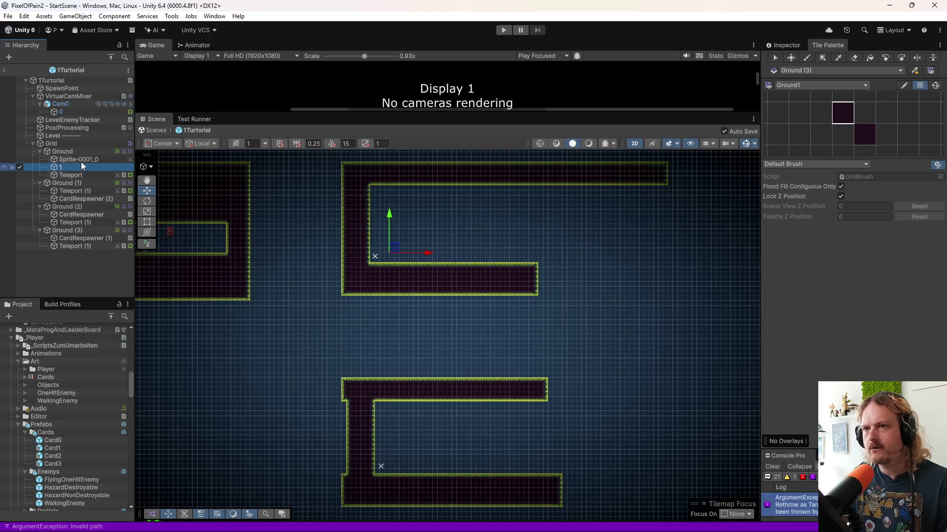
pyautogui.hotkey('ctrl', 'z')
# - Move spawn point 1 into Ground (1) and place its copy 1 (1) lower in Ground (2)
pyautogui.click(69, 165)
pyautogui.moveTo(63, 168)
pyautogui.mouseDown()
pyautogui.moveTo(78, 193)
pyautogui.moveTo(81, 230)
pyautogui.mouseUp()
pyautogui.hotkey('ctrl', 'd')
pyautogui.moveTo(389, 211); pyautogui.dragTo(402, 398)
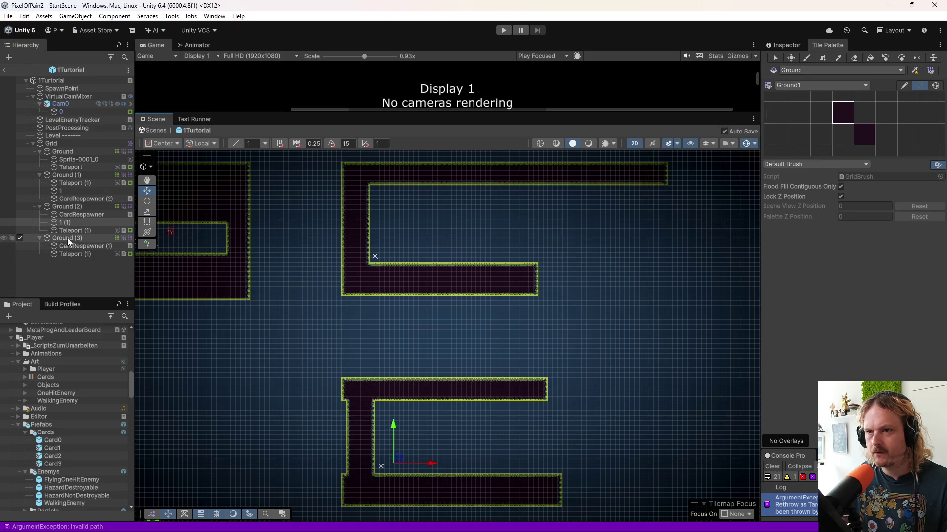
# - Place a second copy, 1 (2), under Ground (3) and raise it inside that room
pyautogui.hotkey('ctrl', 'd')
pyautogui.moveTo(69, 229); pyautogui.dragTo(76, 260)
pyautogui.scroll(-3, 416, 411)
pyautogui.moveTo(417, 411); pyautogui.dragTo(412, 244)
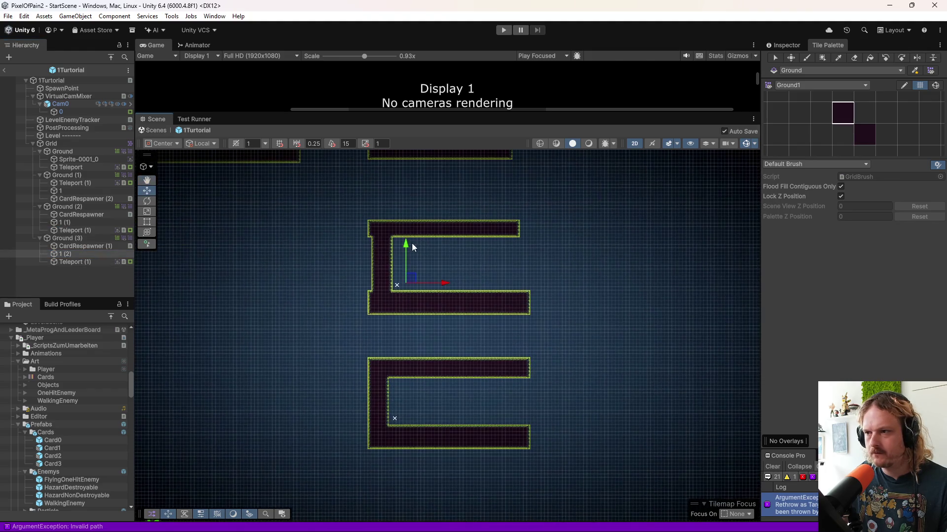
pyautogui.moveTo(412, 385); pyautogui.dragTo(410, 376)
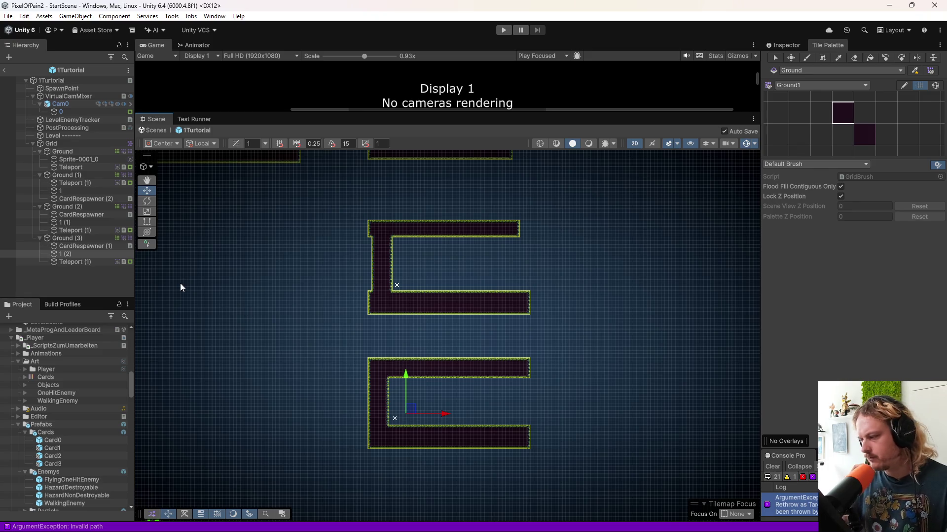
# - Duplicate the hub's teleport card and drag the copy to the right
pyautogui.click(79, 261)
pyautogui.click(787, 46)
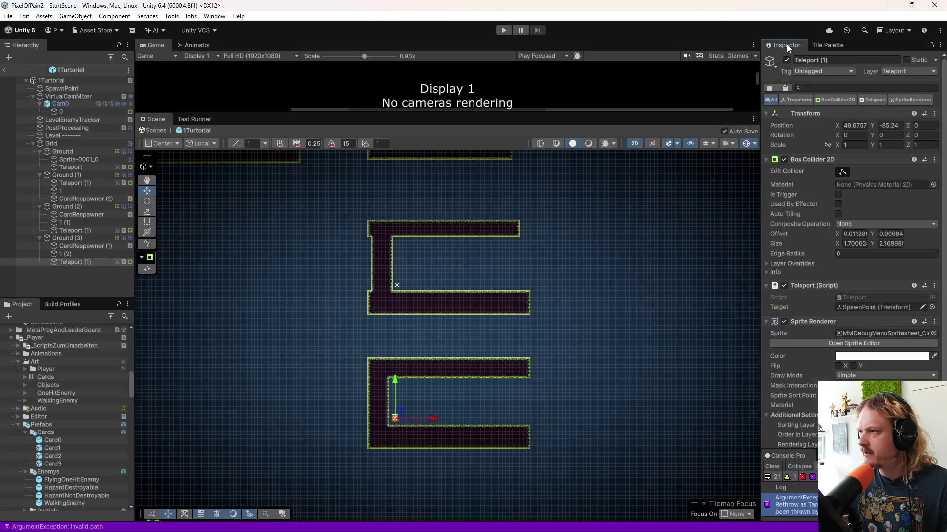
pyautogui.scroll(-3, 788, 138)
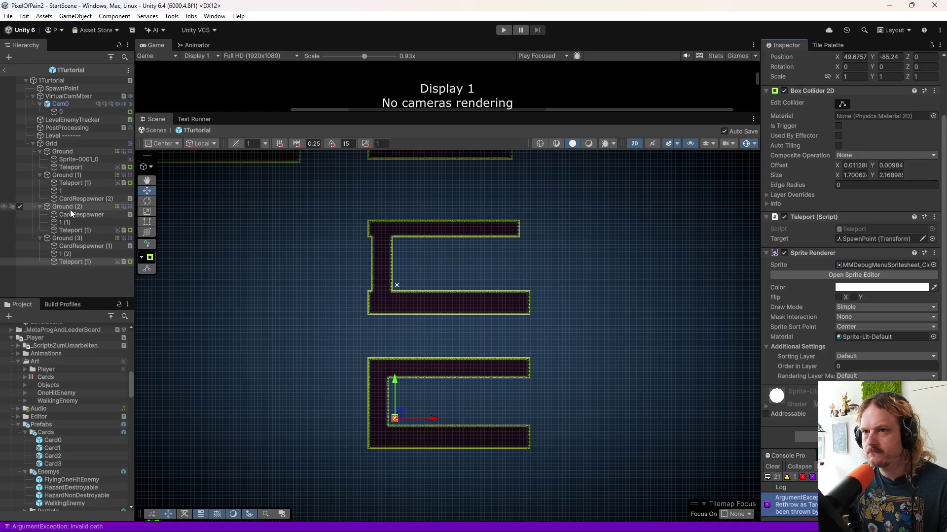
pyautogui.doubleClick(81, 167)
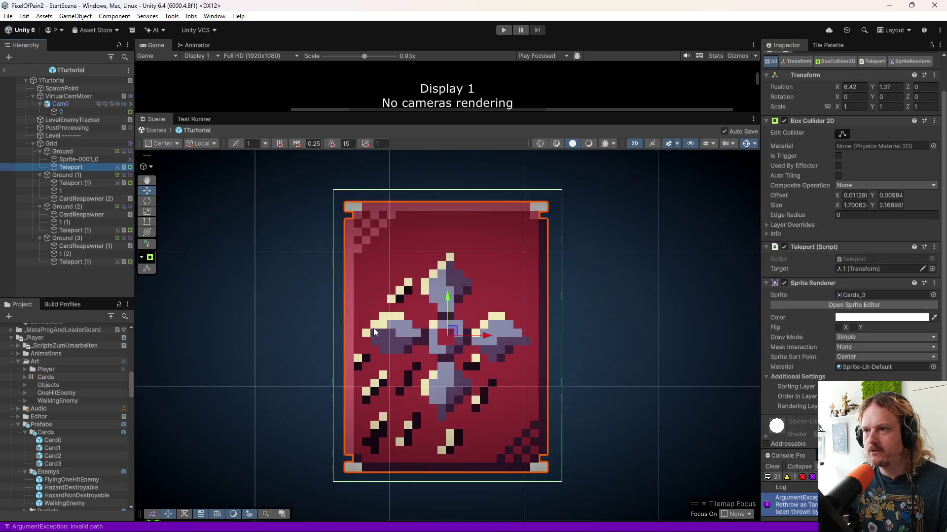
pyautogui.hotkey('ctrl', 'd')
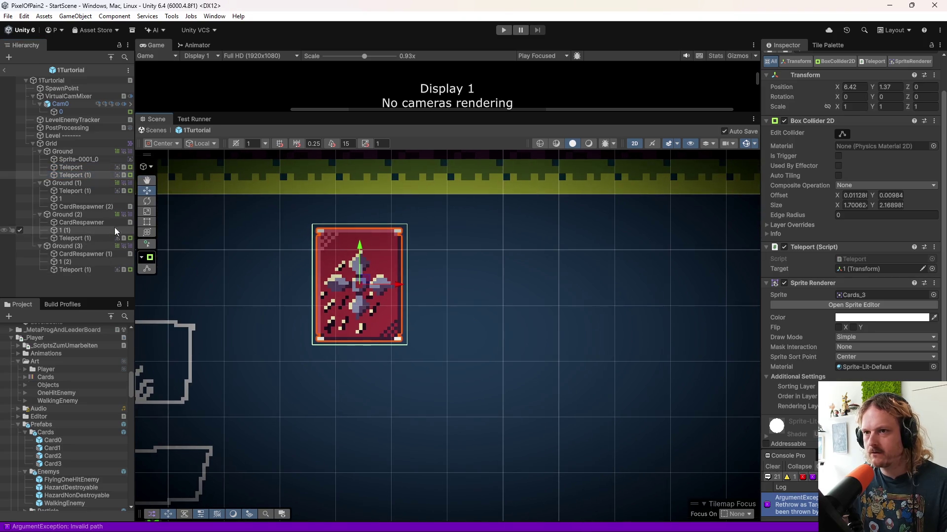
pyautogui.moveTo(392, 283)
pyautogui.mouseDown()
pyautogui.moveTo(523, 287)
pyautogui.moveTo(399, 291)
pyautogui.moveTo(671, 286)
pyautogui.moveTo(654, 286)
pyautogui.mouseUp()
pyautogui.scroll(-3, 565, 391)
pyautogui.scroll(-3, 566, 428)
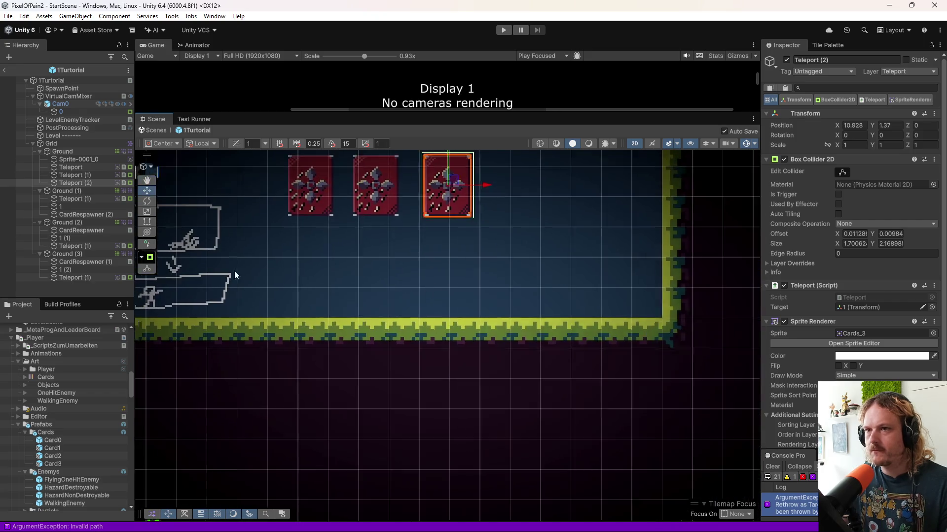
# - Set the middle teleport card's Target to spawn point 1 (1)
pyautogui.click(99, 176)
pyautogui.scroll(-2, 463, 430)
pyautogui.scroll(-2, 462, 429)
pyautogui.moveTo(463, 430)
pyautogui.mouseDown()
pyautogui.moveTo(364, 310)
pyautogui.moveTo(265, 236)
pyautogui.mouseUp()
pyautogui.scroll(2, 336, 399)
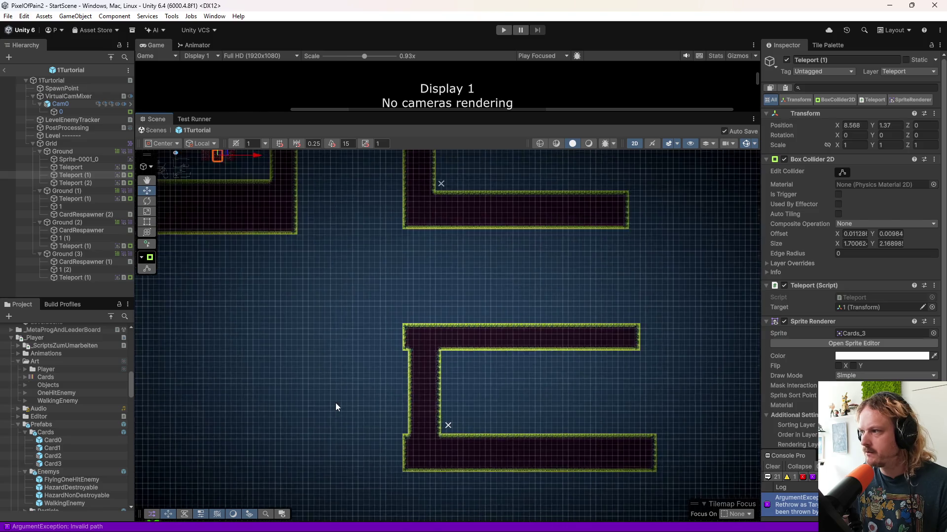
pyautogui.moveTo(335, 404); pyautogui.dragTo(307, 353)
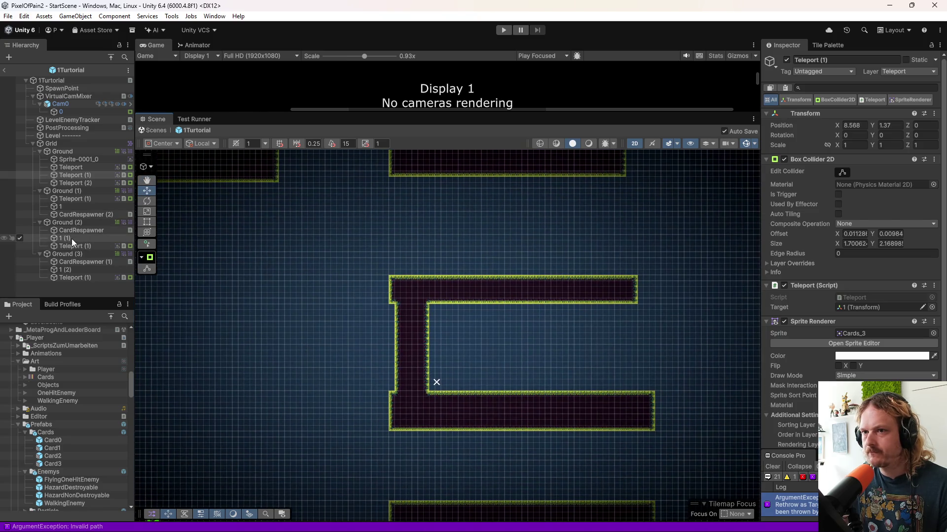
pyautogui.moveTo(850, 310); pyautogui.dragTo(850, 309)
# - Set the right teleport card's Target to spawn point 1 (2)
pyautogui.click(74, 183)
pyautogui.moveTo(65, 270); pyautogui.dragTo(857, 310)
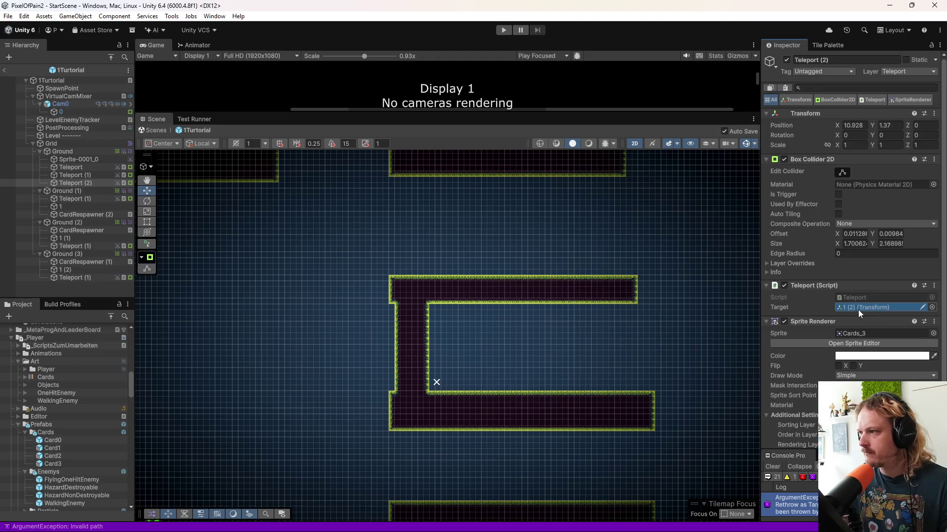
pyautogui.press('f')
pyautogui.scroll(5, 469, 227)
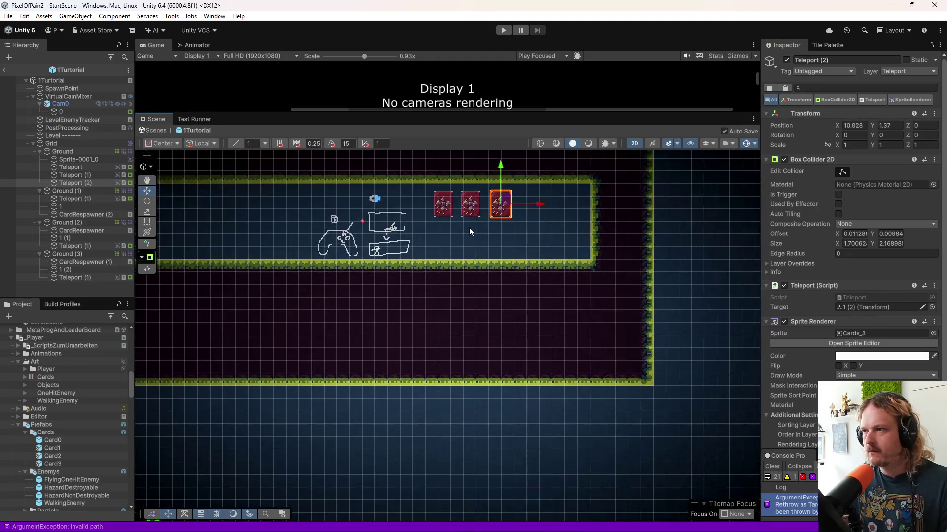
pyautogui.click(464, 268)
pyautogui.scroll(3, 463, 268)
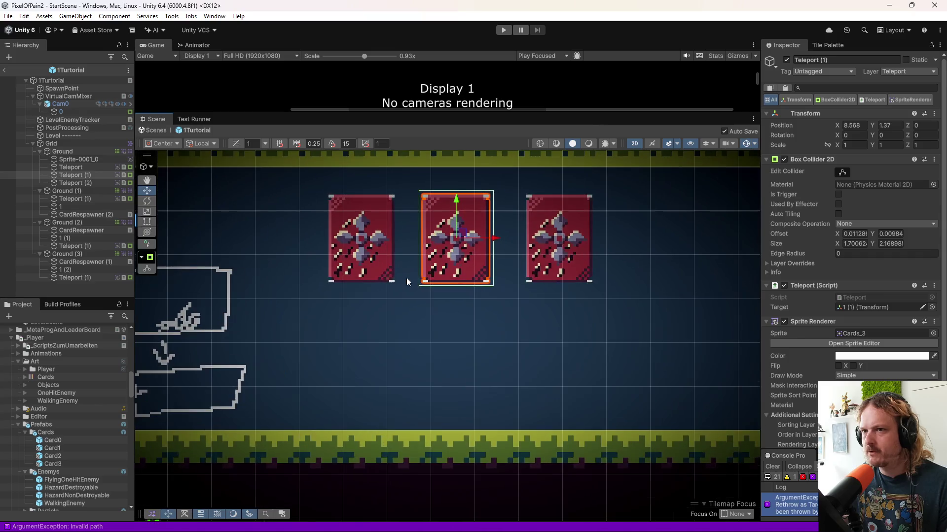
pyautogui.scroll(-1, 838, 296)
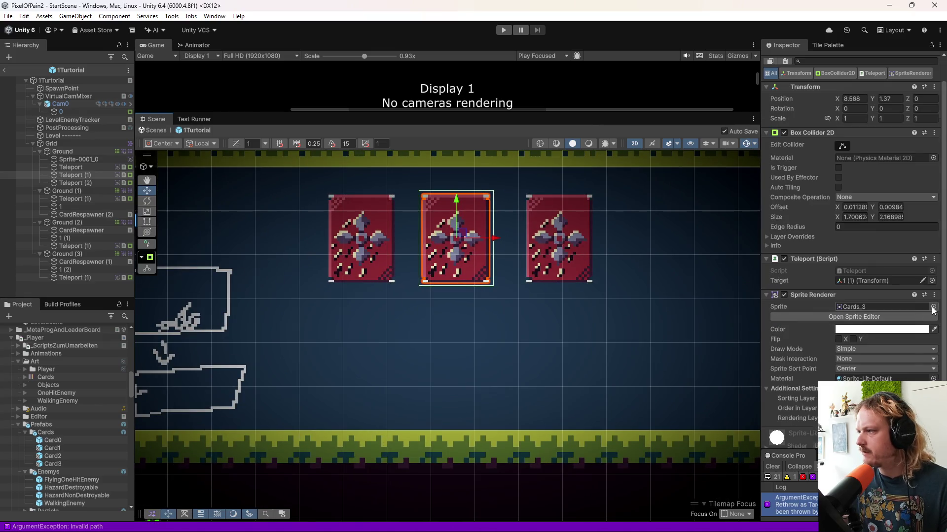
# - Give the middle teleport card the teal sword sprite Cards_2
pyautogui.click(933, 308)
pyautogui.scroll(10, 693, 322)
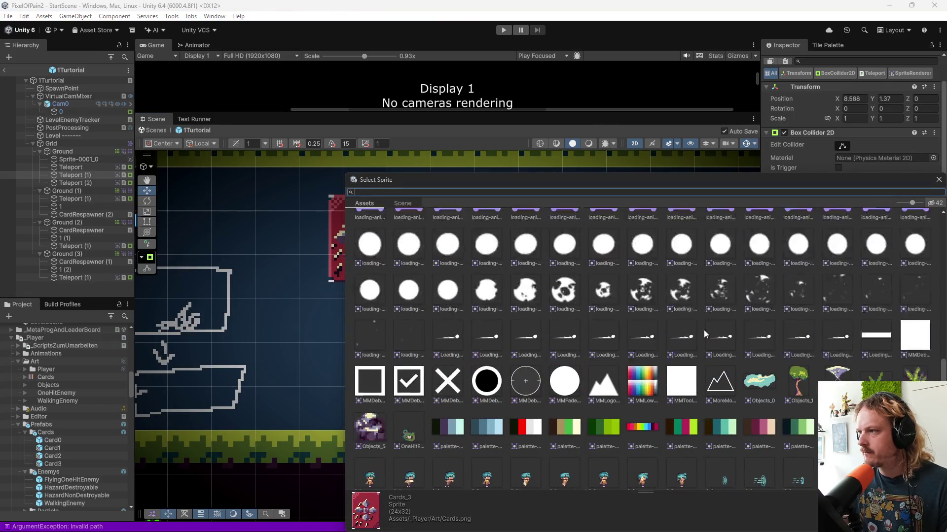
pyautogui.scroll(5, 710, 332)
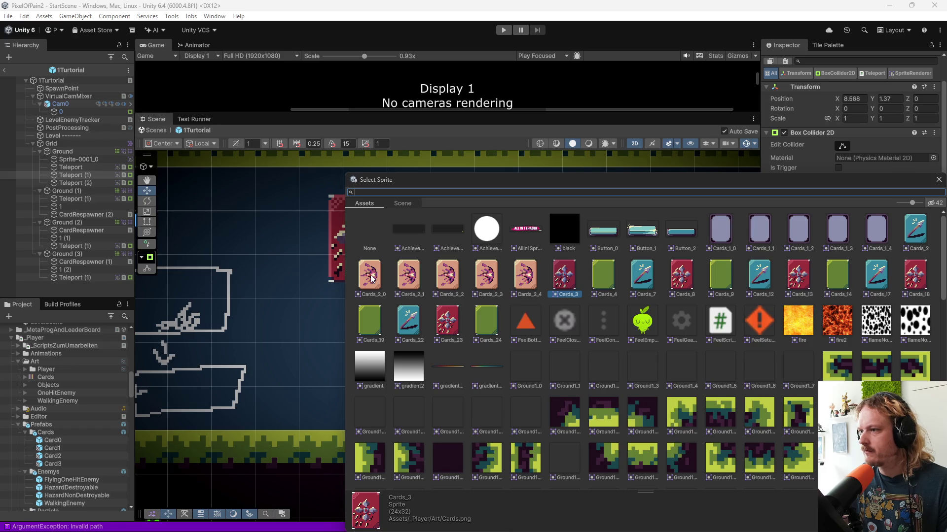
pyautogui.doubleClick(918, 237)
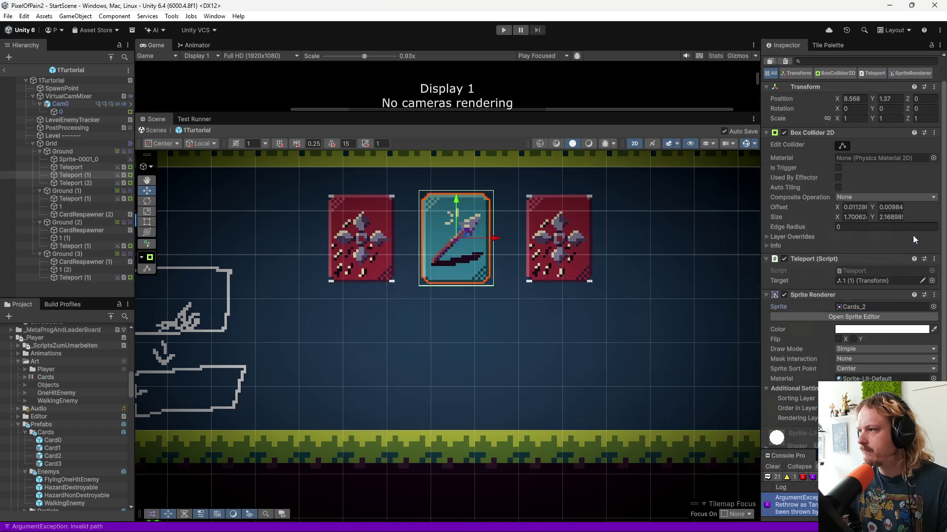
# - Give the right teleport card the Cards_2_0 sprite and exit Prefab mode to StartScene
pyautogui.click(565, 243)
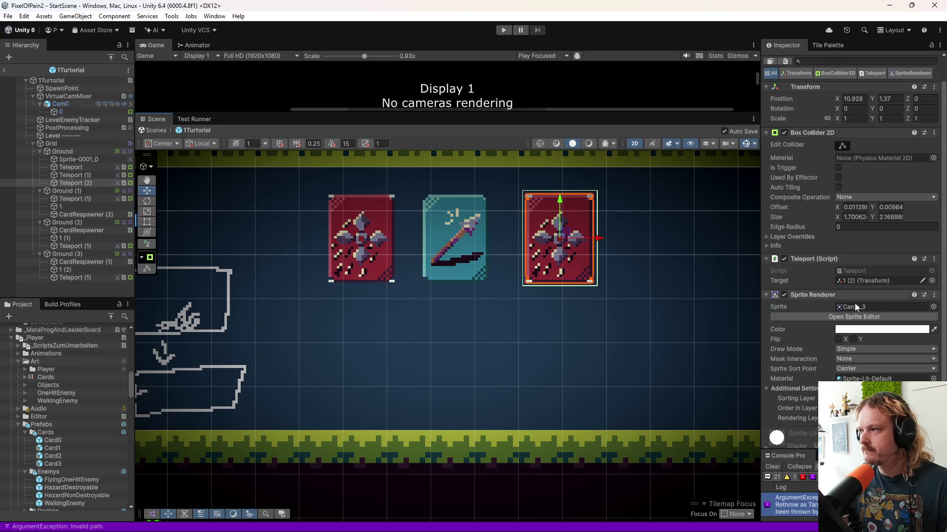
pyautogui.click(932, 307)
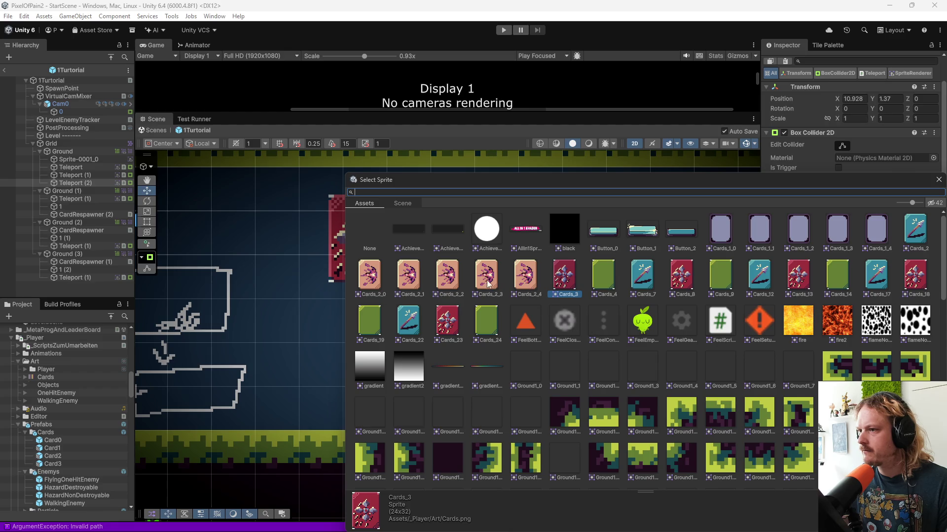
pyautogui.doubleClick(367, 279)
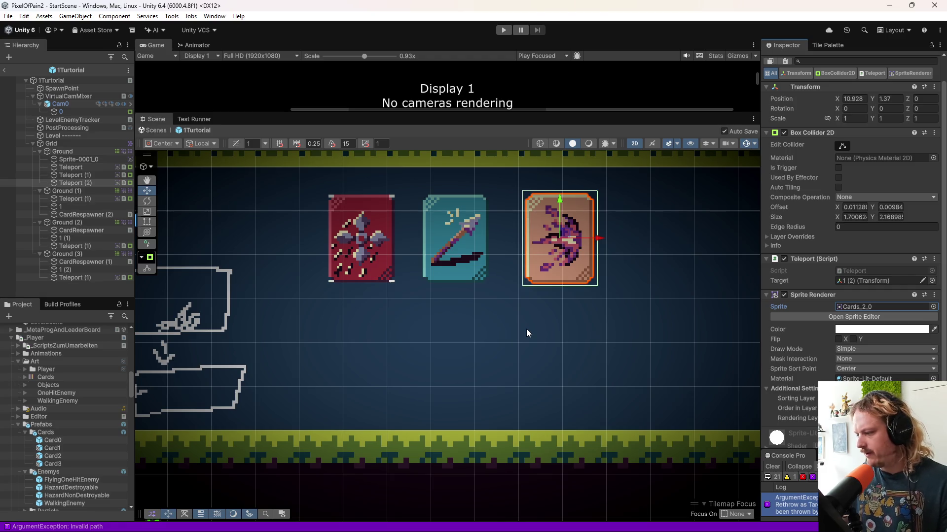
pyautogui.click(2, 75)
pyautogui.click(3, 70)
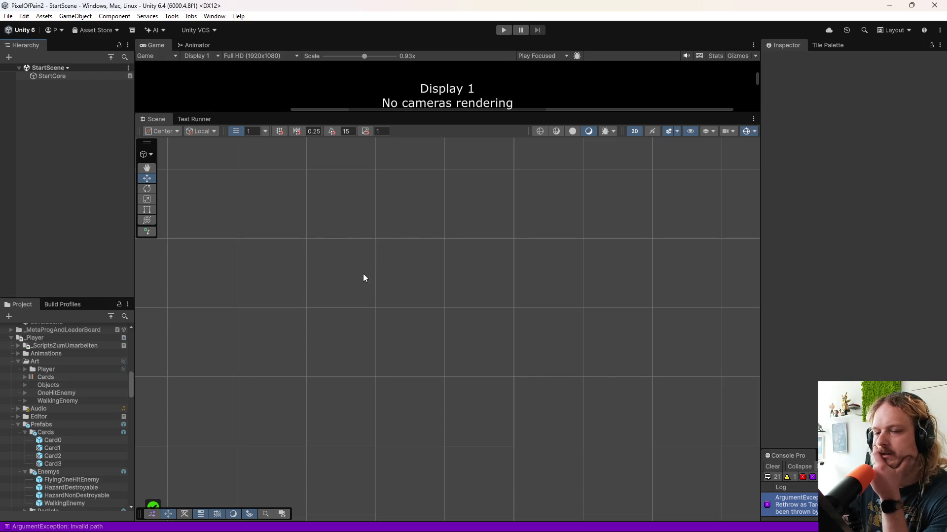
# - Clear the console, enter play mode, enlarge the Game view and start Level 1
pyautogui.click(779, 467)
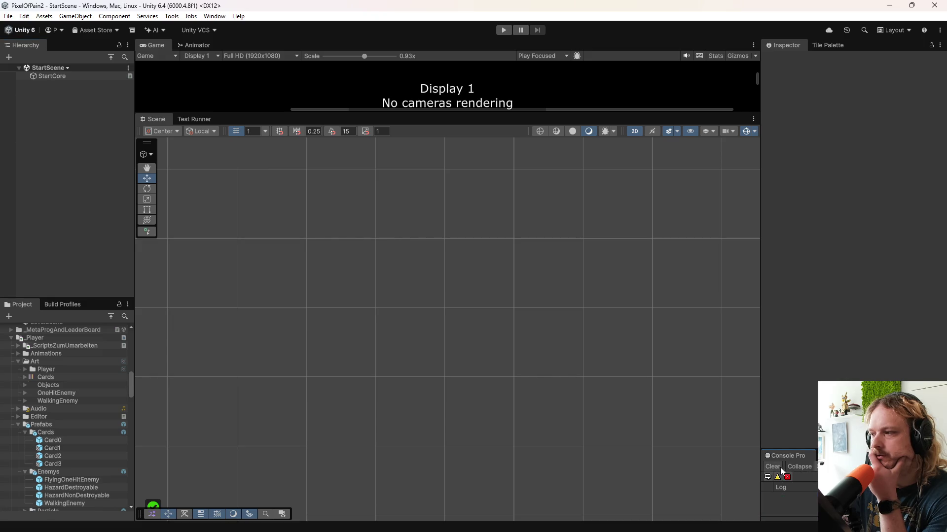
pyautogui.moveTo(803, 450); pyautogui.dragTo(797, 312)
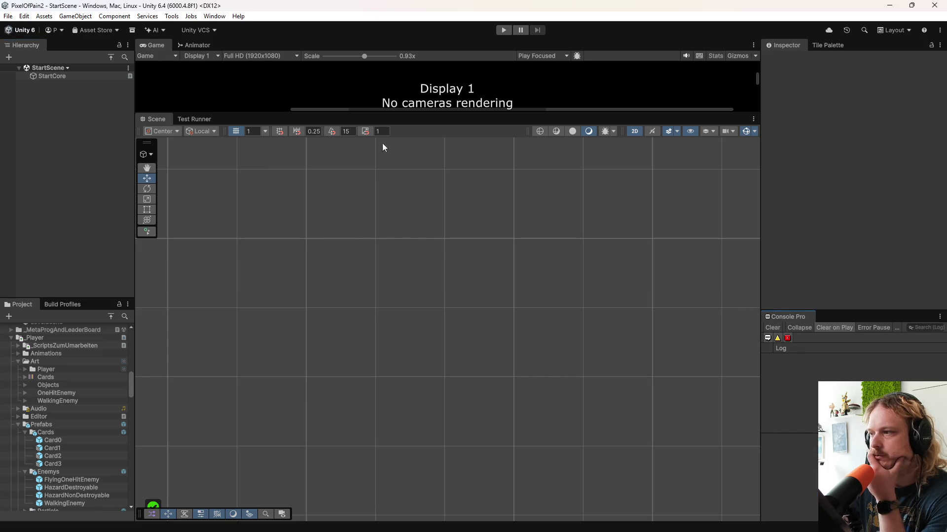
pyautogui.hotkey('ctrl', 'p')
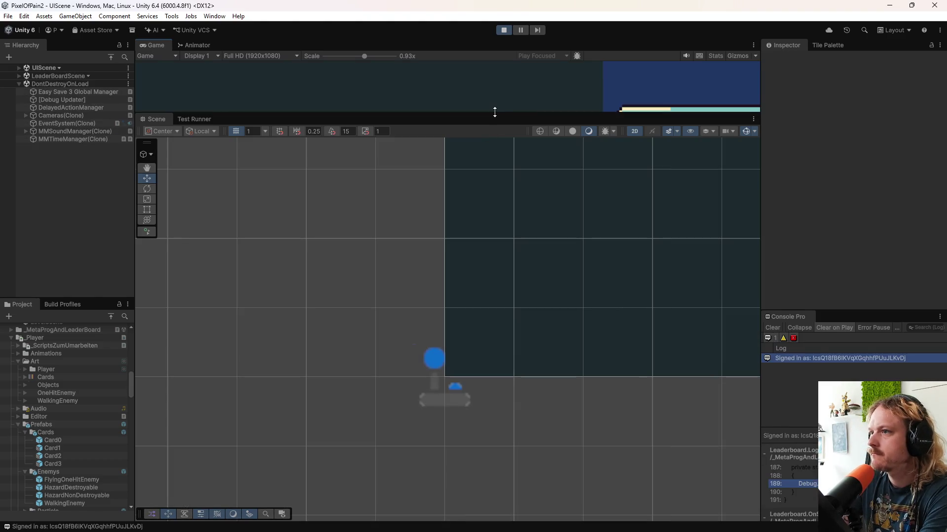
pyautogui.moveTo(495, 114); pyautogui.dragTo(519, 443)
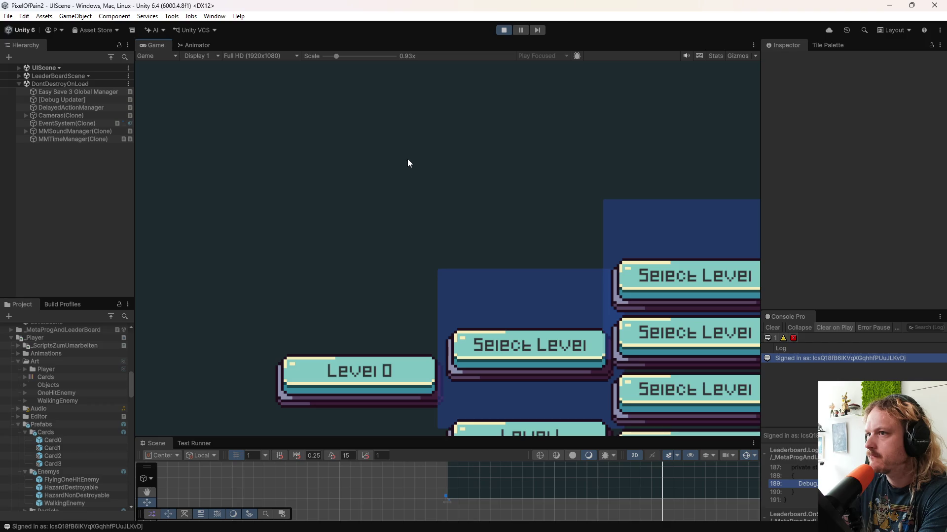
pyautogui.moveTo(335, 56); pyautogui.dragTo(325, 56)
pyautogui.click(573, 339)
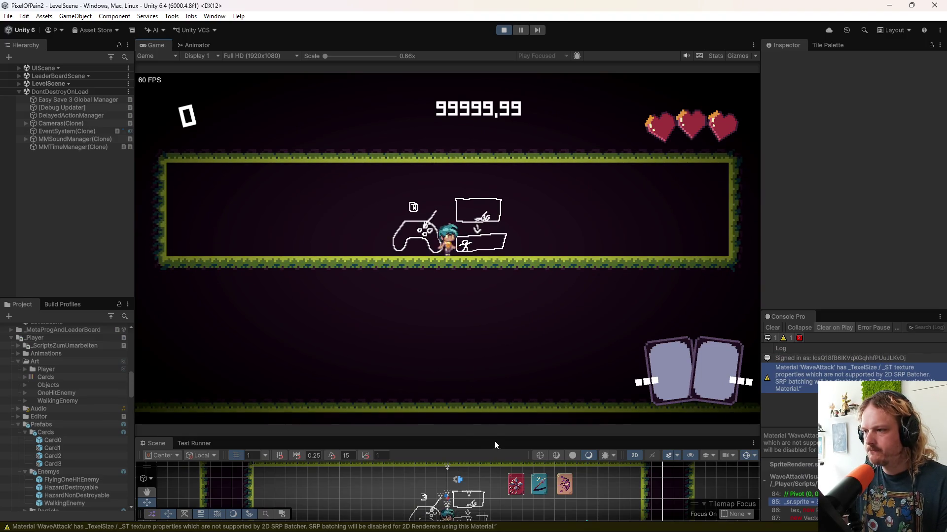
# - Walk the player right through the rooms, collecting the red and pink cards
pyautogui.moveTo(498, 437)
pyautogui.mouseDown()
pyautogui.moveTo(485, 197)
pyautogui.moveTo(486, 237)
pyautogui.mouseUp()
pyautogui.scroll(-6, 481, 356)
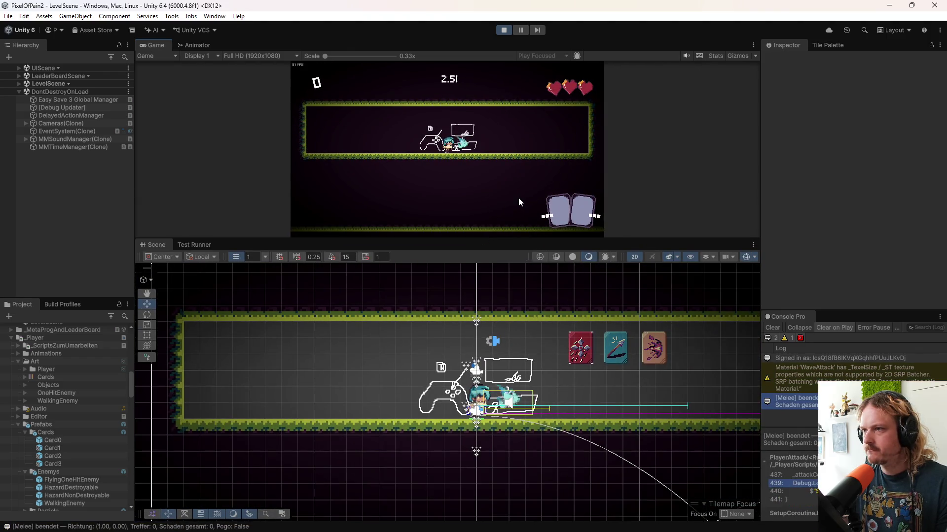
pyautogui.press('d')
pyautogui.press('a')
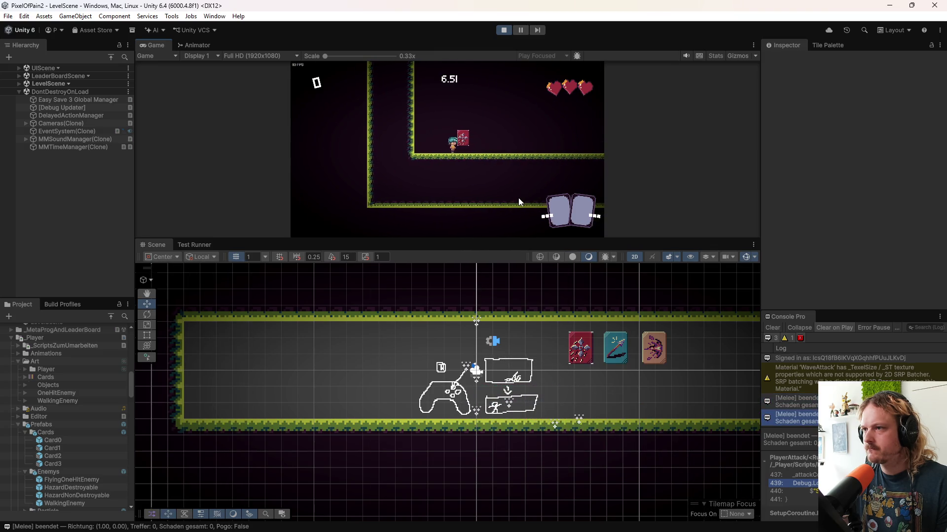
pyautogui.press('d')
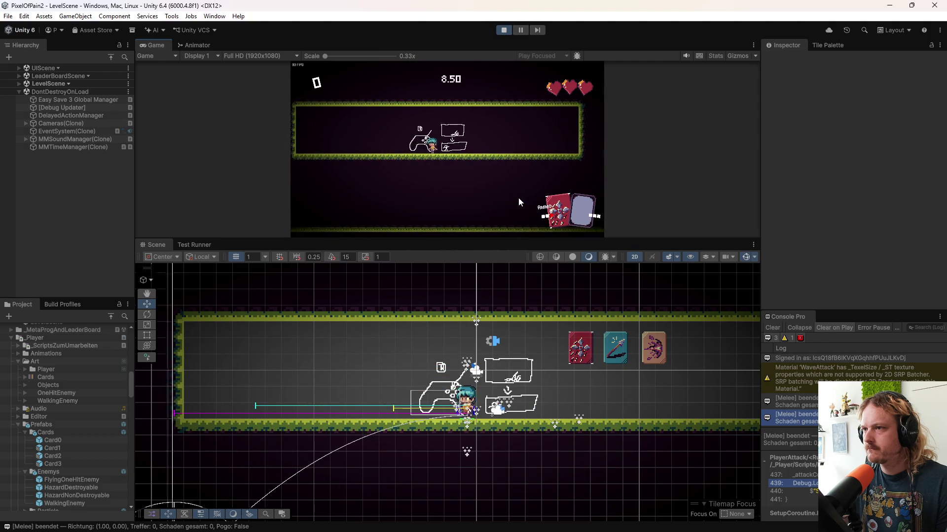
pyautogui.press('d')
pyautogui.press('d')
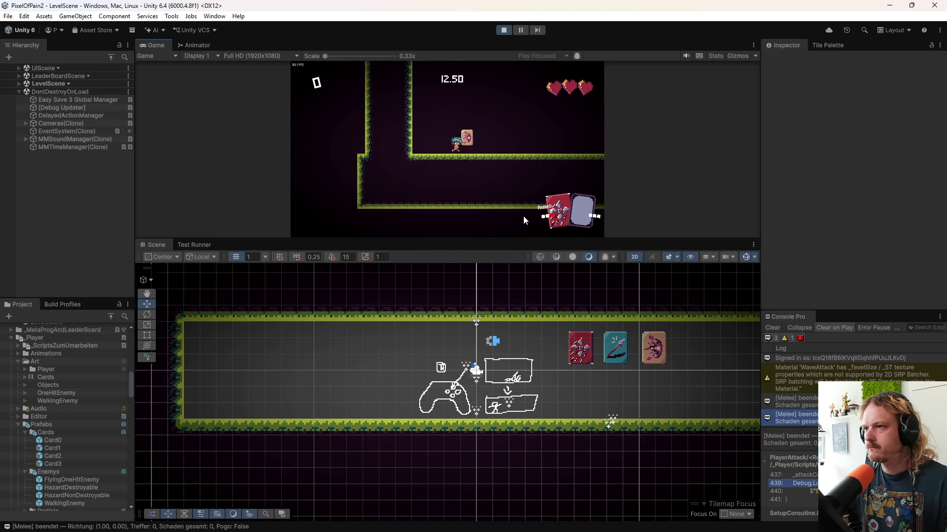
pyautogui.press('d')
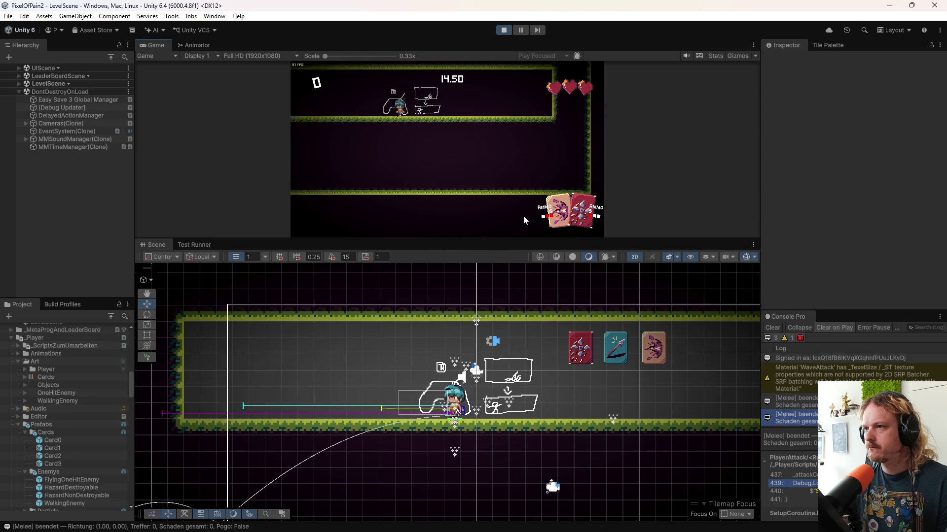
pyautogui.press('d')
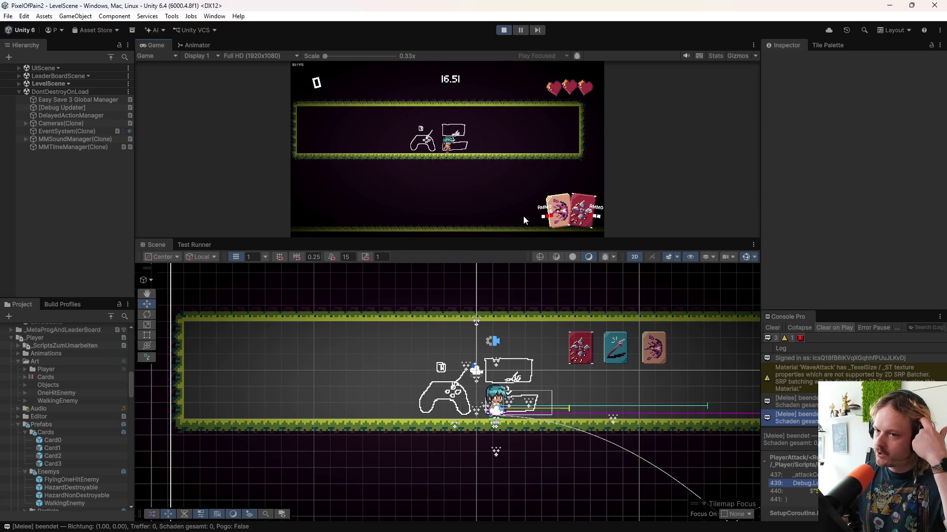